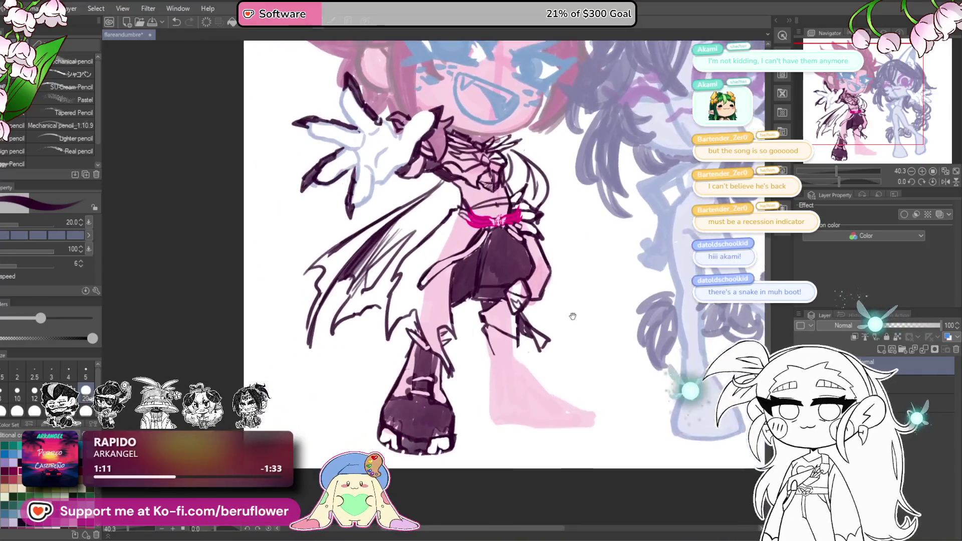
Lasso-select the pink character's back leg and foot under the skirt.
scroll(578, 306, "up", 2)
left_click_drag(521, 271, 521, 333)
scroll(521, 333, "up", 3)
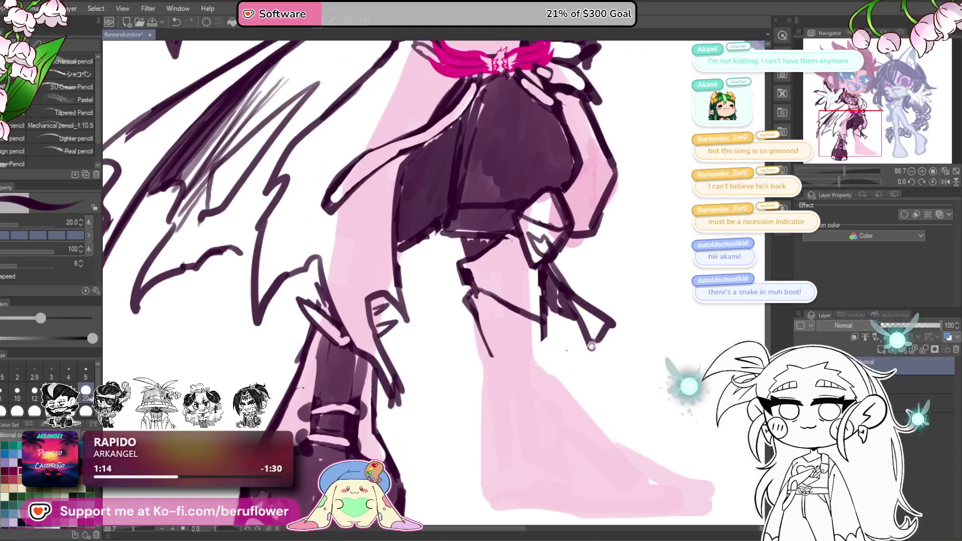
left_click_drag(526, 226, 521, 281)
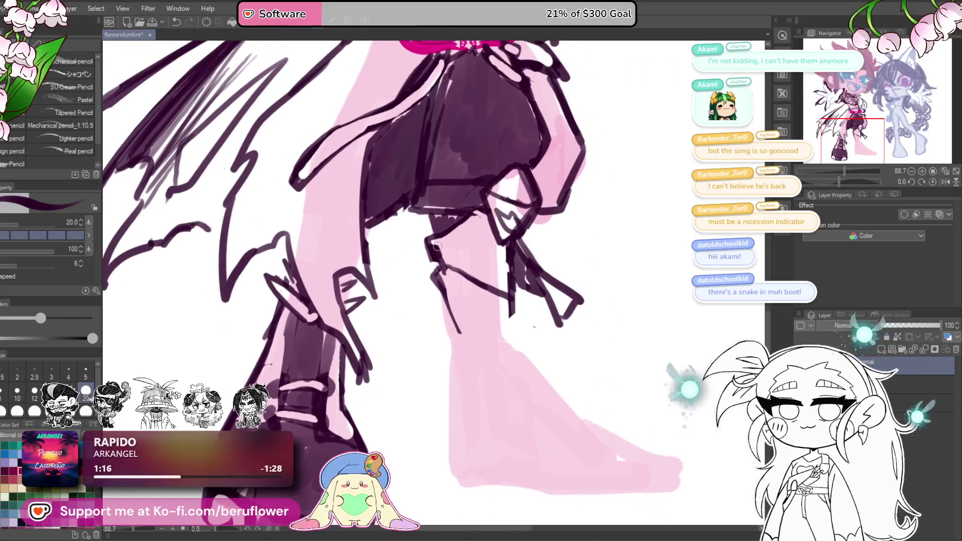
key("m")
left_click_drag(473, 213, 438, 331)
left_click_drag(513, 242, 480, 225)
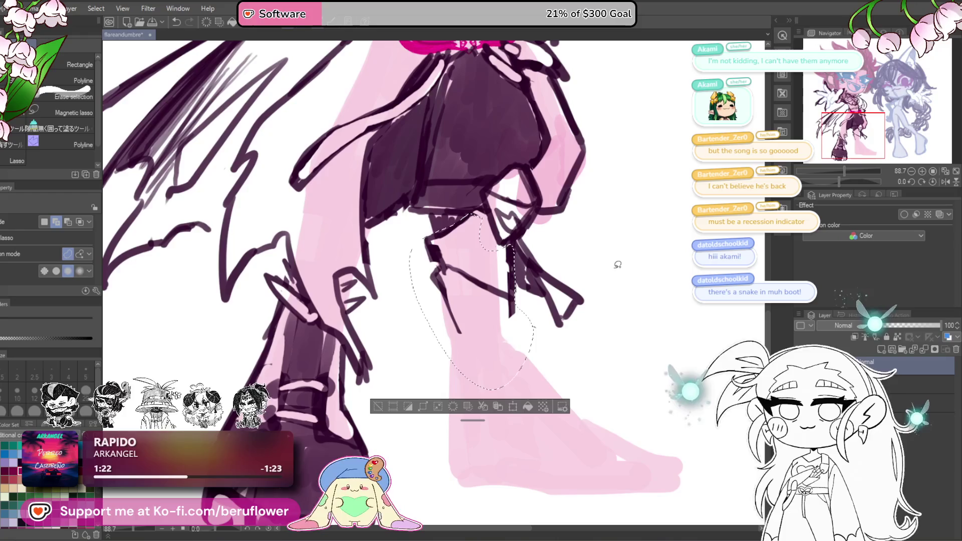
Tilt and vertically shorten the selected leg, commit it and deselect.
key("ctrl+t")
mouse_move(611, 269)
left_mouse_down()
mouse_move(615, 295)
mouse_move(531, 352)
left_mouse_up()
left_click_drag(464, 386, 456, 357)
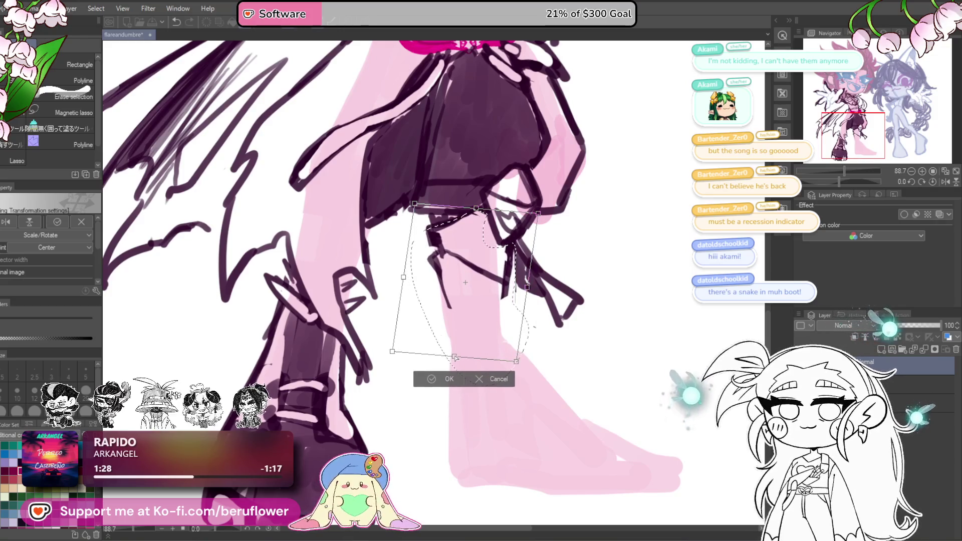
key("Return")
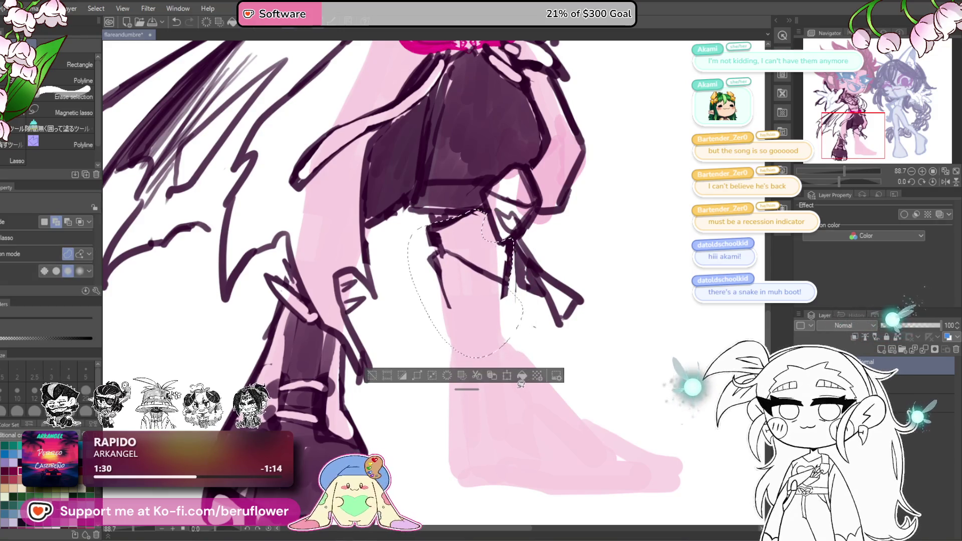
key("ctrl+d")
key("p")
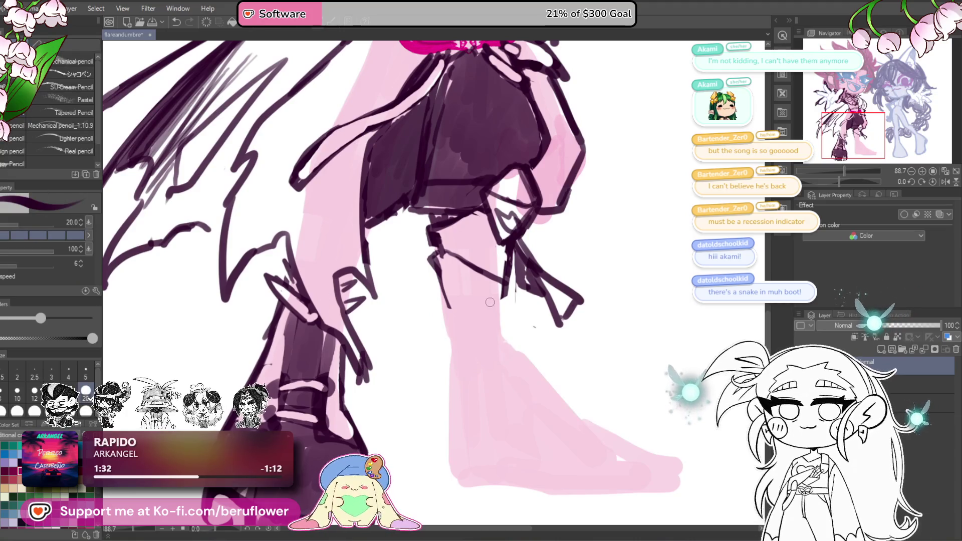
scroll(490, 302, "down", 4)
scroll(490, 302, "up", 2)
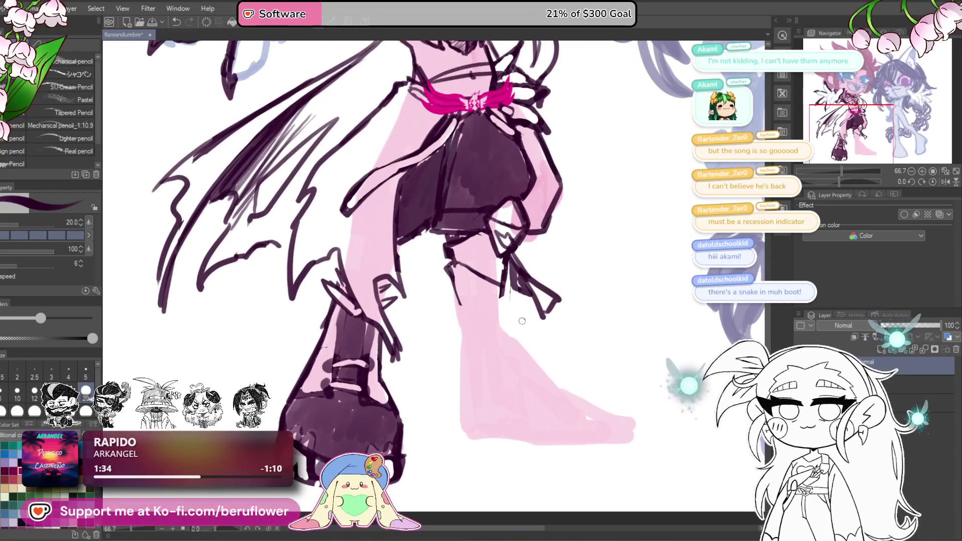
Ink the diagonal knee strap lines on the pink leg, redoing one wrong stroke.
mouse_move(508, 336)
left_mouse_down()
mouse_move(510, 312)
mouse_move(484, 288)
left_mouse_up()
left_click_drag(437, 255, 489, 287)
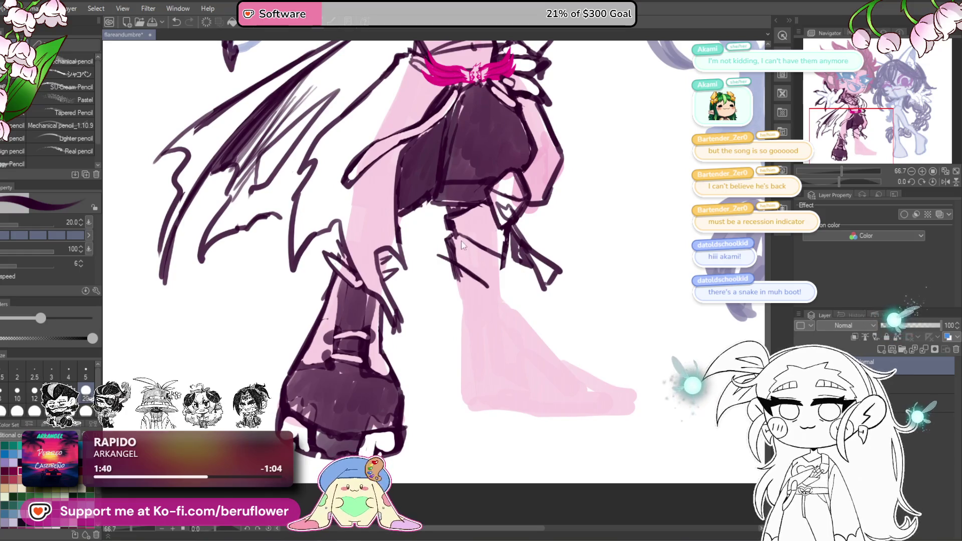
key("ctrl+z")
left_click_drag(432, 246, 446, 283)
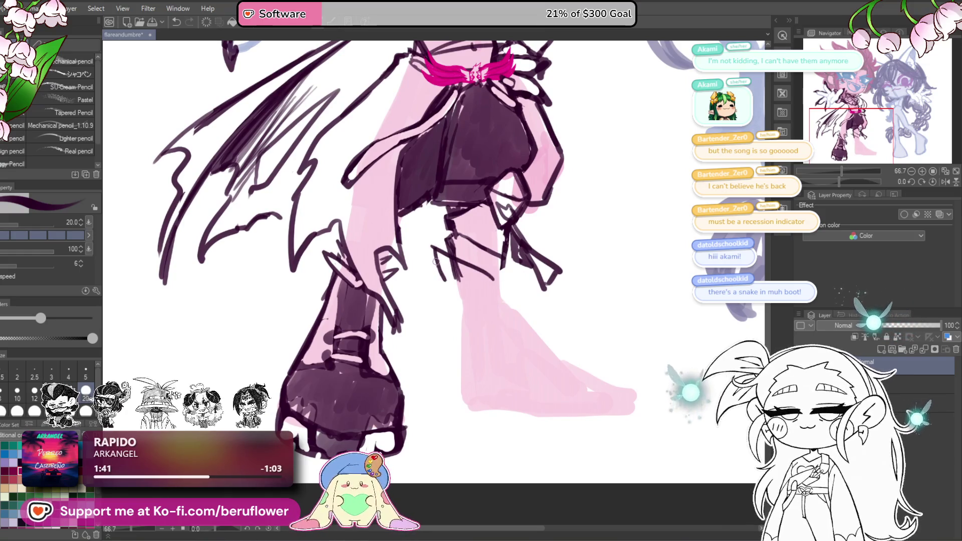
left_click_drag(437, 247, 494, 282)
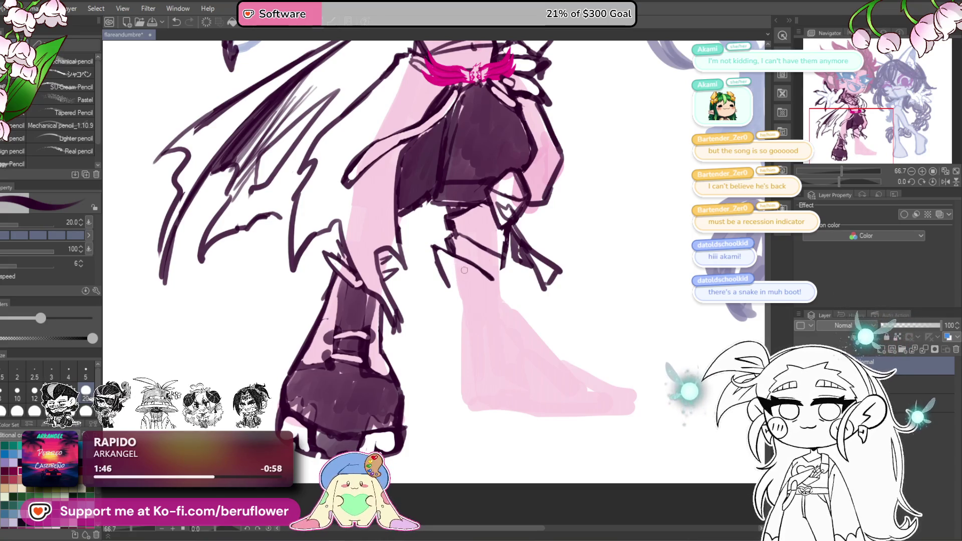
left_click_drag(485, 290, 503, 271)
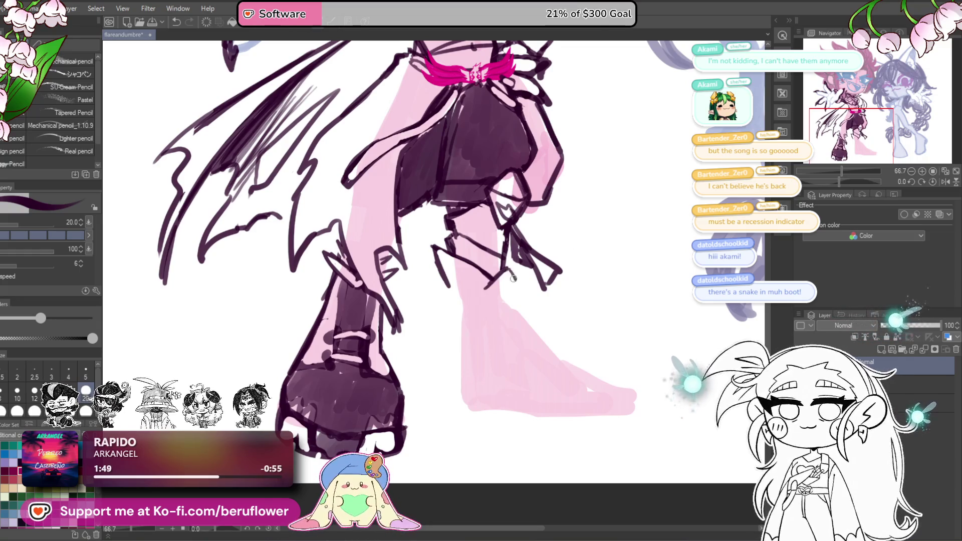
left_click_drag(523, 313, 519, 301)
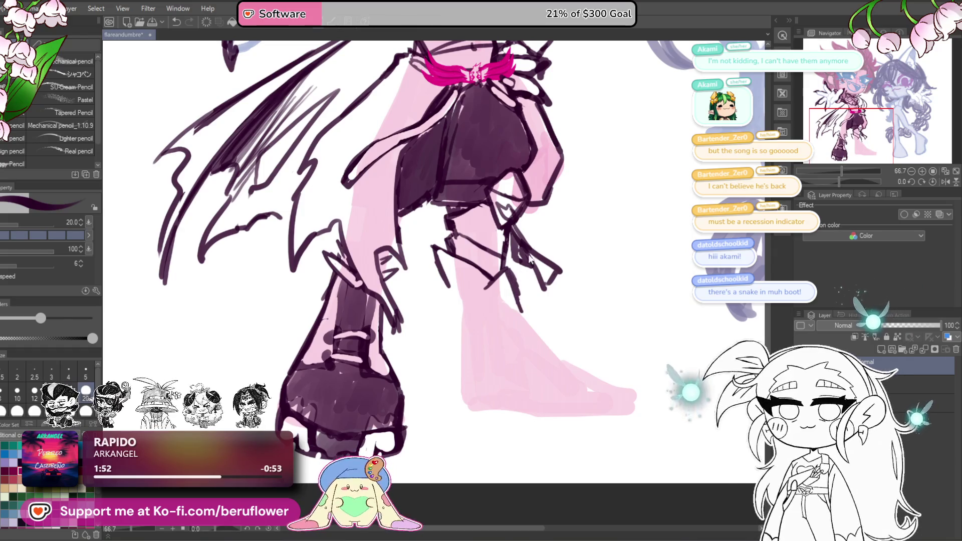
Save the drawing with Ctrl+S.
left_click_drag(452, 289, 502, 276)
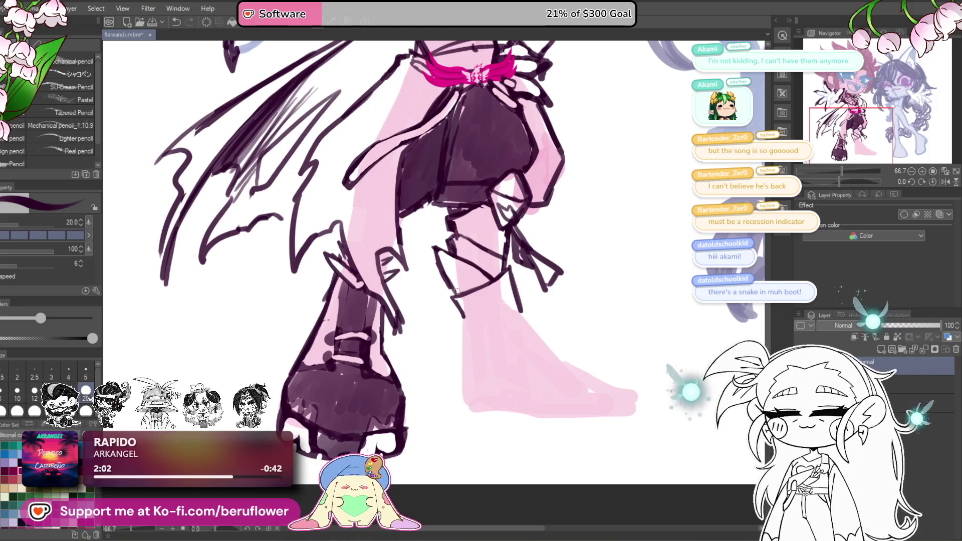
left_click_drag(563, 336, 574, 350)
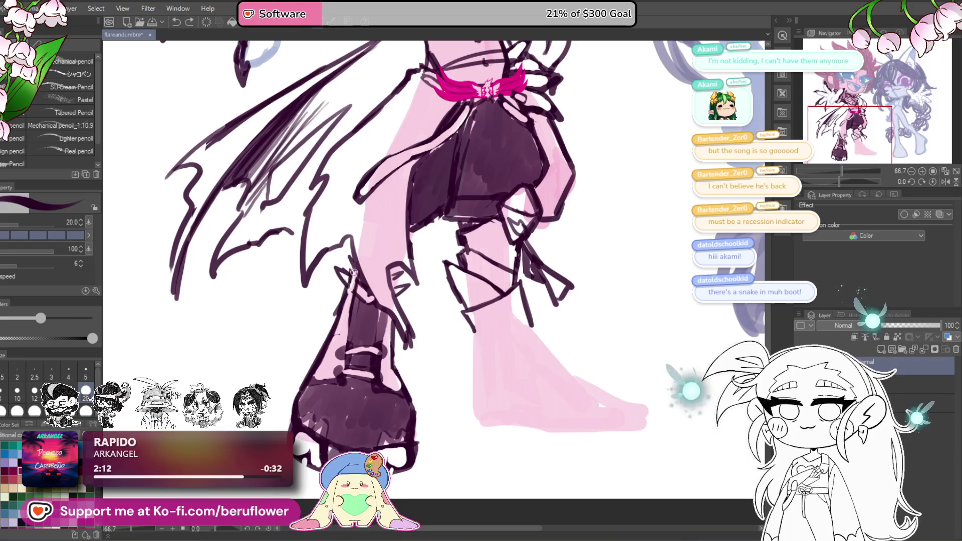
scroll(580, 293, "down", 3)
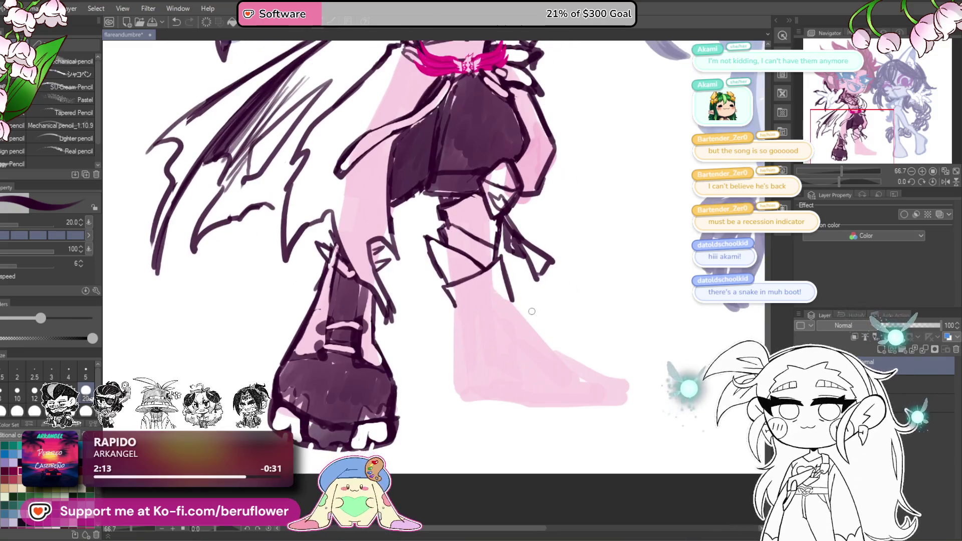
left_click_drag(532, 319, 531, 313)
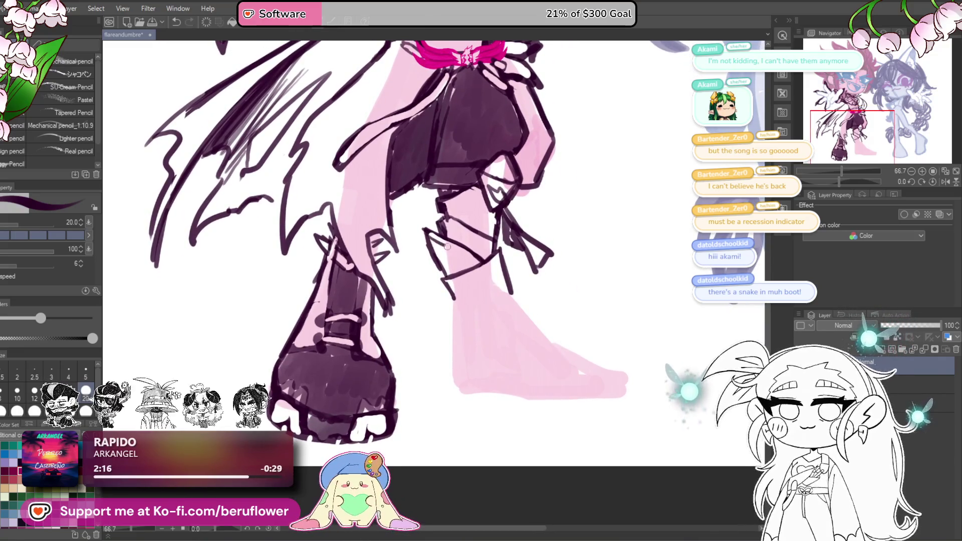
scroll(573, 322, "down", 2)
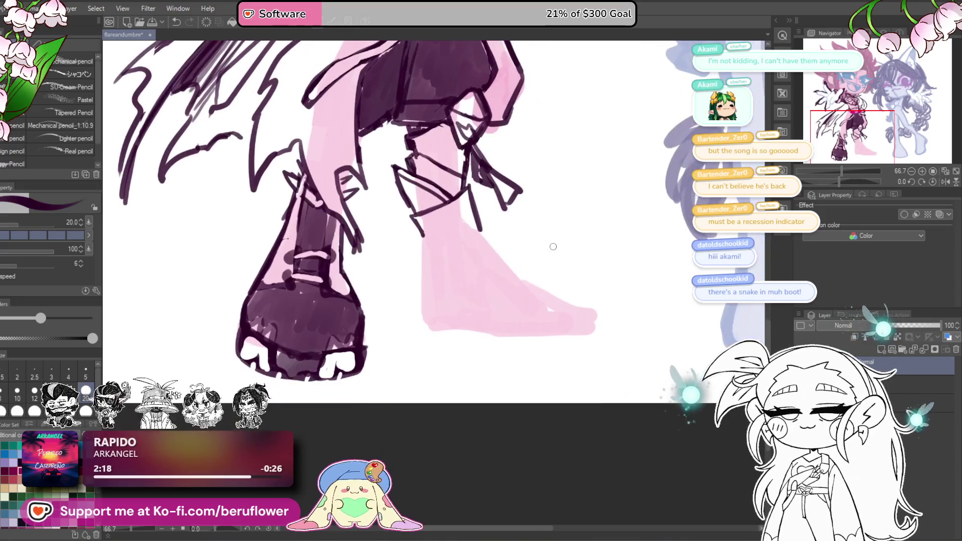
scroll(553, 247, "up", 2)
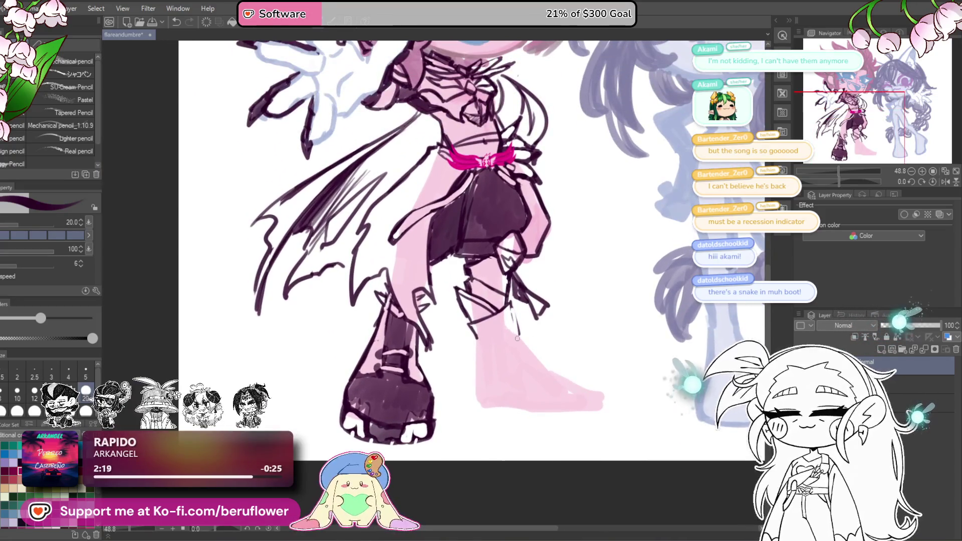
key("ctrl+s")
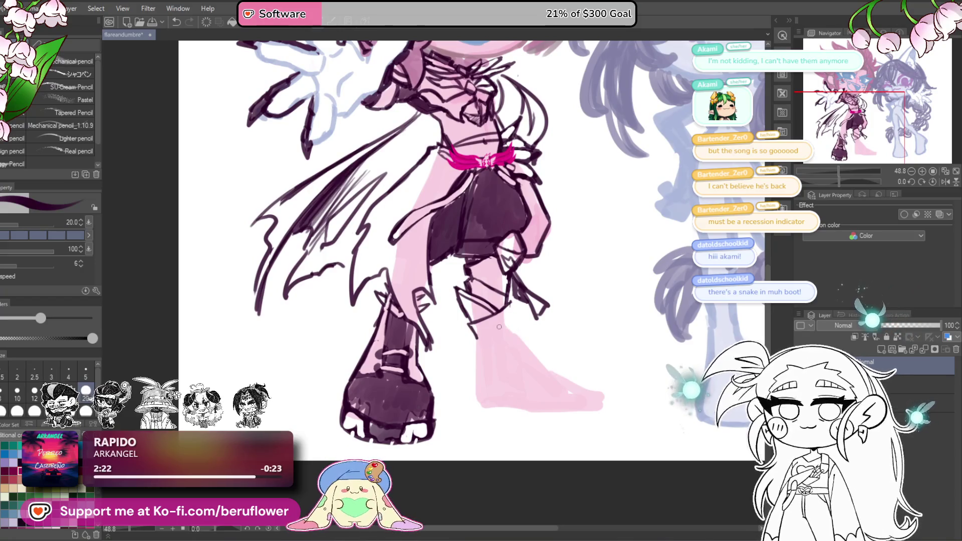
Outline the leg's edges, the foot's bottom, the boot's top edge and its sole.
left_click_drag(510, 301, 517, 342)
mouse_move(469, 324)
left_mouse_down()
mouse_move(476, 355)
mouse_move(461, 303)
mouse_move(468, 364)
mouse_move(513, 361)
left_mouse_up()
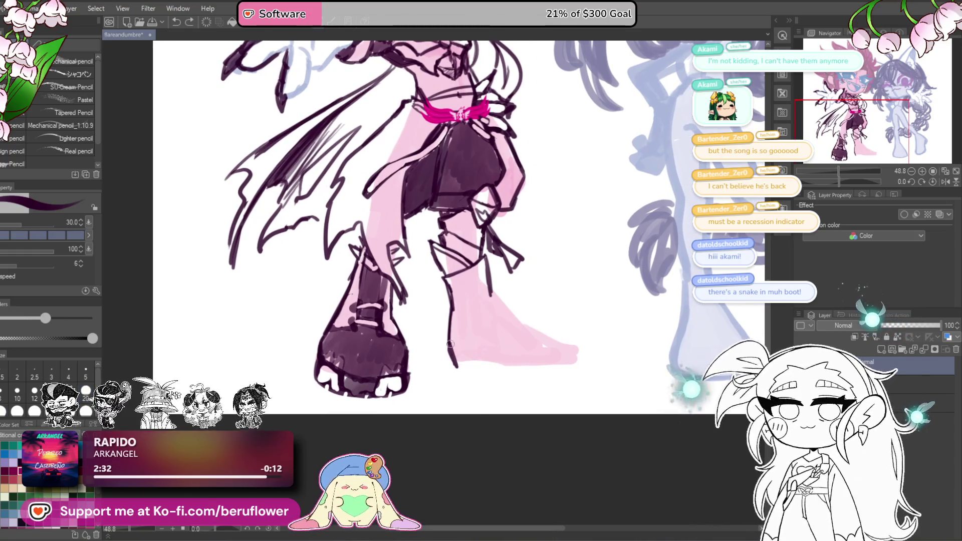
mouse_move(473, 371)
left_mouse_down()
mouse_move(498, 360)
mouse_move(500, 370)
left_mouse_up()
mouse_move(481, 290)
left_mouse_down()
mouse_move(509, 323)
mouse_move(570, 350)
left_mouse_up()
left_click_drag(504, 374, 560, 375)
scroll(566, 369, "down", 5)
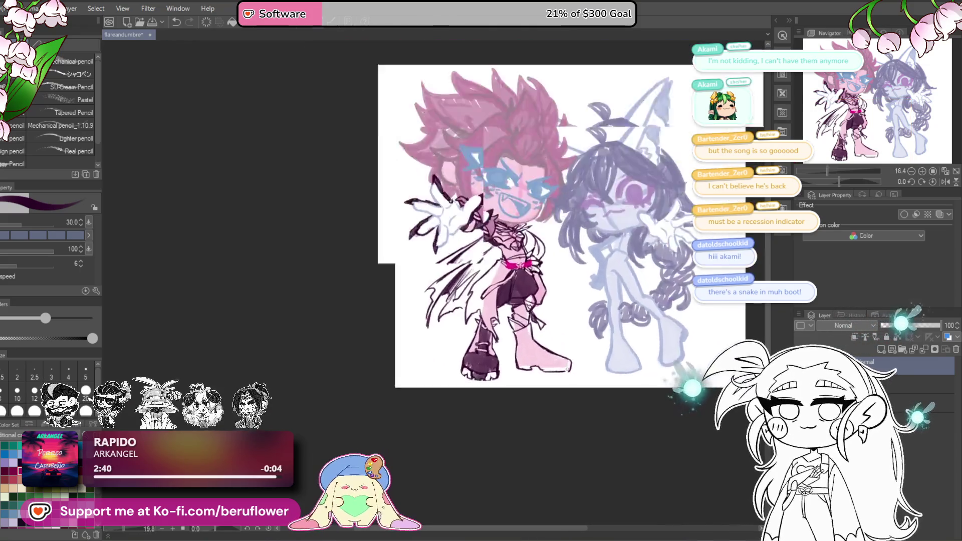
Ink the boot's left edge and heel, then redraw a thick sole line to the heel.
scroll(451, 326, "up", 6)
mouse_move(430, 298)
left_mouse_down()
mouse_move(427, 361)
mouse_move(461, 362)
left_mouse_up()
mouse_move(422, 318)
left_mouse_down()
mouse_move(431, 363)
mouse_move(469, 372)
mouse_move(485, 359)
left_mouse_up()
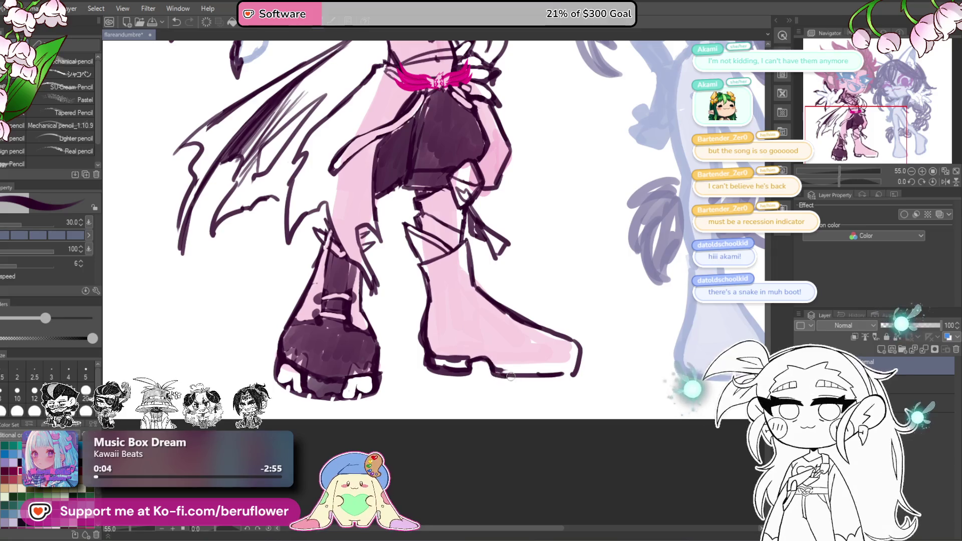
left_click_drag(610, 373, 608, 371)
left_click_drag(491, 371, 569, 378)
key("ctrl+z")
mouse_move(487, 360)
left_mouse_down()
mouse_move(529, 381)
mouse_move(569, 376)
left_mouse_up()
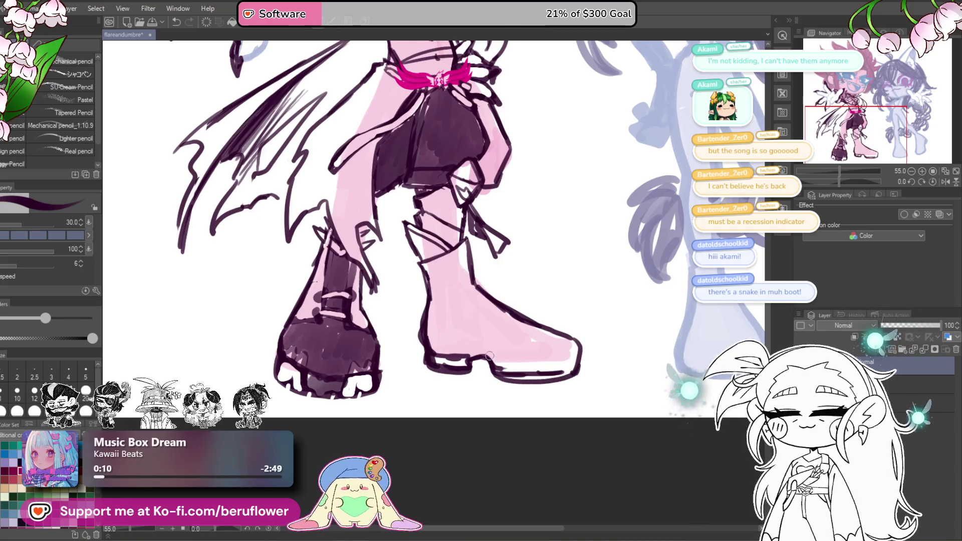
key("ctrl+z")
mouse_move(490, 371)
left_mouse_down()
mouse_move(546, 382)
mouse_move(583, 369)
mouse_move(580, 356)
mouse_move(582, 377)
left_mouse_up()
Rotate the canvas and add dark and white tread marks along the sole edge.
left_click_drag(852, 181, 831, 181)
mouse_move(597, 285)
left_mouse_down()
mouse_move(533, 320)
mouse_move(610, 295)
mouse_move(497, 350)
mouse_move(504, 342)
mouse_move(522, 328)
mouse_move(515, 362)
mouse_move(496, 359)
mouse_move(500, 371)
mouse_move(605, 296)
left_mouse_up()
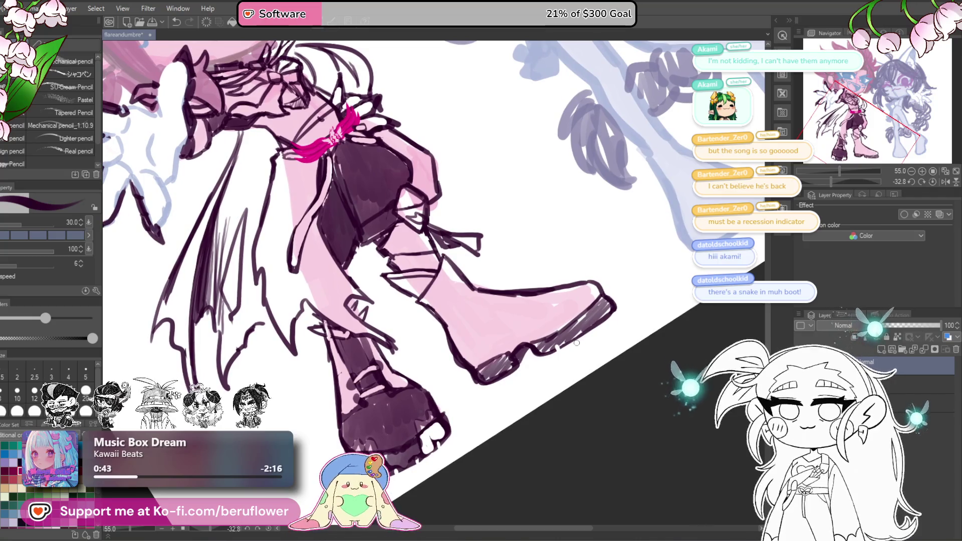
mouse_move(580, 335)
left_mouse_down()
mouse_move(575, 344)
mouse_move(591, 329)
left_mouse_up()
left_click_drag(609, 315, 606, 321)
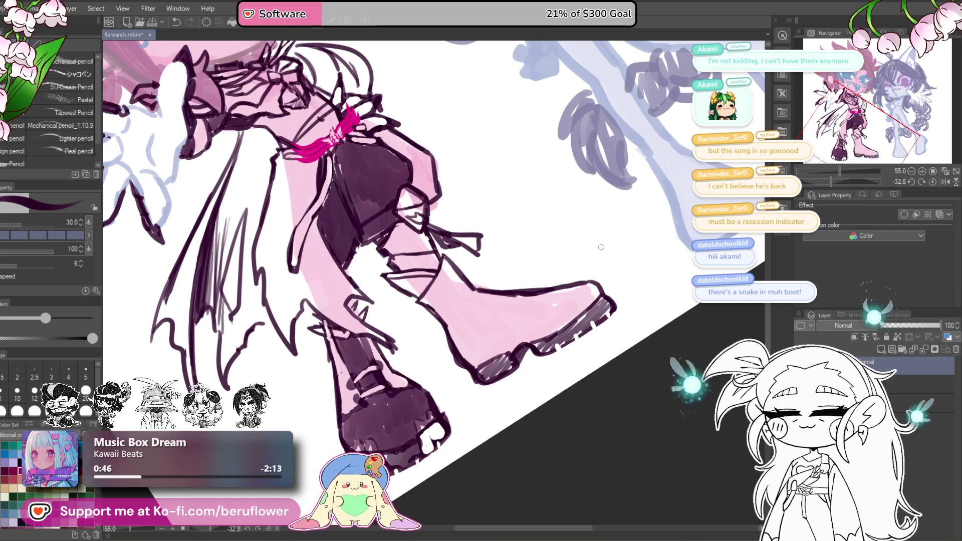
mouse_move(581, 331)
left_mouse_down()
mouse_move(573, 342)
mouse_move(610, 298)
left_mouse_up()
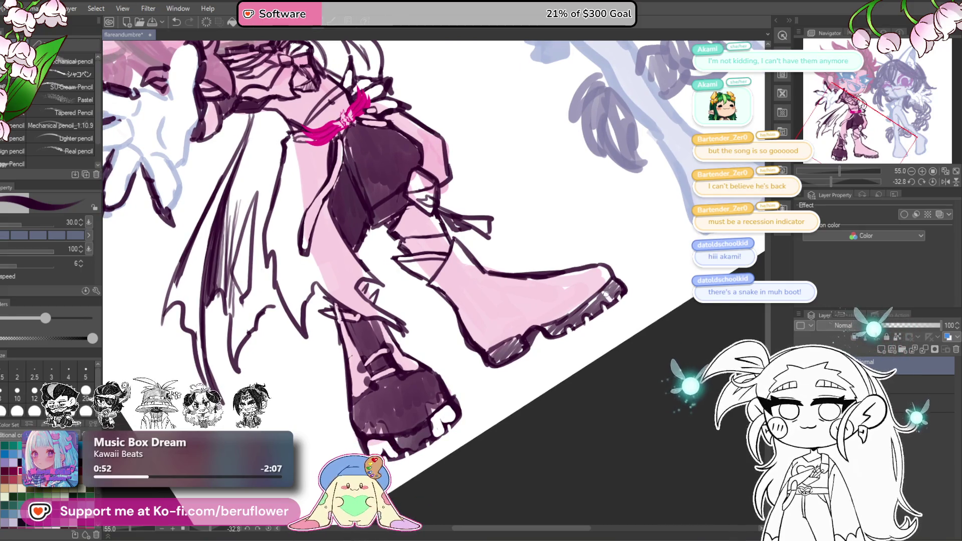
mouse_move(580, 316)
left_mouse_down()
mouse_move(574, 328)
mouse_move(601, 304)
left_mouse_up()
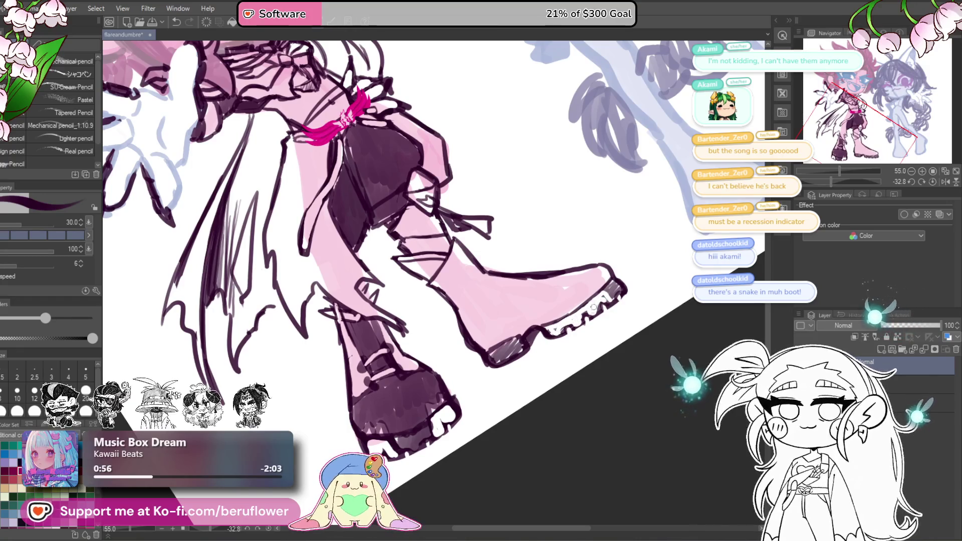
mouse_move(510, 341)
left_mouse_down()
mouse_move(496, 349)
mouse_move(513, 346)
left_mouse_up()
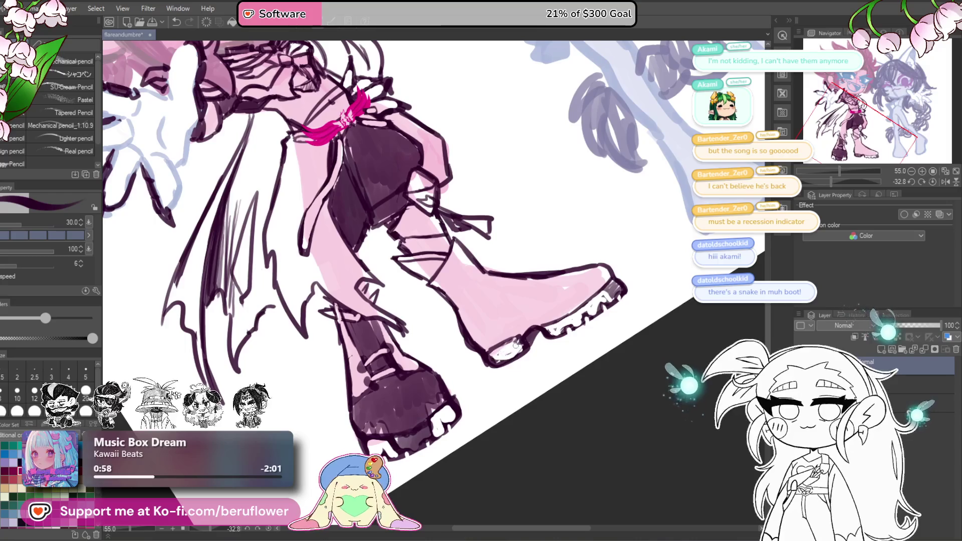
scroll(514, 351, "down", 4)
scroll(576, 400, "up", 1)
Reset the view rotation and repaint the boot's left outline pink and right outline dark.
left_click_drag(627, 420, 569, 464)
key("at")
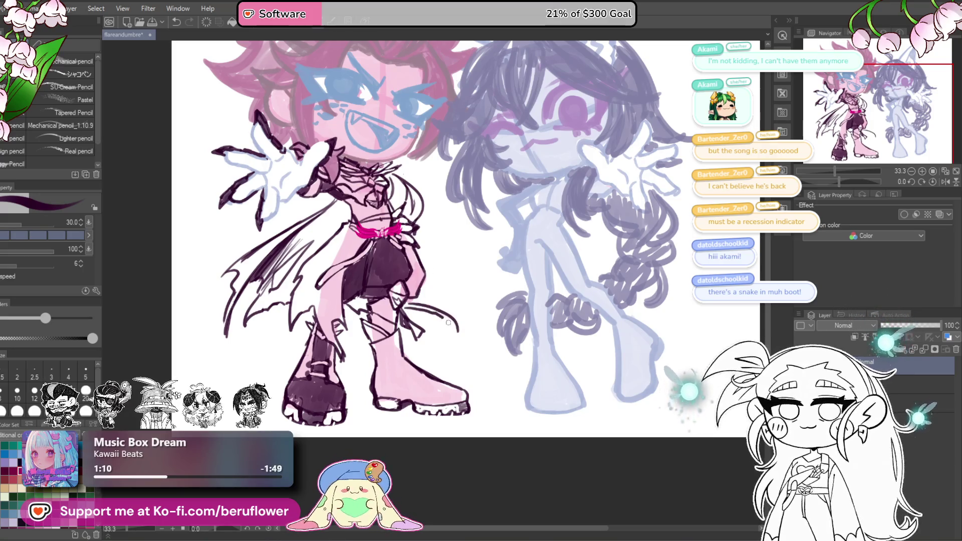
key("ctrl+z")
left_click_drag(404, 303, 451, 317)
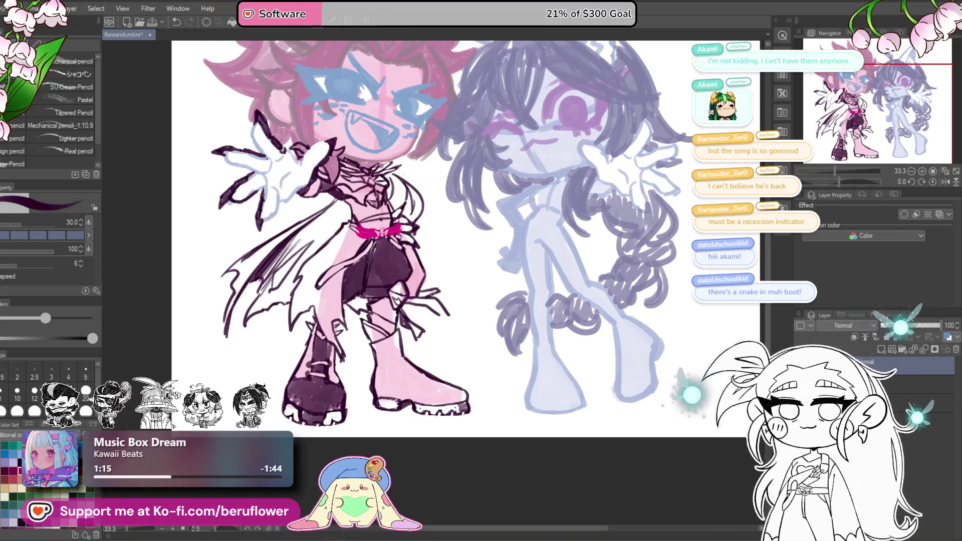
left_click_drag(576, 239, 574, 249)
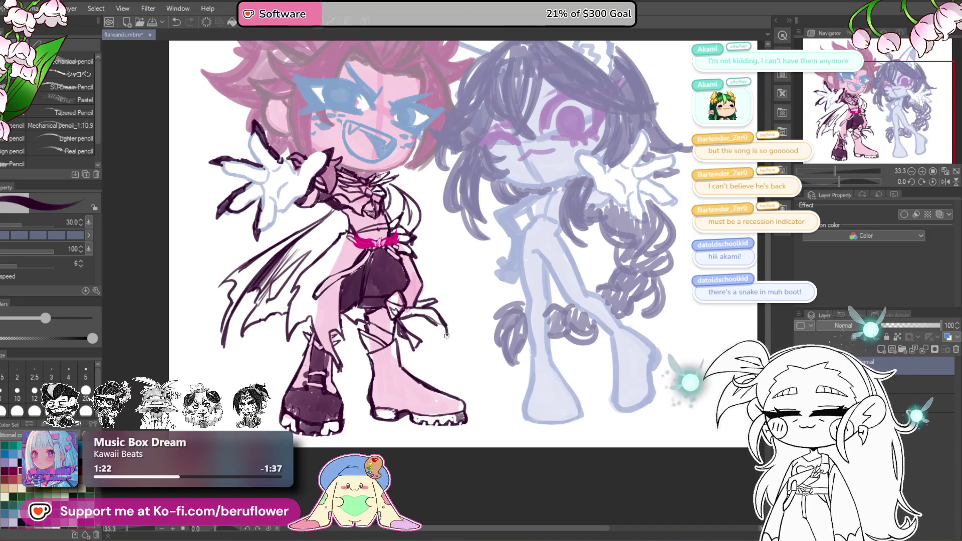
left_click_drag(446, 338, 442, 298)
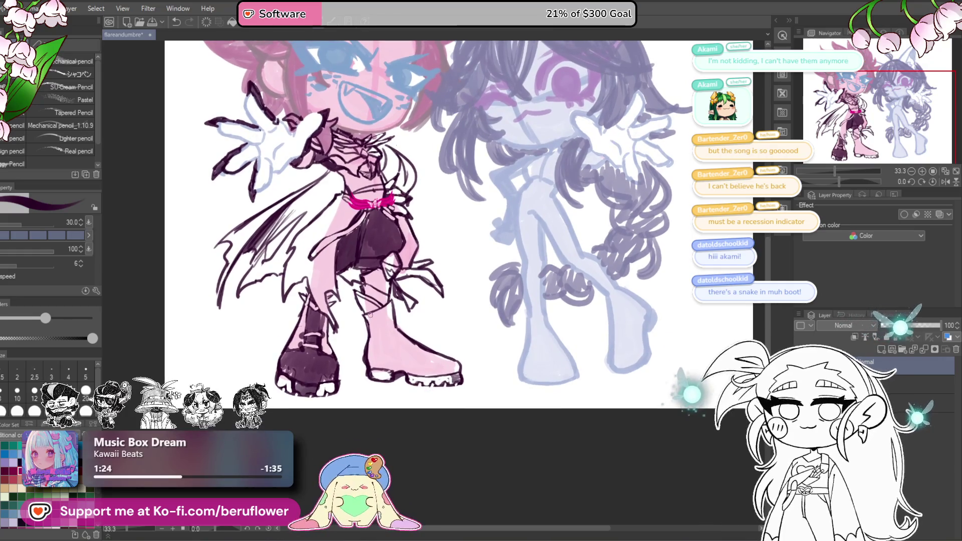
scroll(370, 315, "up", 2)
left_click_drag(378, 353, 377, 390)
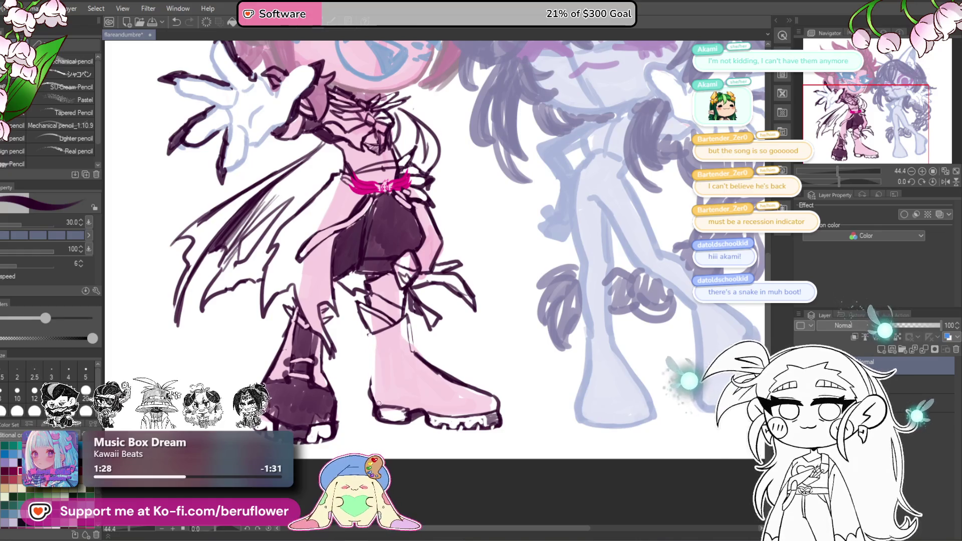
mouse_move(410, 318)
left_mouse_down()
mouse_move(410, 343)
mouse_move(364, 336)
mouse_move(371, 376)
left_mouse_up()
scroll(497, 267, "down", 5)
scroll(497, 267, "up", 4)
Push the pink boot's toe and sole slightly left with Liquify, then return to the pencil.
left_click_drag(498, 267, 472, 285)
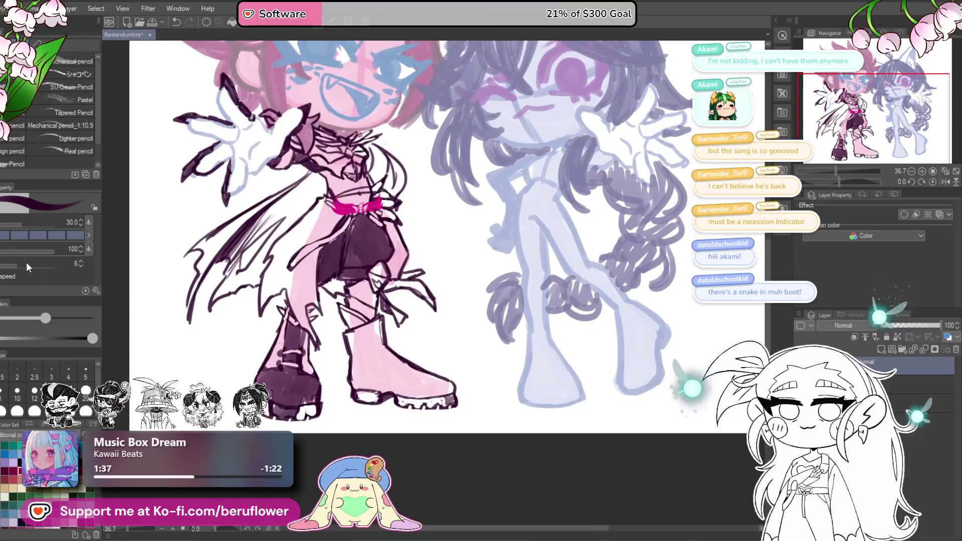
key("j")
left_click_drag(455, 413, 445, 410)
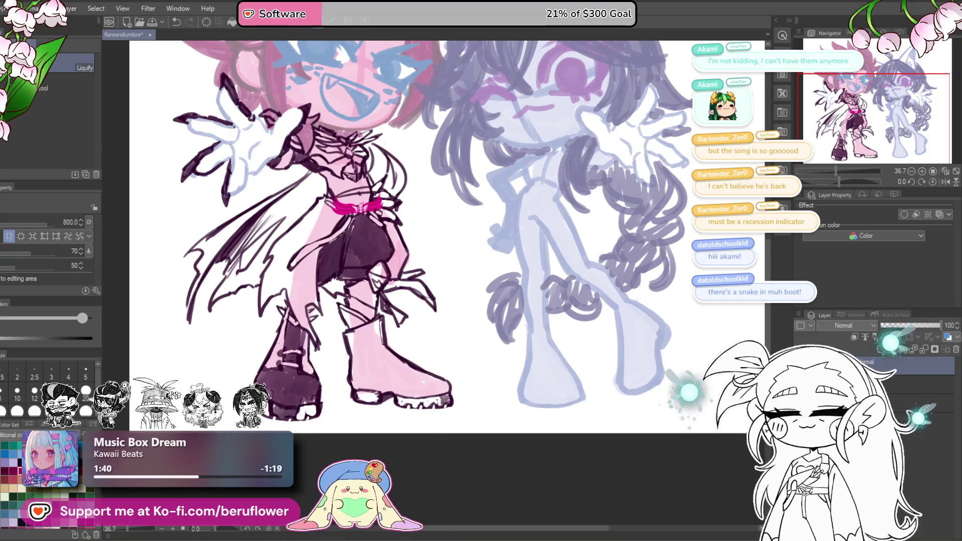
key("p")
mouse_move(397, 342)
left_mouse_down()
mouse_move(407, 345)
mouse_move(383, 335)
mouse_move(401, 279)
left_mouse_up()
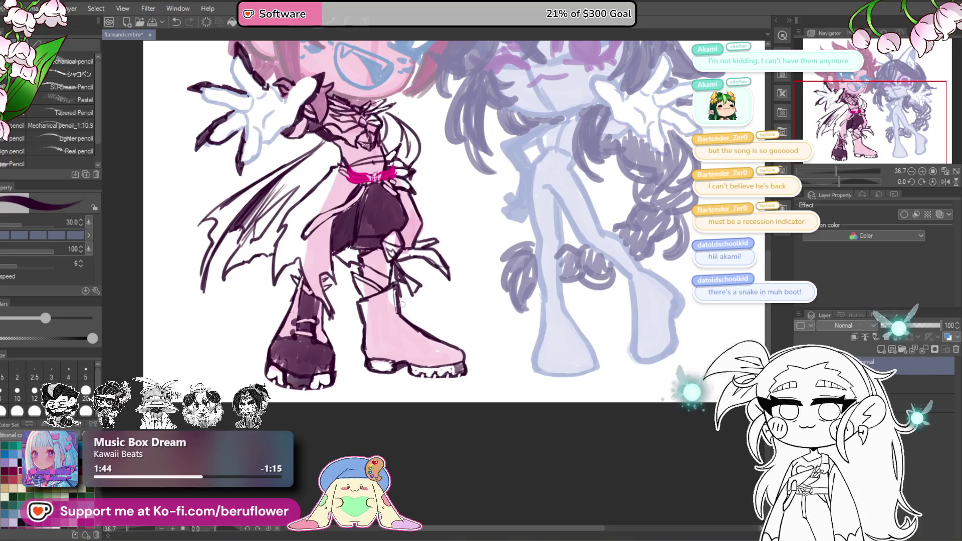
scroll(417, 355, "up", 2)
scroll(479, 276, "down", 2)
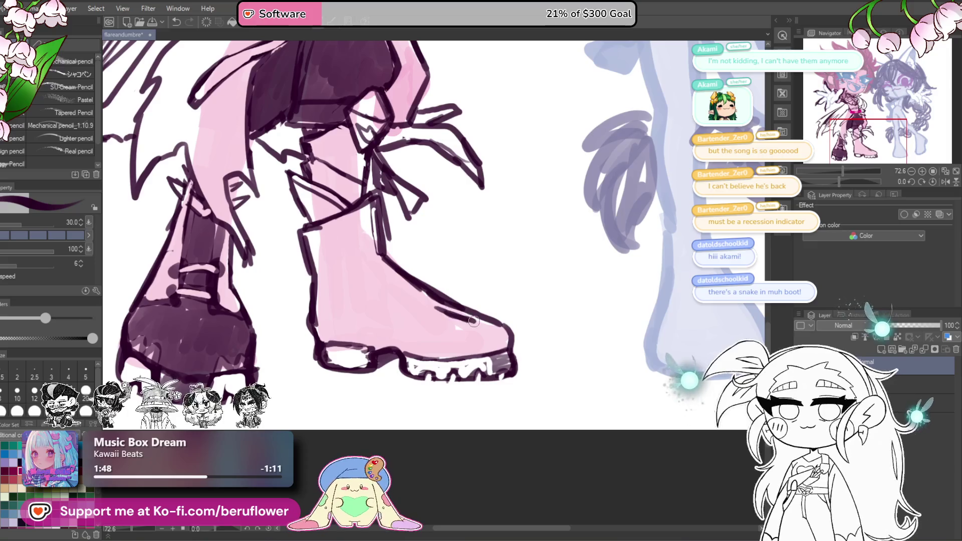
Ink curved toe-cap lines and a front seam on the pink boot, undoing a stray line.
mouse_move(472, 321)
left_mouse_down()
mouse_move(444, 339)
mouse_move(436, 362)
left_mouse_up()
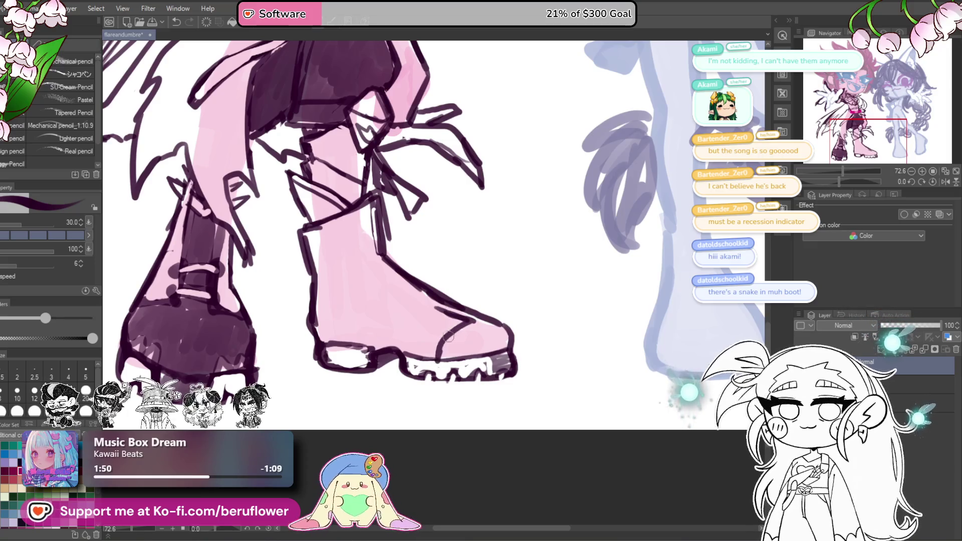
left_click_drag(450, 319, 427, 306)
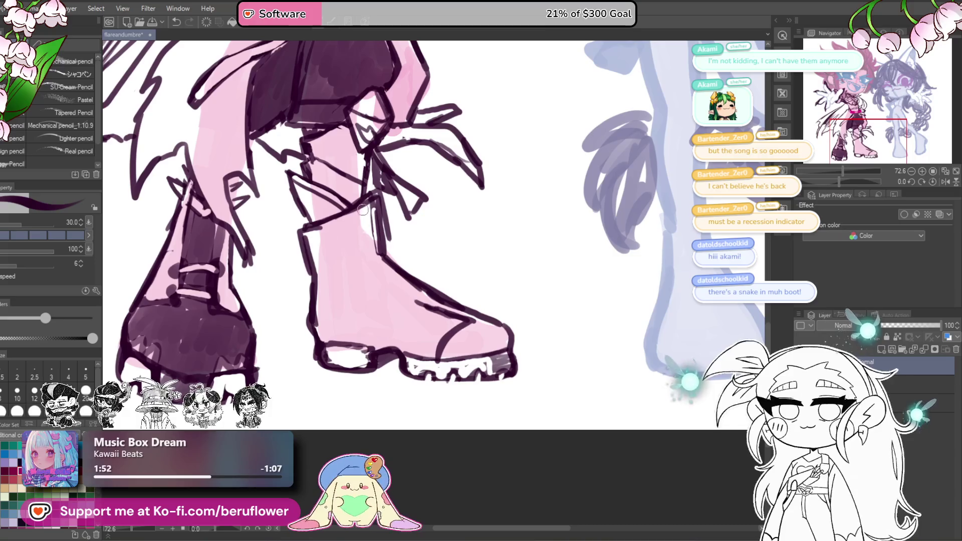
left_click_drag(356, 210, 363, 252)
mouse_move(357, 216)
left_mouse_down()
mouse_move(369, 268)
mouse_move(428, 312)
mouse_move(474, 309)
mouse_move(475, 318)
left_mouse_up()
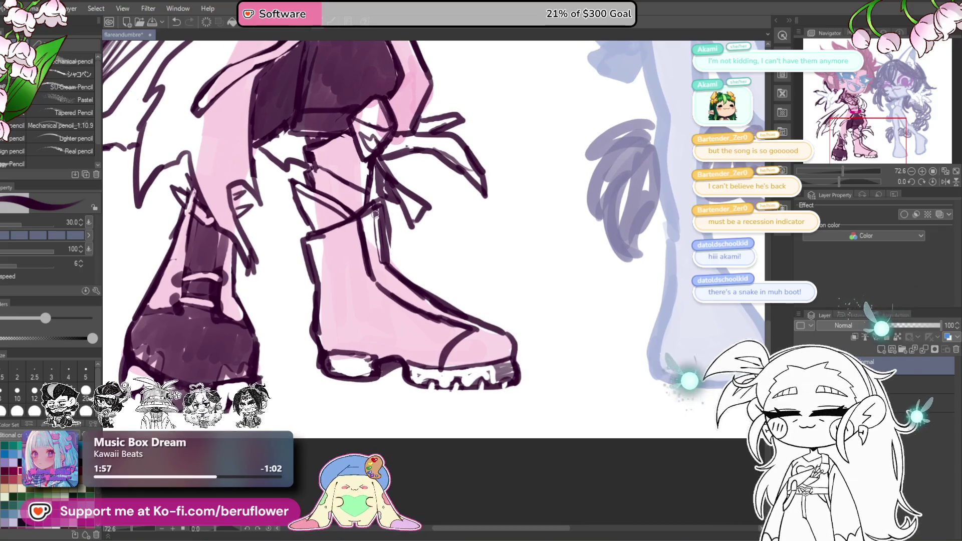
key("ctrl+z")
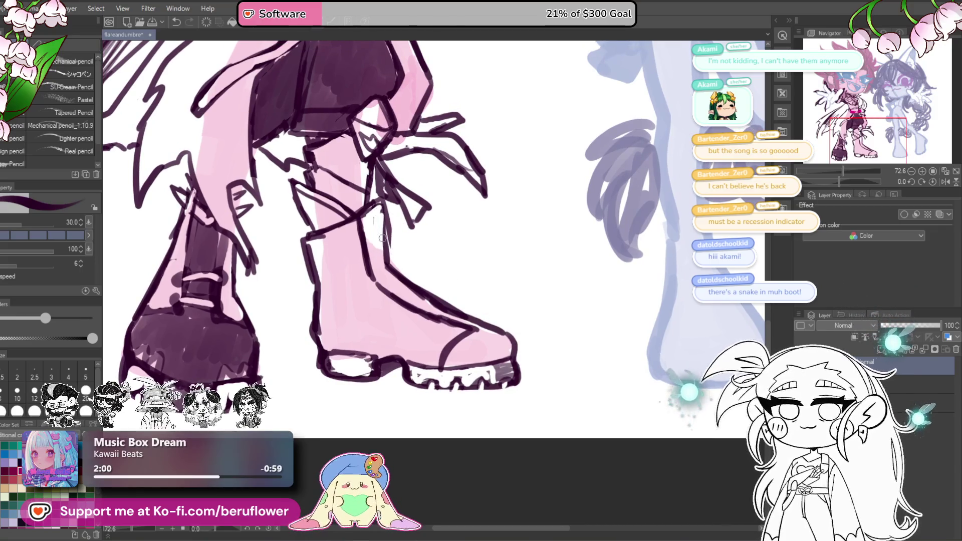
left_click_drag(422, 277, 425, 282)
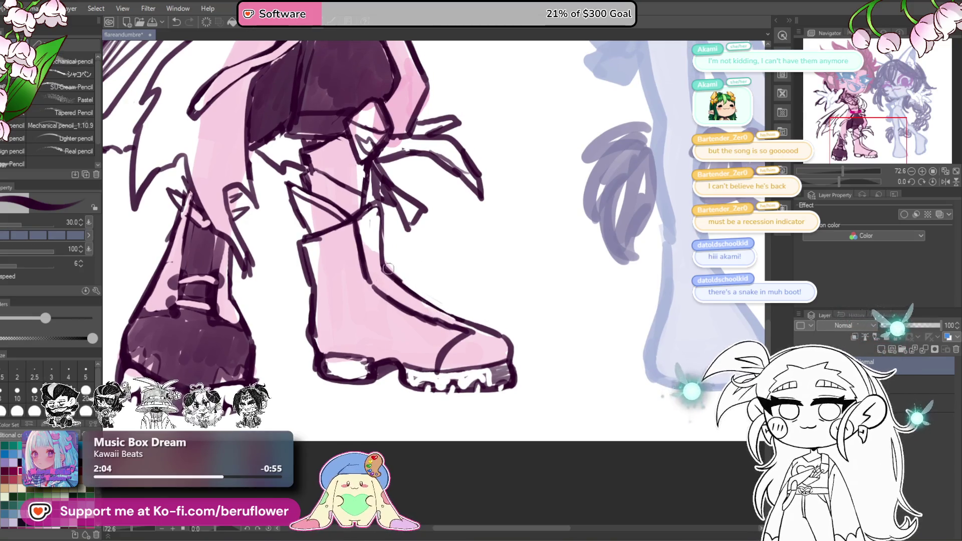
mouse_move(496, 327)
left_mouse_down()
mouse_move(490, 297)
mouse_move(419, 287)
left_mouse_up()
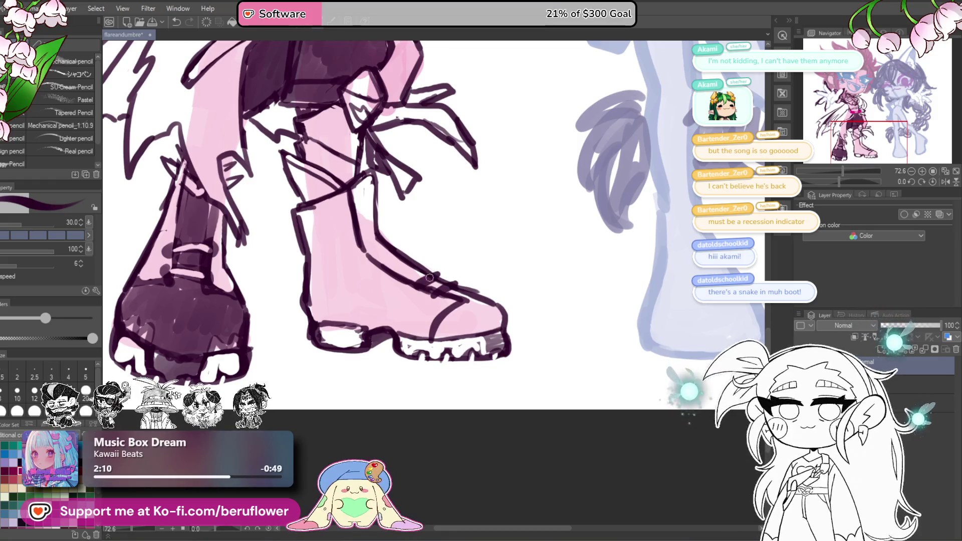
mouse_move(453, 285)
left_mouse_down()
mouse_move(509, 223)
mouse_move(476, 206)
mouse_move(509, 232)
left_mouse_up()
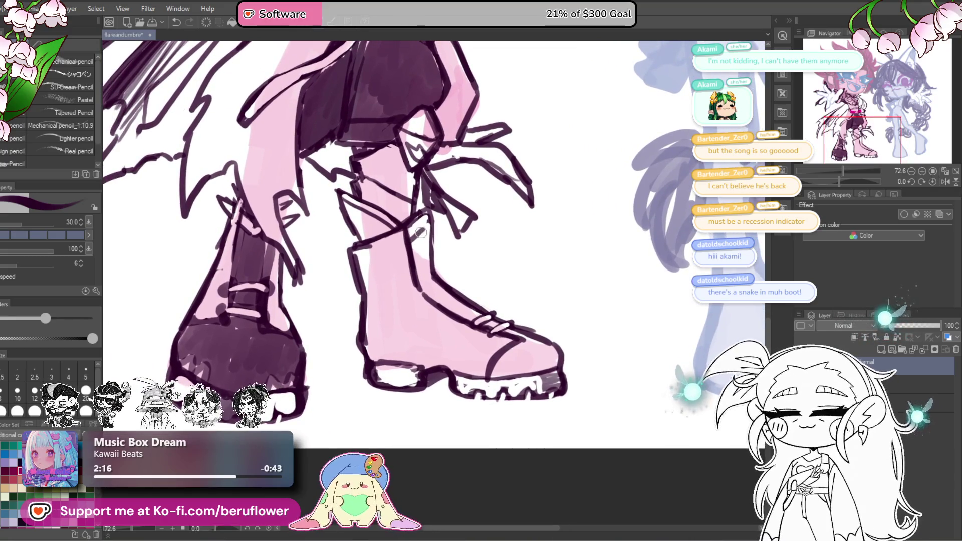
left_click_drag(441, 269, 457, 256)
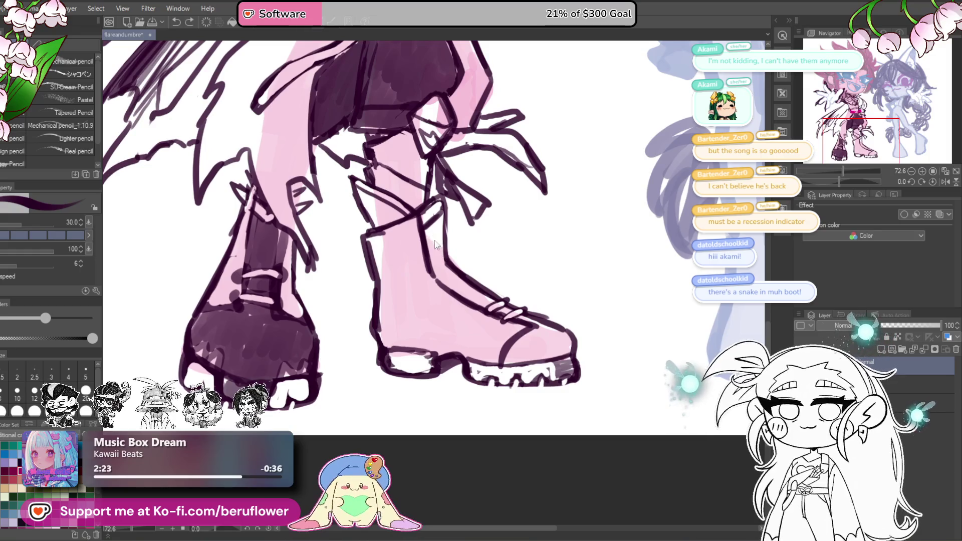
Add a looped lace and hatching strokes along the boot's lacing.
mouse_move(413, 245)
left_mouse_down()
mouse_move(401, 240)
mouse_move(409, 250)
mouse_move(395, 278)
mouse_move(420, 289)
left_mouse_up()
scroll(396, 255, "down", 5)
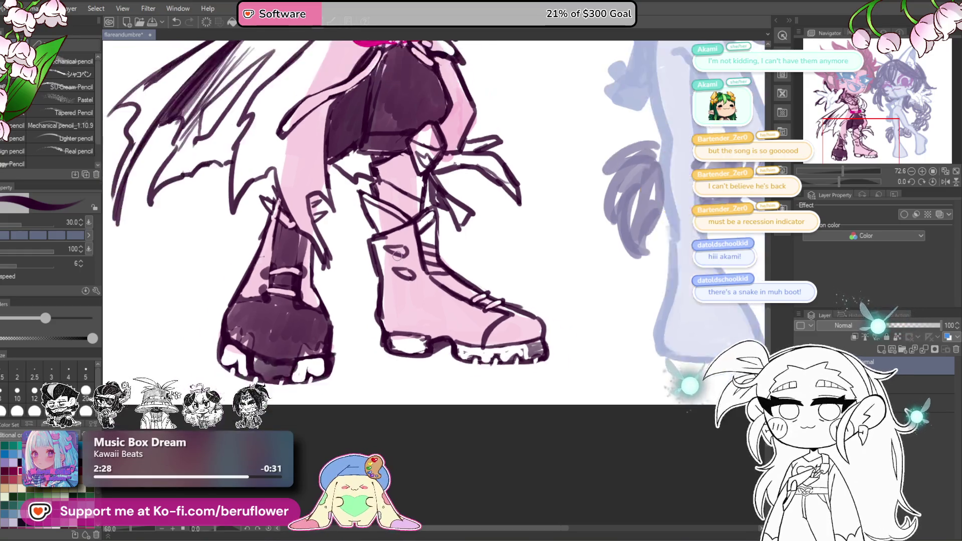
scroll(521, 319, "up", 4)
mouse_move(521, 320)
left_mouse_down()
mouse_move(468, 337)
mouse_move(488, 343)
left_mouse_up()
left_click_drag(414, 275, 461, 310)
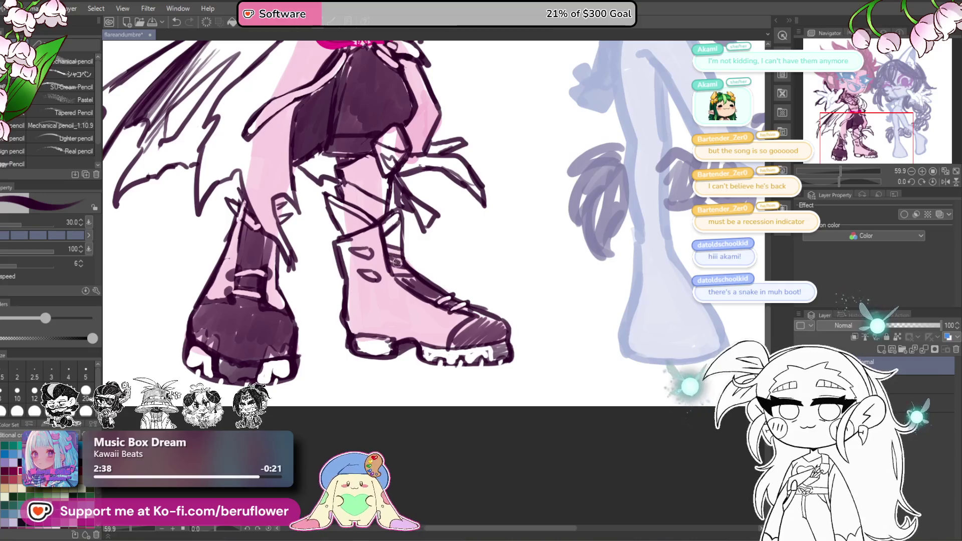
left_click_drag(399, 224, 395, 243)
scroll(389, 243, "down", 4)
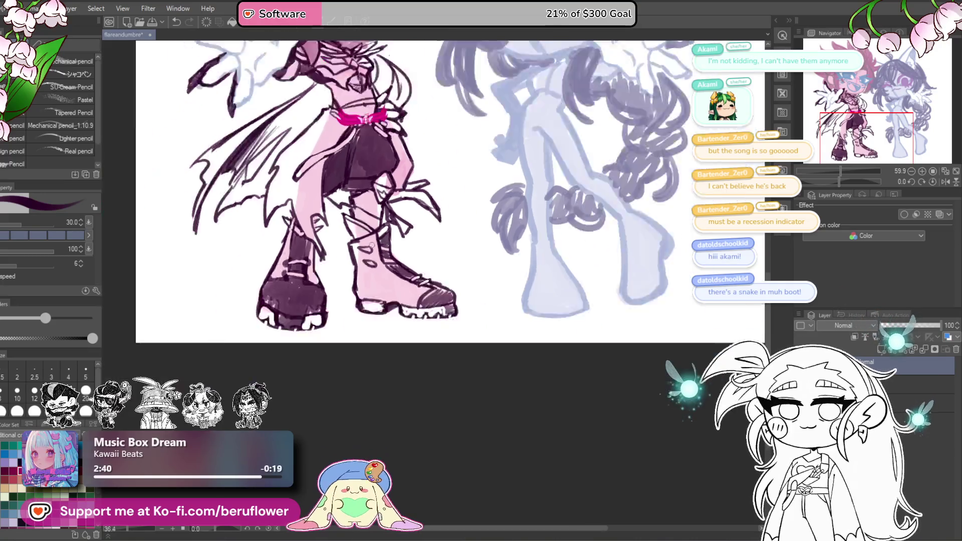
scroll(479, 458, "up", 2)
mouse_move(517, 370)
left_mouse_down()
mouse_move(499, 346)
mouse_move(522, 328)
left_mouse_up()
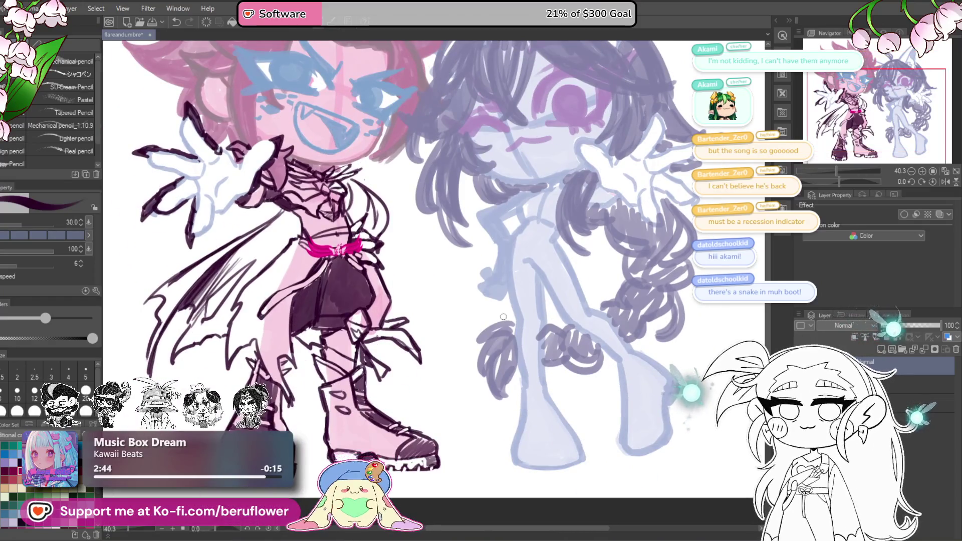
left_click_drag(468, 401, 459, 431)
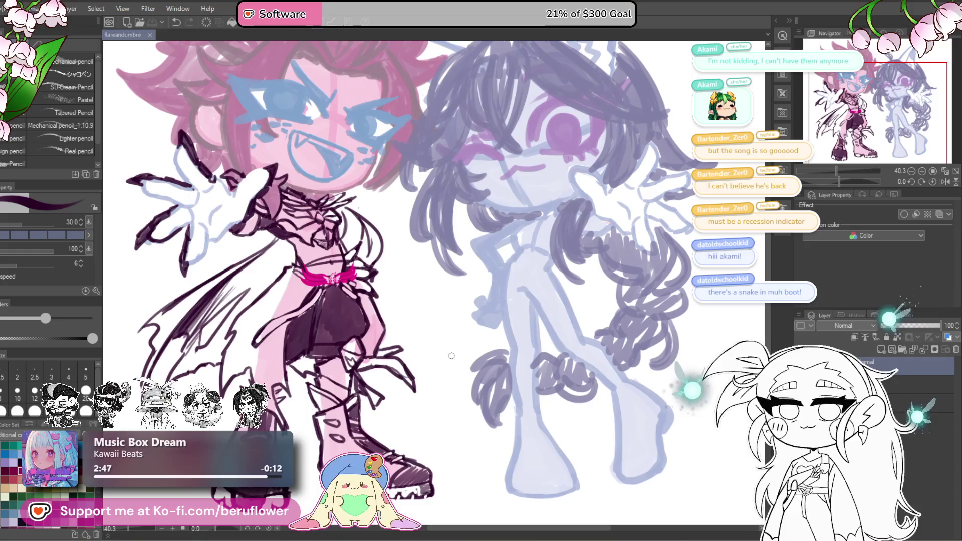
scroll(449, 343, "down", 3)
scroll(448, 431, "up", 4)
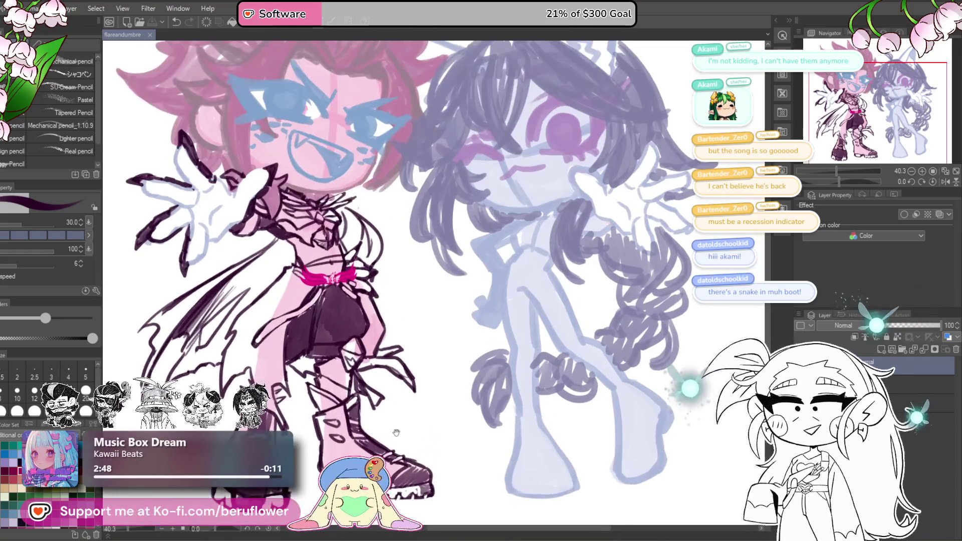
scroll(372, 304, "up", 5)
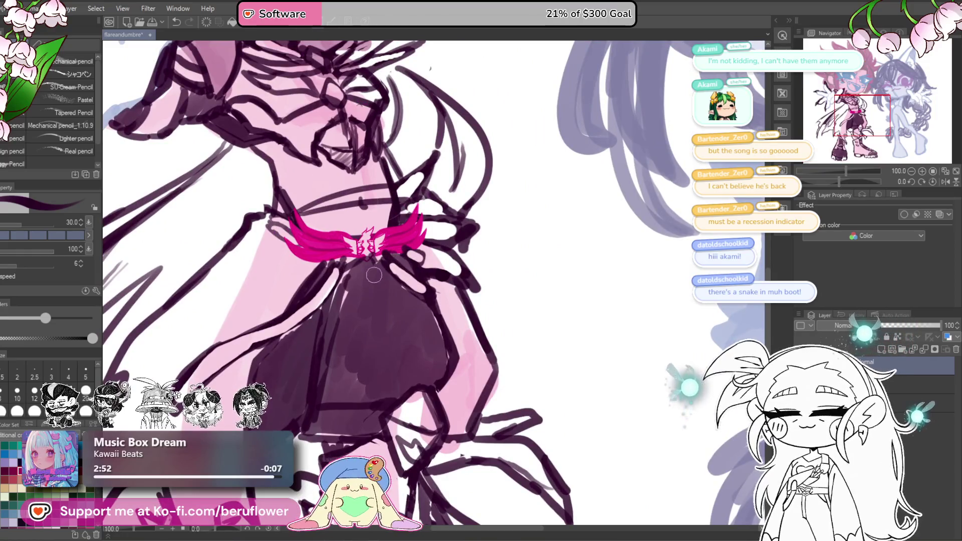
Zoom and pan around the belt and face to frame the lavender figure's eyes.
scroll(366, 267, "down", 5)
mouse_move(361, 265)
left_mouse_down()
mouse_move(405, 344)
mouse_move(431, 325)
mouse_move(438, 365)
left_mouse_up()
scroll(395, 346, "up", 5)
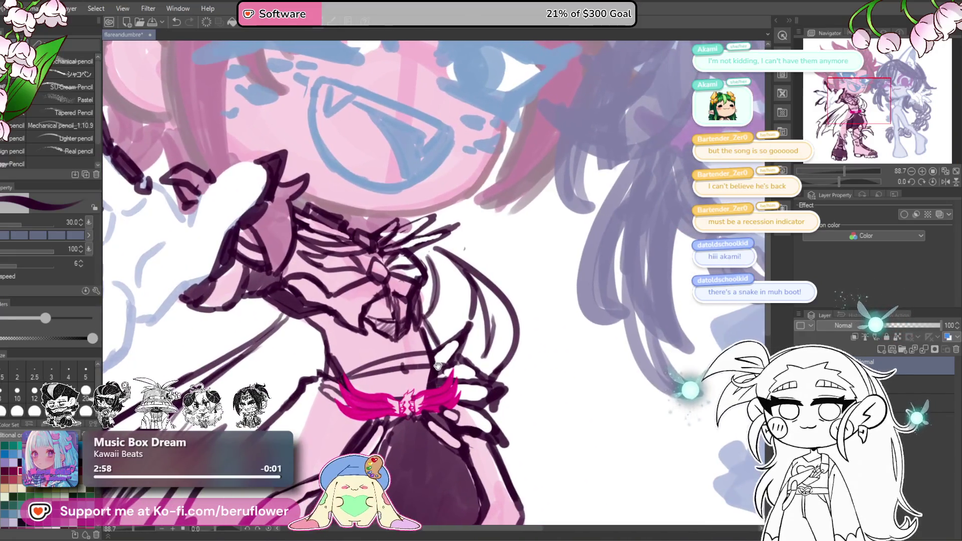
scroll(429, 336, "down", 3)
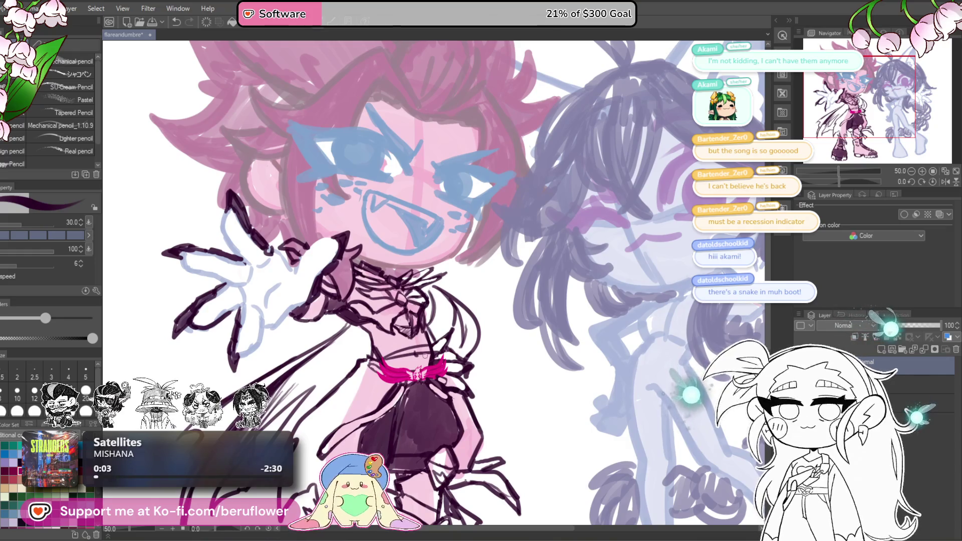
scroll(425, 355, "up", 4)
scroll(428, 341, "down", 6)
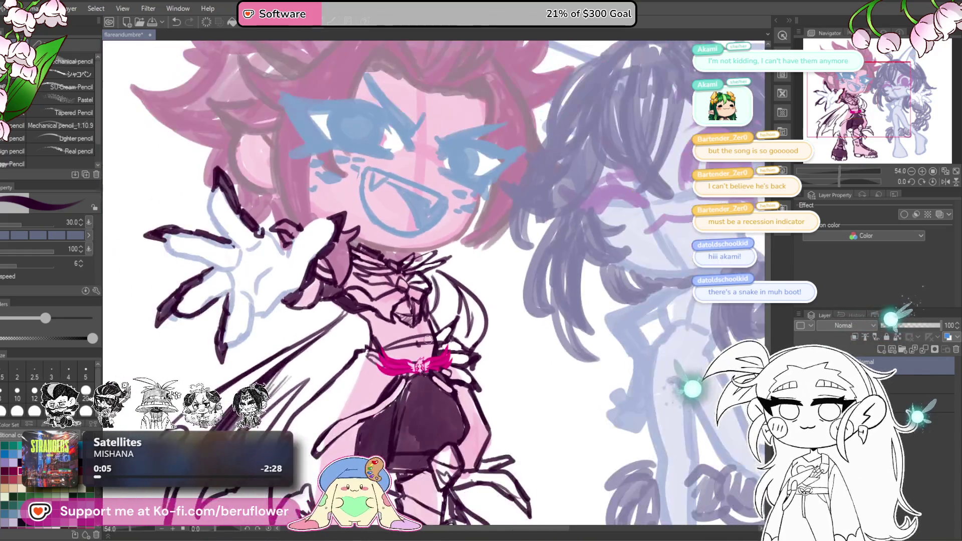
left_click_drag(280, 245, 355, 279)
scroll(355, 279, "up", 4)
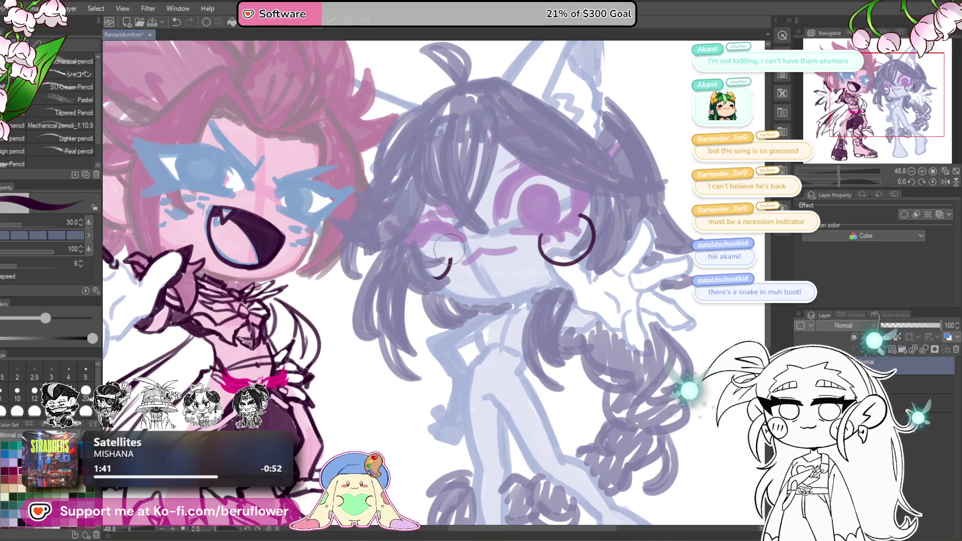
Redraw the dark round outline of the lavender figure's eye after several undos.
key("ctrl+z")
mouse_move(423, 259)
left_mouse_down()
mouse_move(423, 244)
mouse_move(460, 274)
mouse_move(431, 284)
left_mouse_up()
key("ctrl+z")
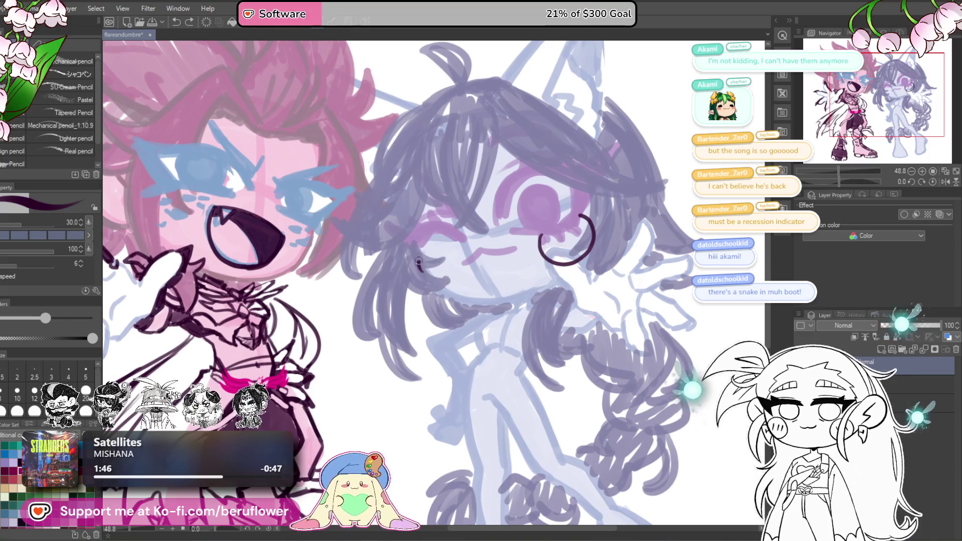
key("ctrl+z")
left_click_drag(441, 254, 436, 292)
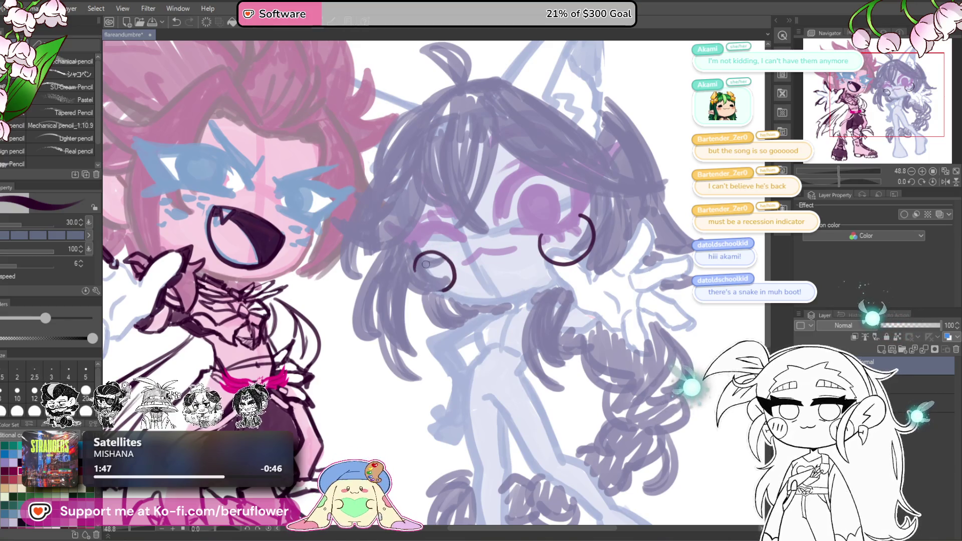
Add short diagonal tick marks and a curved stroke inside the eye circles.
left_click_drag(554, 237, 567, 250)
left_click_drag(575, 234, 579, 247)
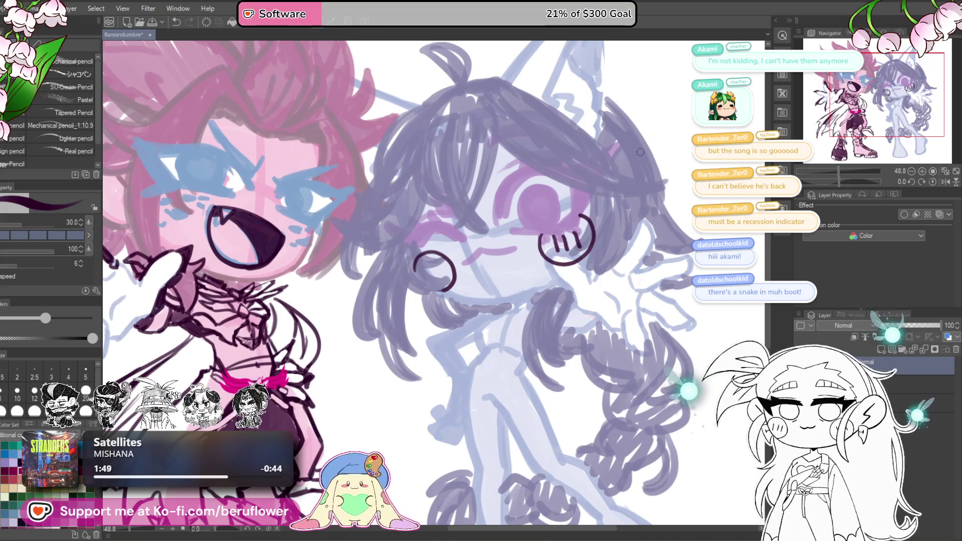
key("ctrl+z")
key("ctrl+z")
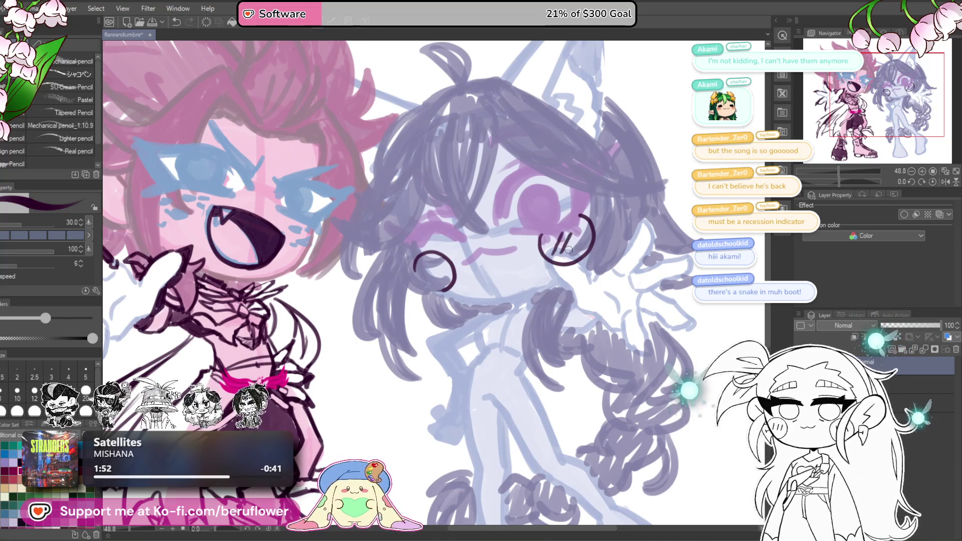
key("ctrl+z")
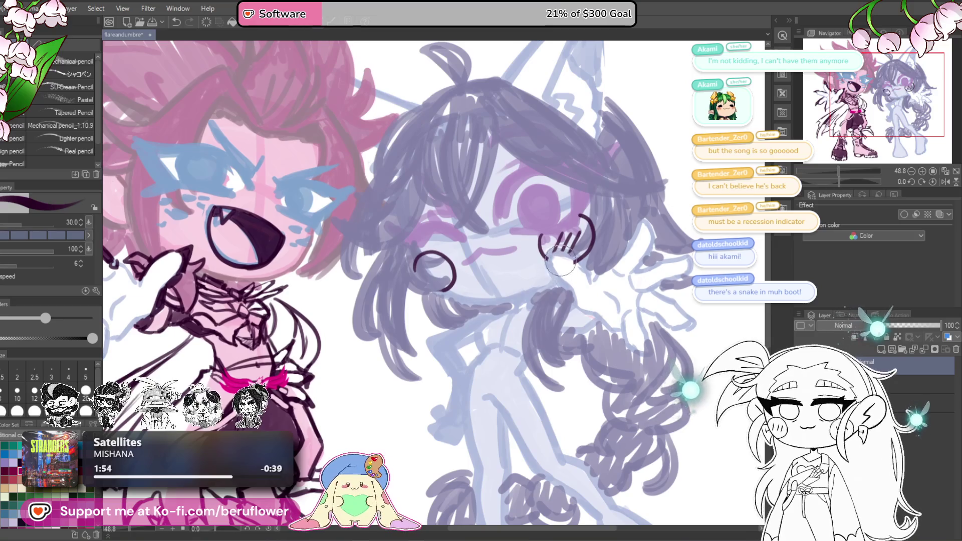
left_click_drag(588, 256, 584, 234)
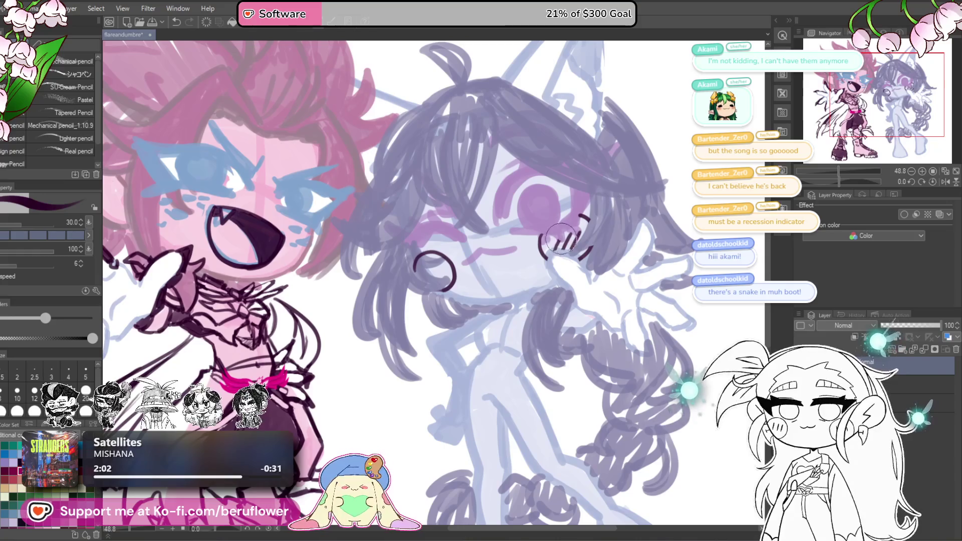
mouse_move(576, 237)
left_mouse_down()
mouse_move(564, 247)
mouse_move(581, 230)
left_mouse_up()
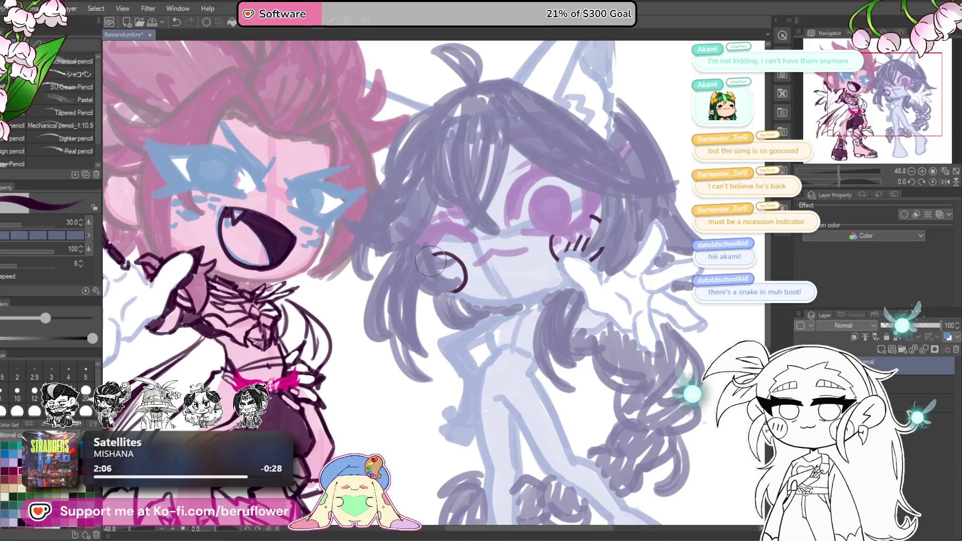
mouse_move(445, 261)
left_mouse_down()
mouse_move(439, 279)
mouse_move(450, 283)
left_mouse_up()
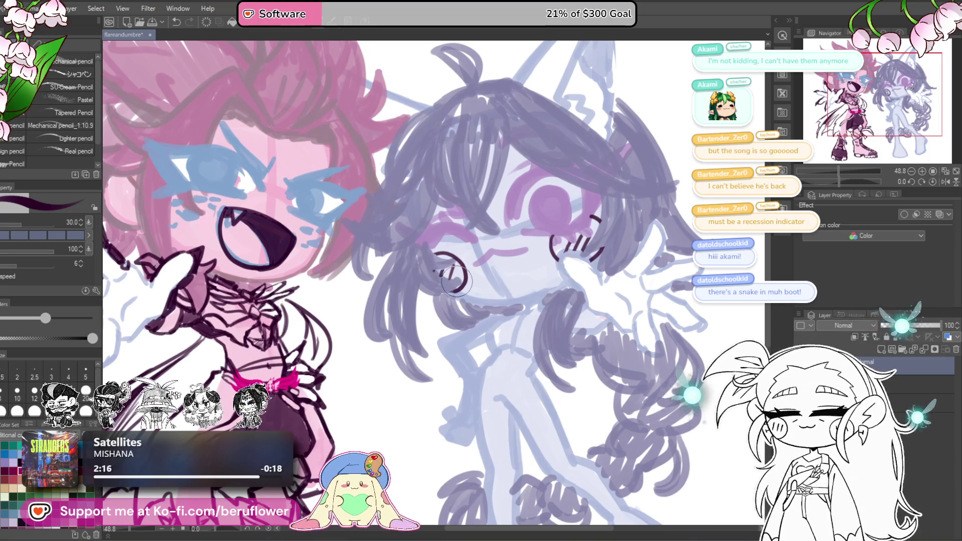
scroll(446, 286, "down", 5)
scroll(456, 280, "up", 3)
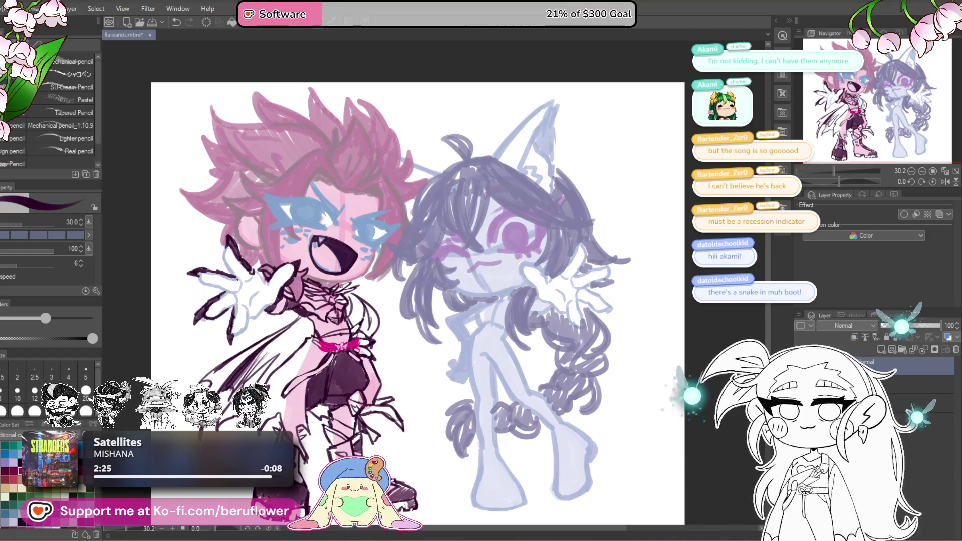
Draw a dark crescent moon on the lavender character's hair near her ear.
scroll(521, 245, "up", 2)
left_click_drag(521, 245, 461, 240)
mouse_move(423, 167)
left_mouse_down()
mouse_move(398, 205)
mouse_move(441, 220)
mouse_move(396, 200)
mouse_move(441, 221)
left_mouse_up()
key("ctrl+z")
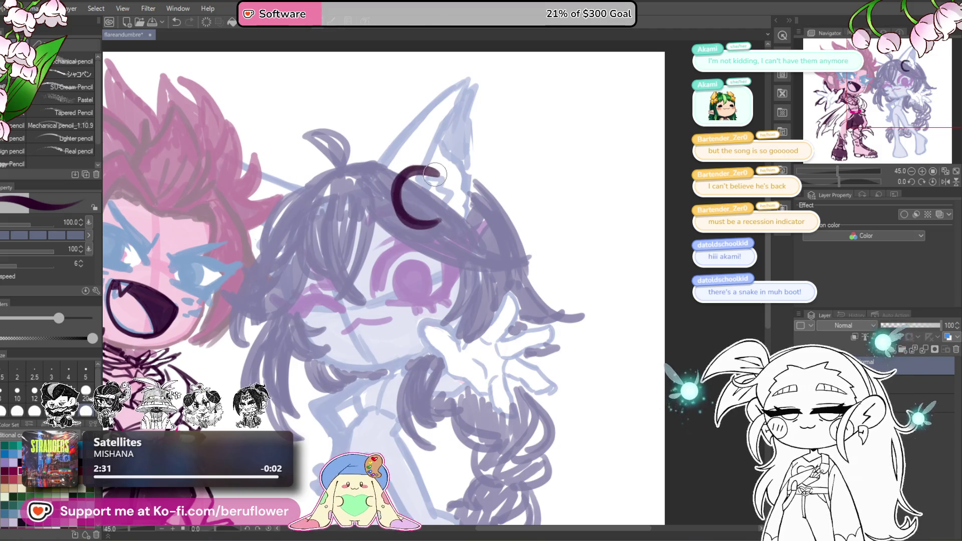
key("ctrl+z")
key("ctrl+z")
mouse_move(433, 173)
left_mouse_down()
mouse_move(401, 221)
mouse_move(444, 223)
mouse_move(406, 221)
mouse_move(402, 205)
mouse_move(398, 213)
mouse_move(437, 221)
mouse_move(429, 180)
left_mouse_up()
key("ctrl+z")
key("ctrl+z")
key("ctrl+z")
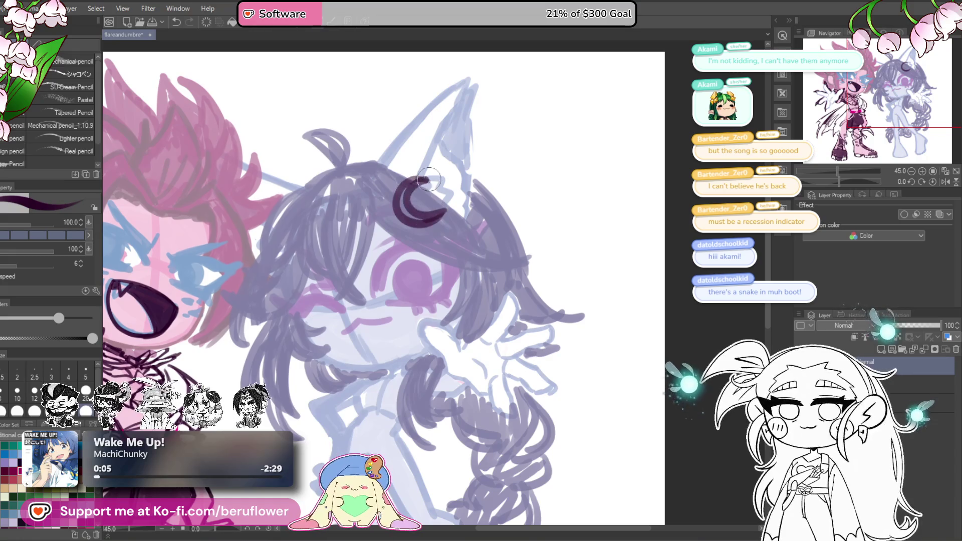
scroll(440, 181, "down", 5)
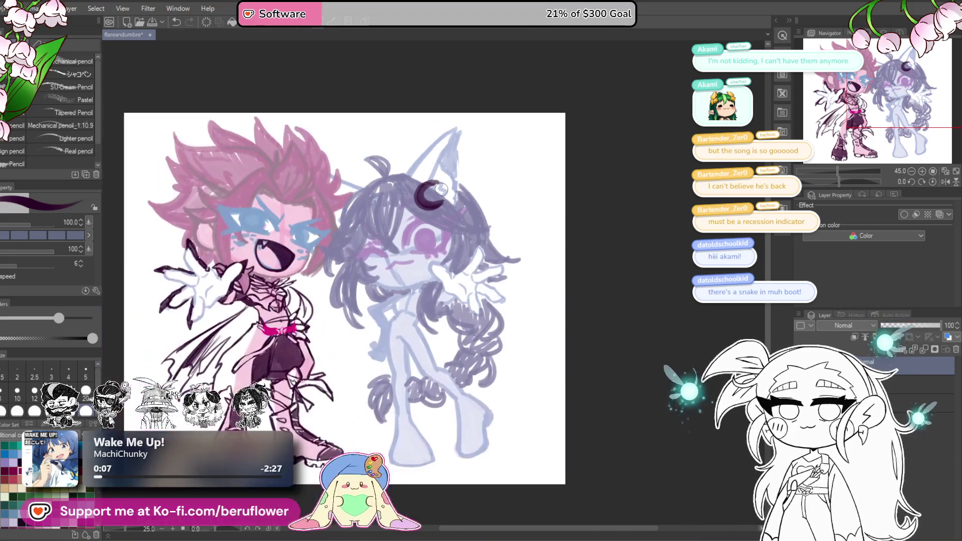
scroll(472, 250, "up", 4)
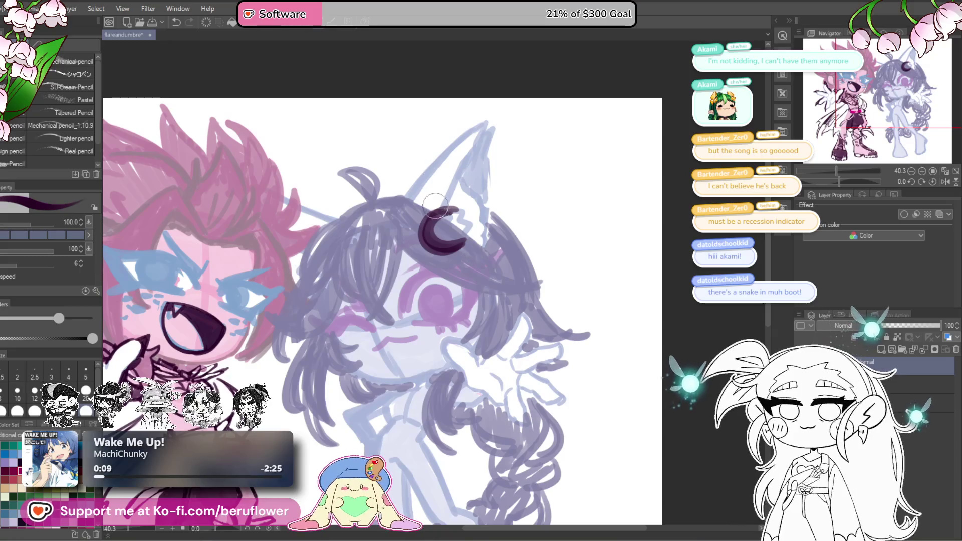
scroll(479, 223, "down", 5)
scroll(447, 243, "up", 9)
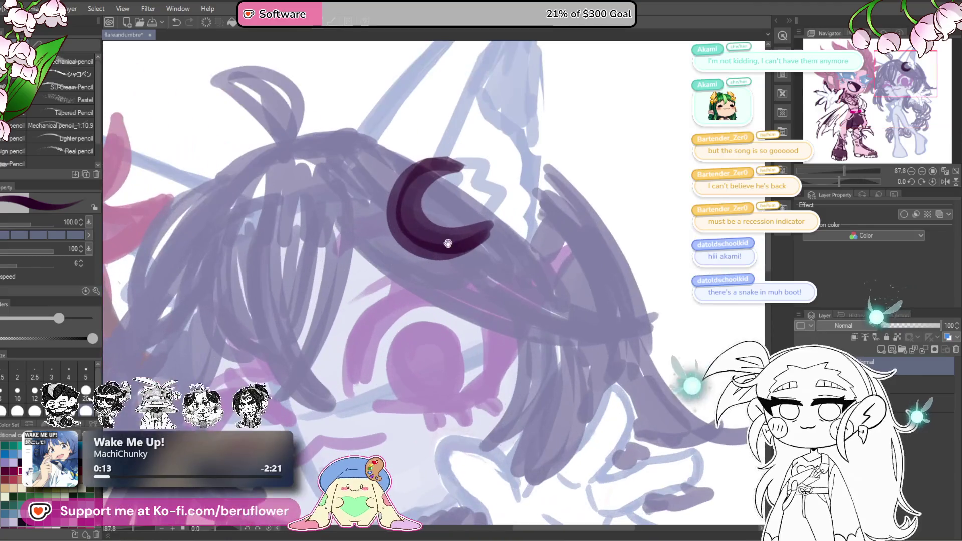
left_click_drag(423, 168, 468, 164)
key("bracketleft")
key("bracketleft")
left_click_drag(399, 192, 452, 208)
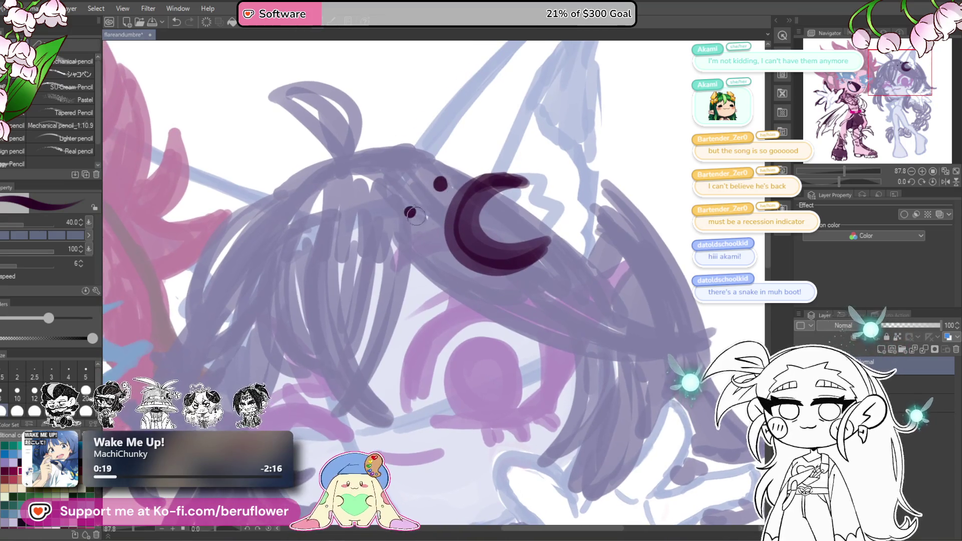
Ring the crescent with small dark dots, giving one dot a light centre.
left_click(427, 245)
left_click(518, 299)
left_click(522, 218)
scroll(407, 171, "down", 1)
scroll(576, 245, "down", 3)
scroll(560, 260, "up", 3)
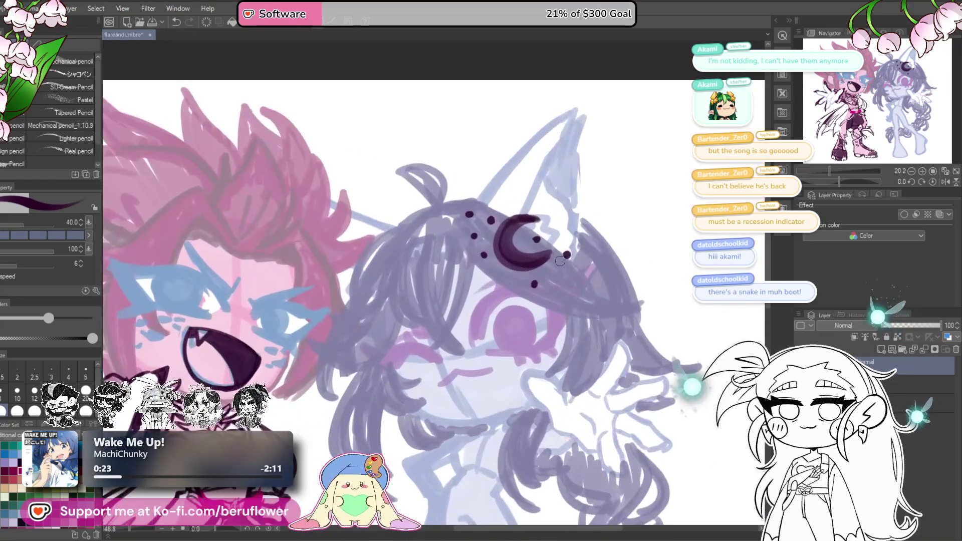
scroll(560, 261, "up", 3)
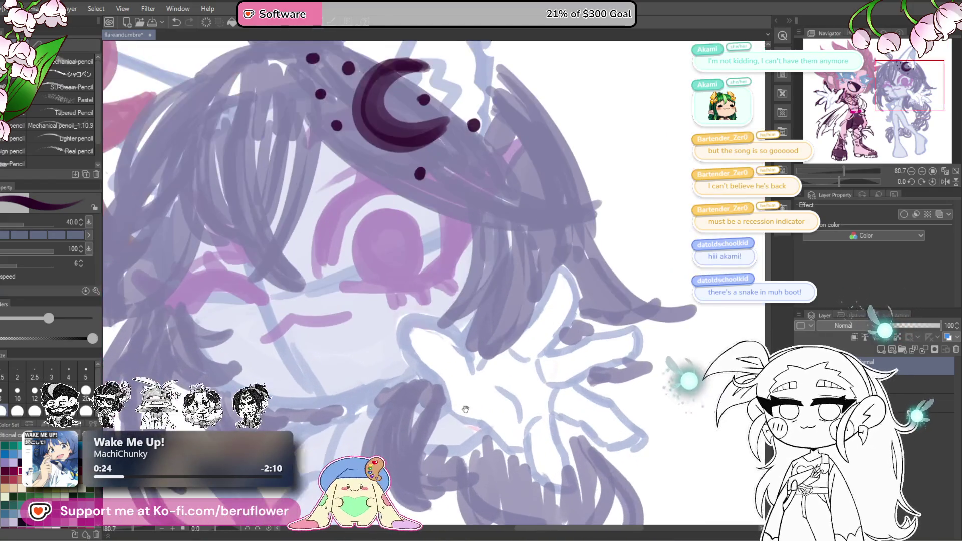
left_click_drag(465, 409, 486, 463)
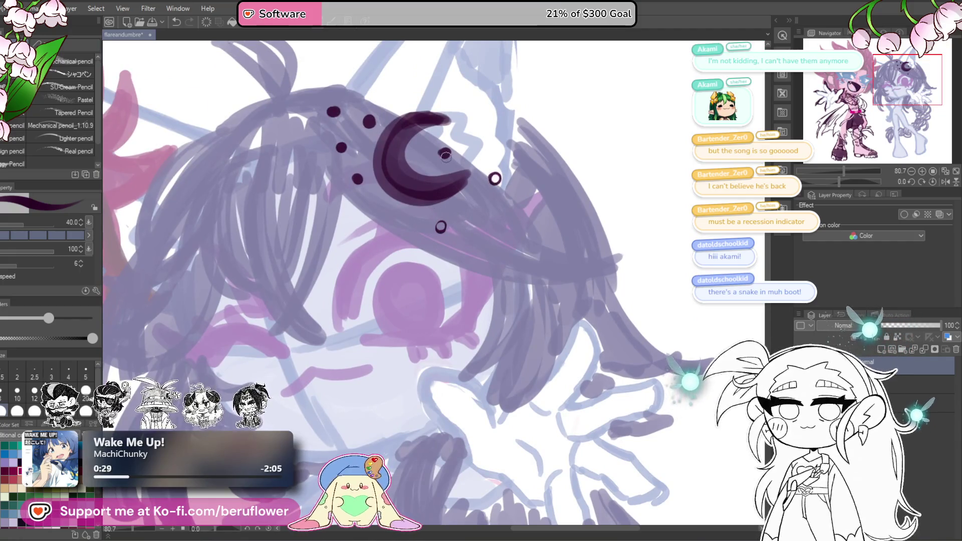
left_click(333, 112)
Try outlining the crescent's left side, undo it, and bring up Color Settings for a new colour.
left_click_drag(369, 121, 422, 148)
mouse_move(490, 144)
left_mouse_down()
mouse_move(440, 165)
mouse_move(452, 219)
left_mouse_up()
key("ctrl+z")
key("ctrl+z")
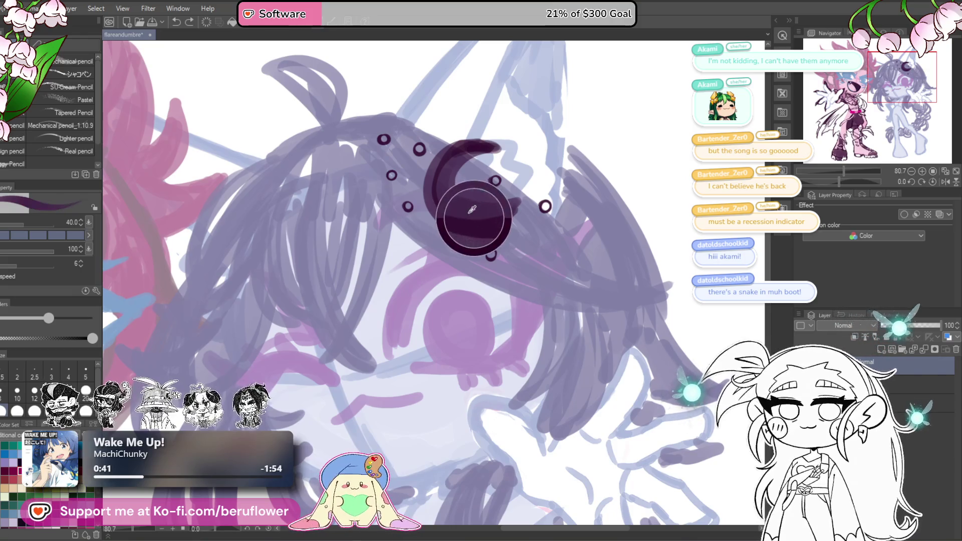
key("ctrl+shift+c")
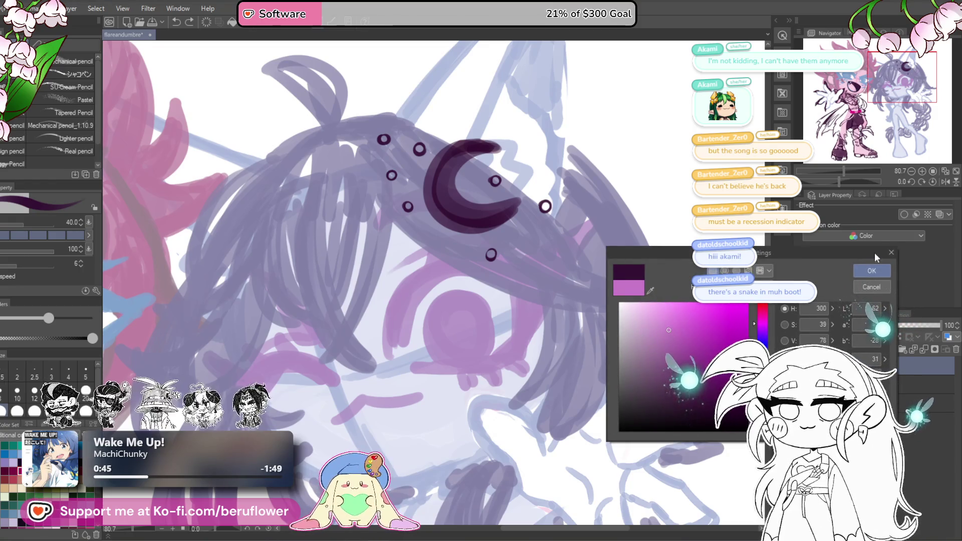
Confirm the pinkish-purple colour and paint thin highlights along the crescent's top and inner curve.
left_click(872, 271)
key("bracketleft")
key("bracketleft")
key("bracketleft")
left_click_drag(494, 147, 435, 174)
mouse_move(480, 145)
left_mouse_down()
mouse_move(444, 175)
mouse_move(458, 221)
mouse_move(483, 212)
mouse_move(475, 214)
left_mouse_up()
left_click_drag(455, 158, 444, 184)
mouse_move(483, 145)
left_mouse_down()
mouse_move(444, 173)
mouse_move(451, 203)
left_mouse_up()
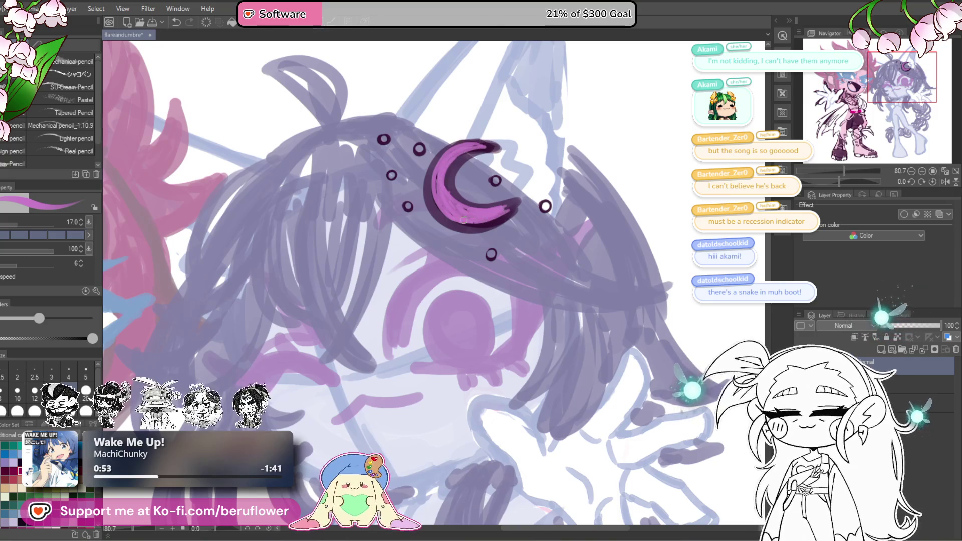
Zoom out to view the whole drawing.
key("ctrl+0")
scroll(439, 182, "up", 3)
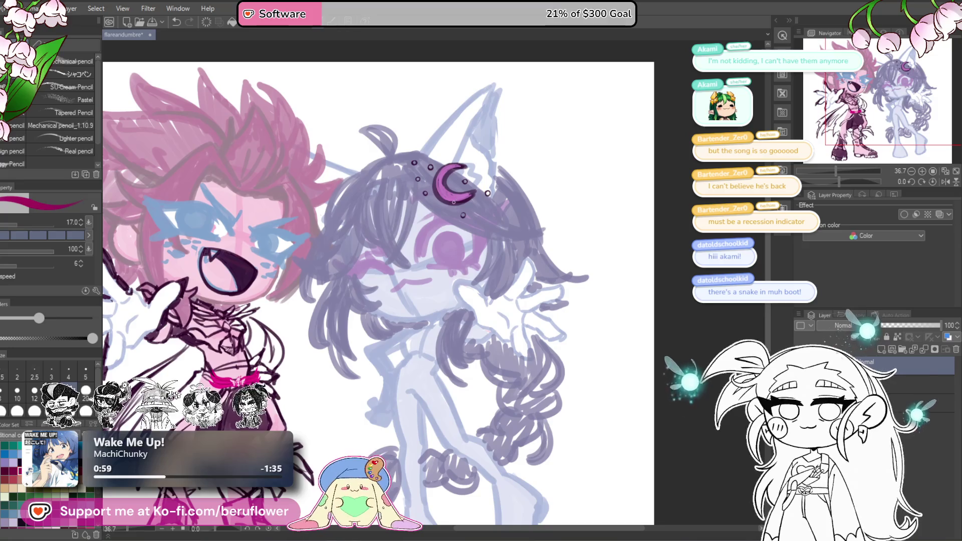
scroll(452, 201, "up", 5)
scroll(490, 205, "down", 3)
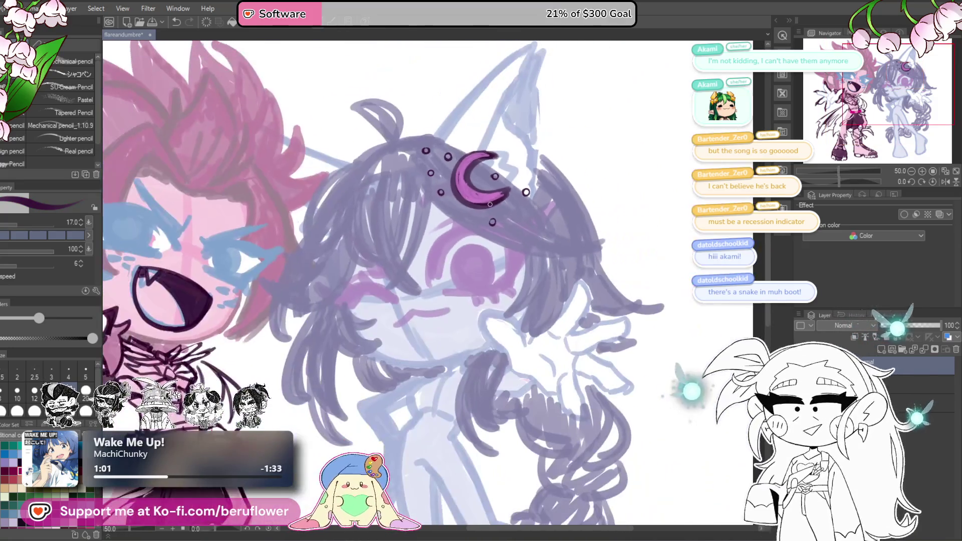
scroll(528, 363, "down", 5)
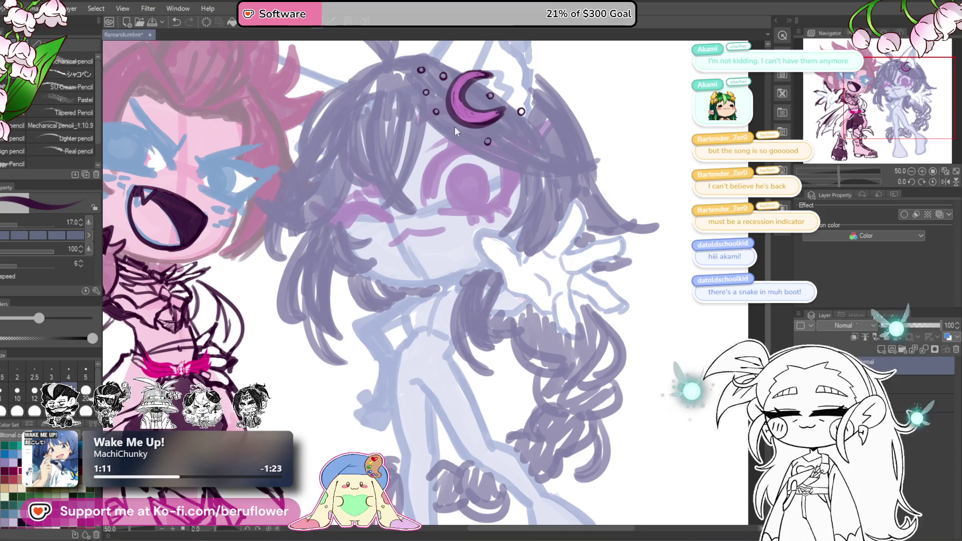
scroll(413, 150, "up", 1)
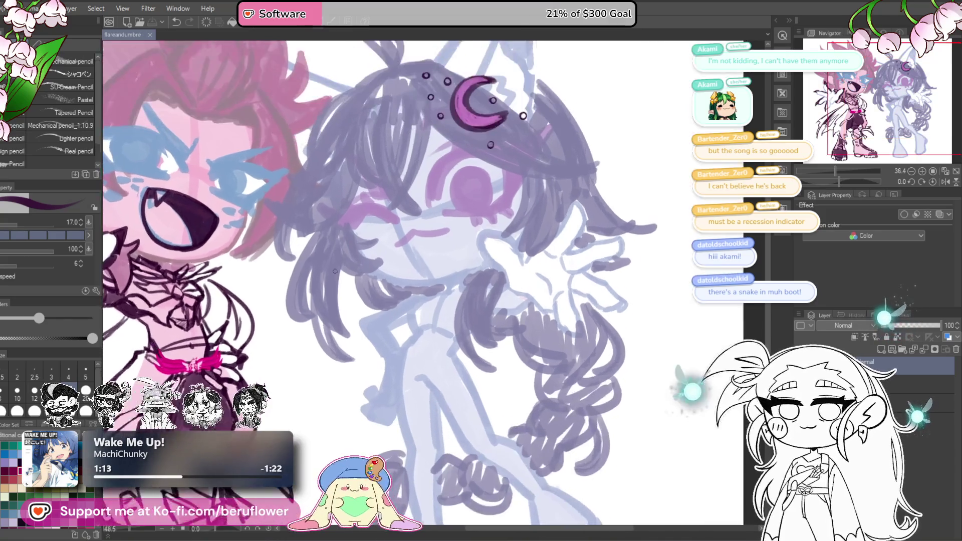
scroll(336, 267, "up", 3)
Ink a dark cross mark on the lavender figure's shoulder, discarding a stray stroke beside the face.
left_click_drag(342, 178, 376, 249)
key("bracketright")
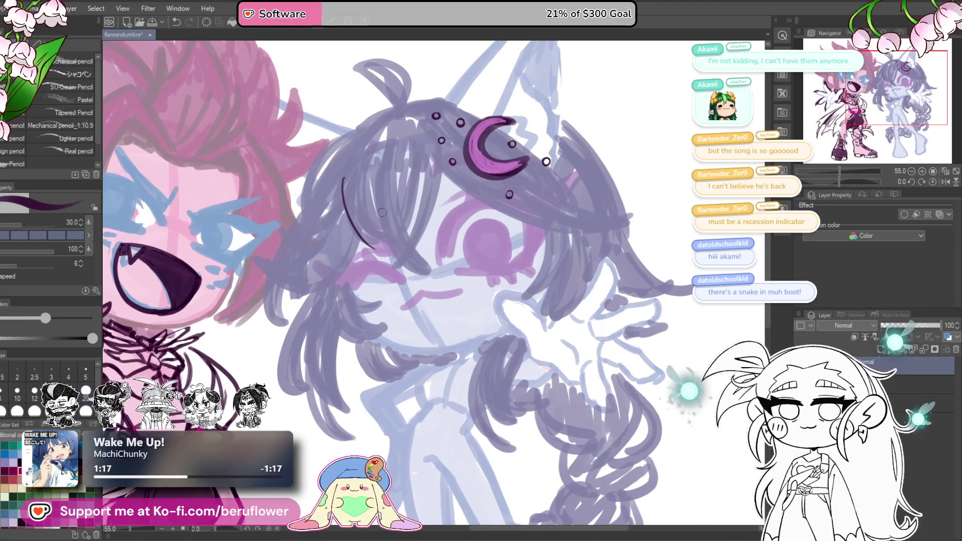
key("ctrl+z")
scroll(451, 203, "down", 5)
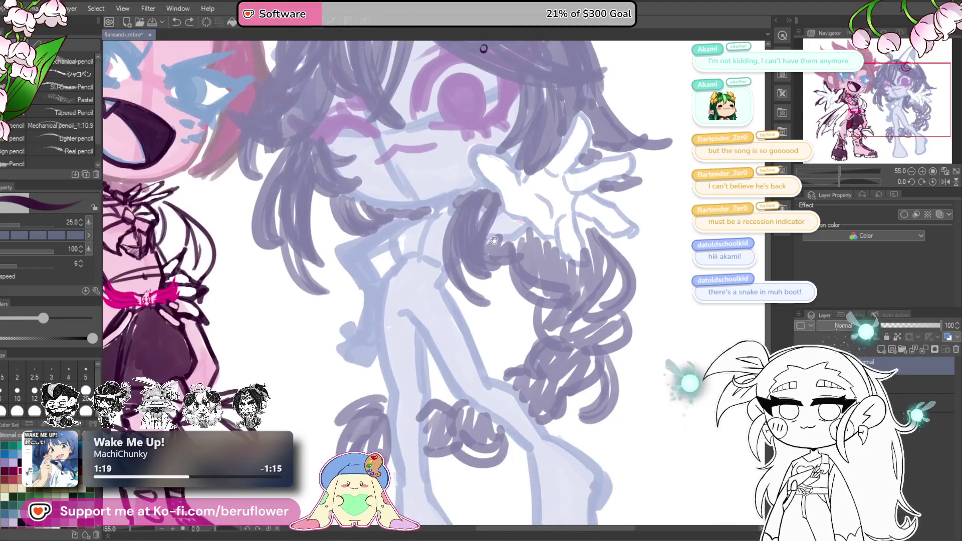
mouse_move(451, 204)
left_mouse_down()
mouse_move(470, 201)
mouse_move(426, 230)
left_mouse_up()
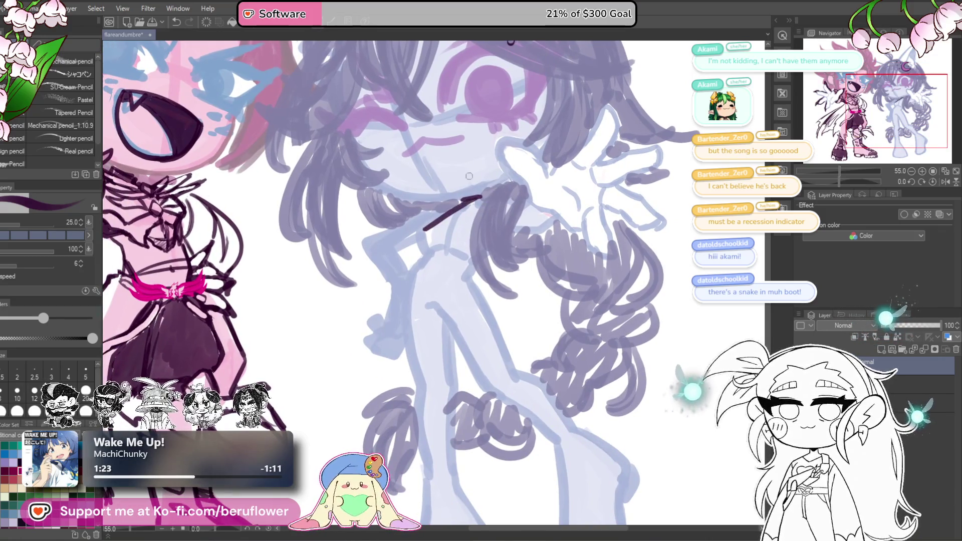
mouse_move(481, 203)
left_mouse_down()
mouse_move(427, 228)
mouse_move(484, 203)
left_mouse_up()
key("ctrl+z")
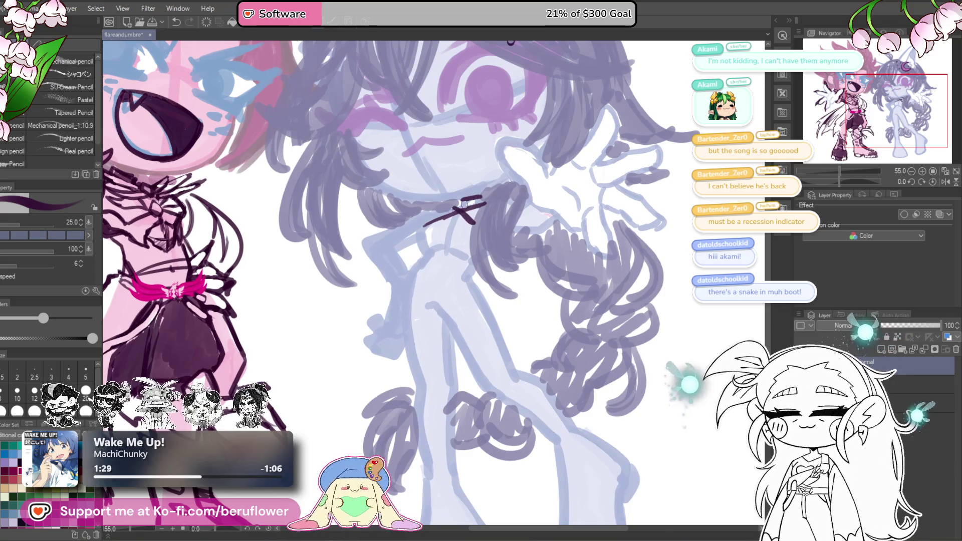
mouse_move(465, 203)
left_mouse_down()
mouse_move(485, 196)
mouse_move(476, 228)
mouse_move(430, 224)
mouse_move(459, 227)
left_mouse_up()
left_click_drag(522, 232, 499, 266)
mouse_move(422, 226)
left_mouse_down()
mouse_move(477, 229)
mouse_move(416, 231)
mouse_move(421, 248)
left_mouse_up()
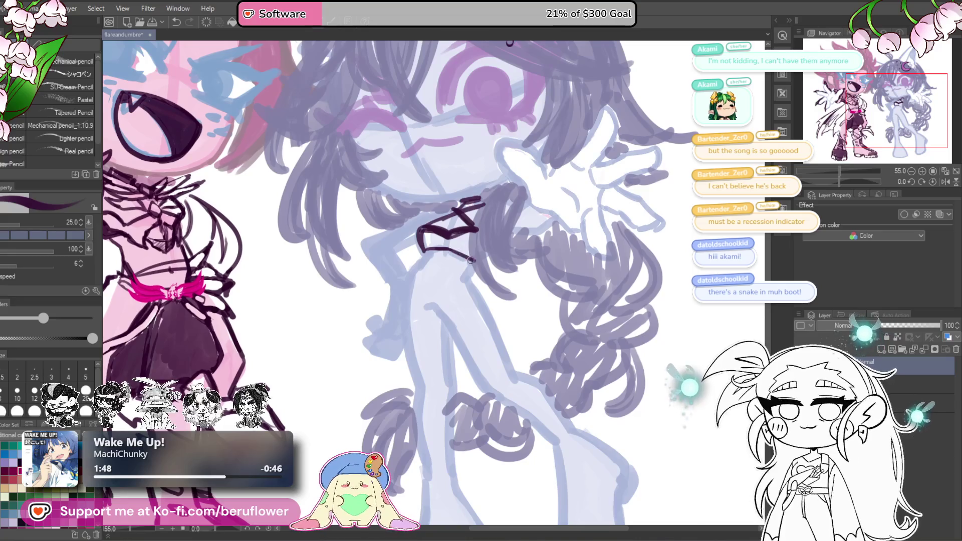
Ink short dark zigzag strokes at the lavender figure's waist.
scroll(473, 260, "down", 4)
scroll(469, 256, "up", 2)
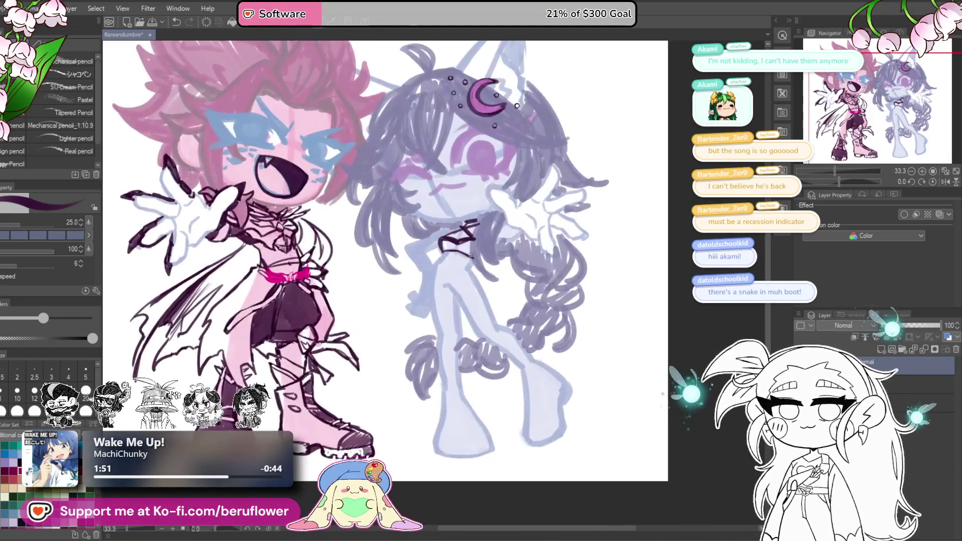
scroll(545, 293, "up", 3)
mouse_move(545, 293)
left_mouse_down()
mouse_move(541, 305)
mouse_move(531, 239)
left_mouse_up()
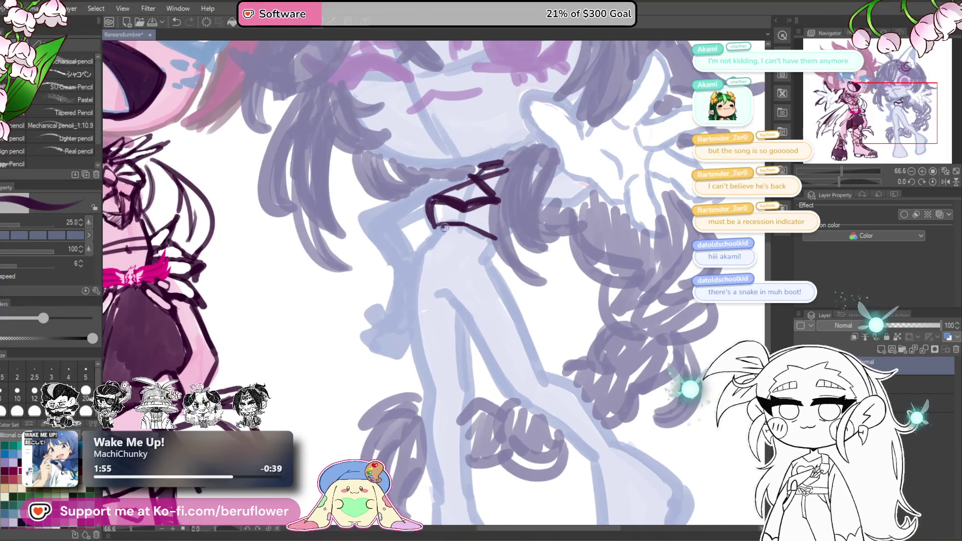
mouse_move(441, 227)
left_mouse_down()
mouse_move(473, 226)
mouse_move(469, 219)
mouse_move(493, 240)
left_mouse_up()
mouse_move(445, 220)
left_mouse_down()
mouse_move(474, 248)
mouse_move(466, 233)
mouse_move(483, 243)
mouse_move(436, 230)
mouse_move(485, 242)
mouse_move(434, 233)
mouse_move(463, 225)
left_mouse_up()
key("ctrl+z")
key("ctrl+z")
key("ctrl+z")
key("ctrl+z")
scroll(494, 221, "down", 5)
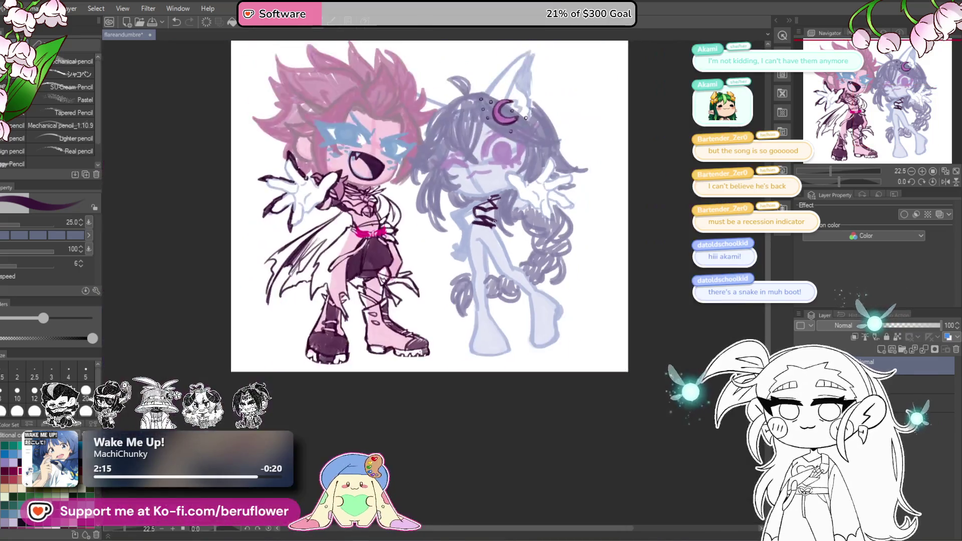
scroll(463, 254, "up", 3)
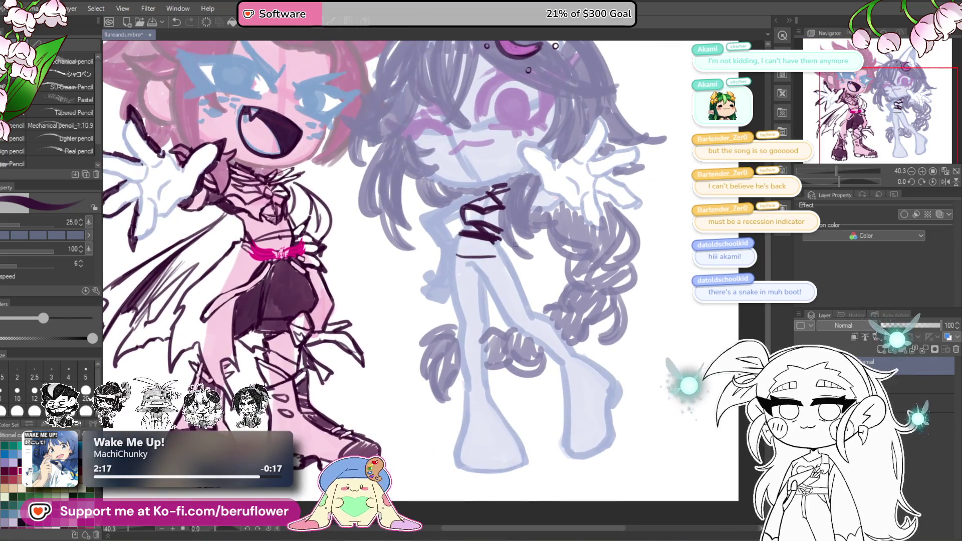
left_click_drag(477, 235, 491, 238)
Draw a dark wrapping line across the torso, redrawing it until it sits right.
scroll(488, 240, "down", 4)
scroll(490, 241, "up", 5)
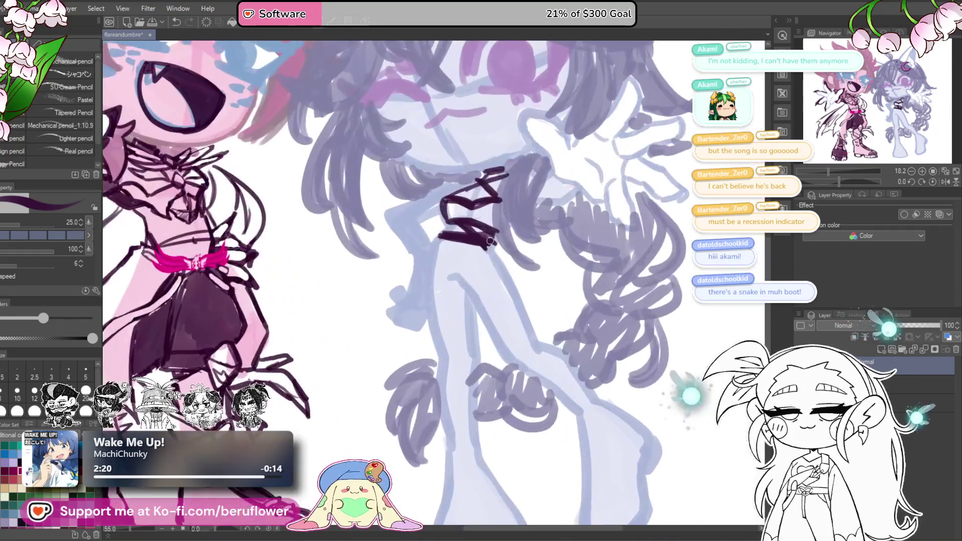
scroll(488, 240, "down", 5)
scroll(471, 214, "up", 2)
scroll(472, 215, "up", 2)
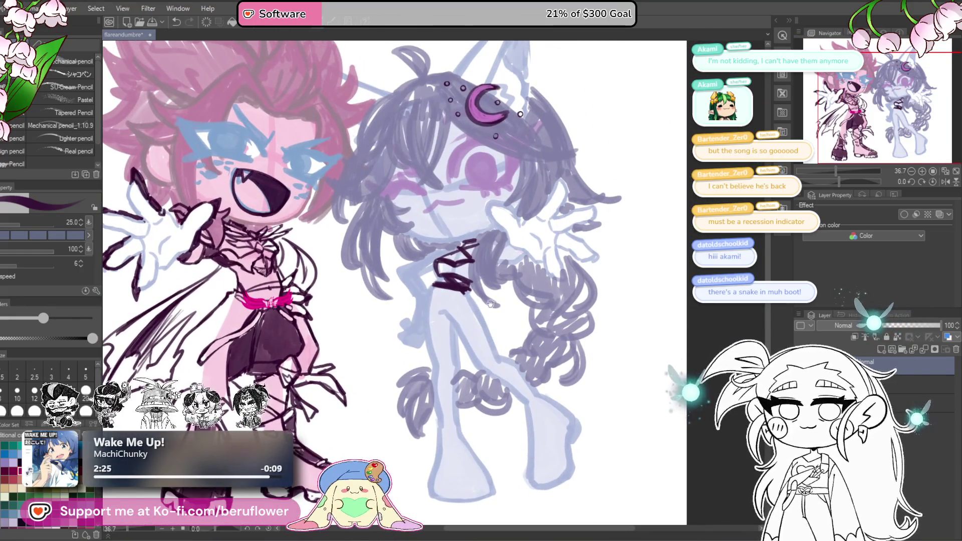
key("bracketright")
key("bracketleft")
scroll(449, 305, "up", 3)
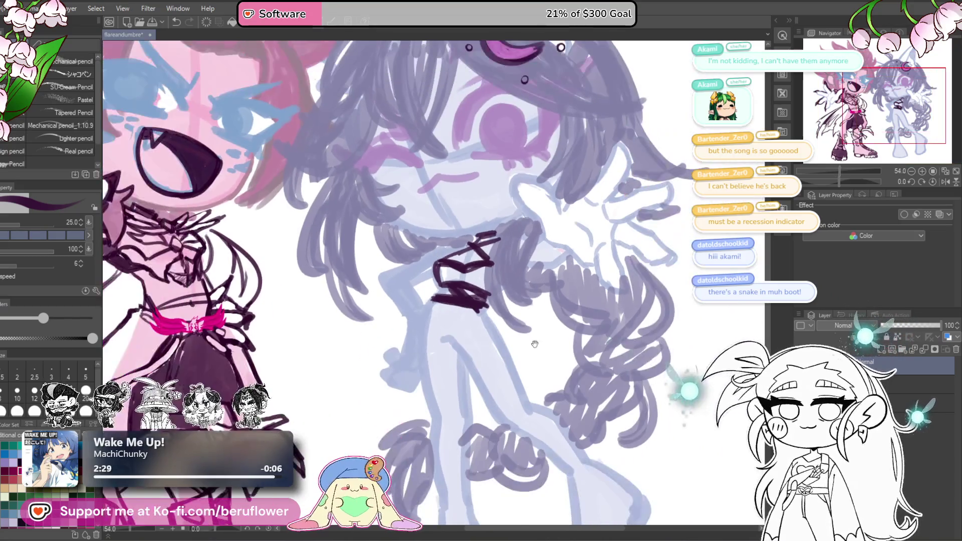
left_click_drag(535, 342, 532, 268)
mouse_move(434, 237)
left_mouse_down()
mouse_move(445, 251)
mouse_move(415, 215)
mouse_move(484, 247)
left_mouse_up()
key("ctrl+z")
left_click_drag(413, 218, 482, 253)
key("ctrl+z")
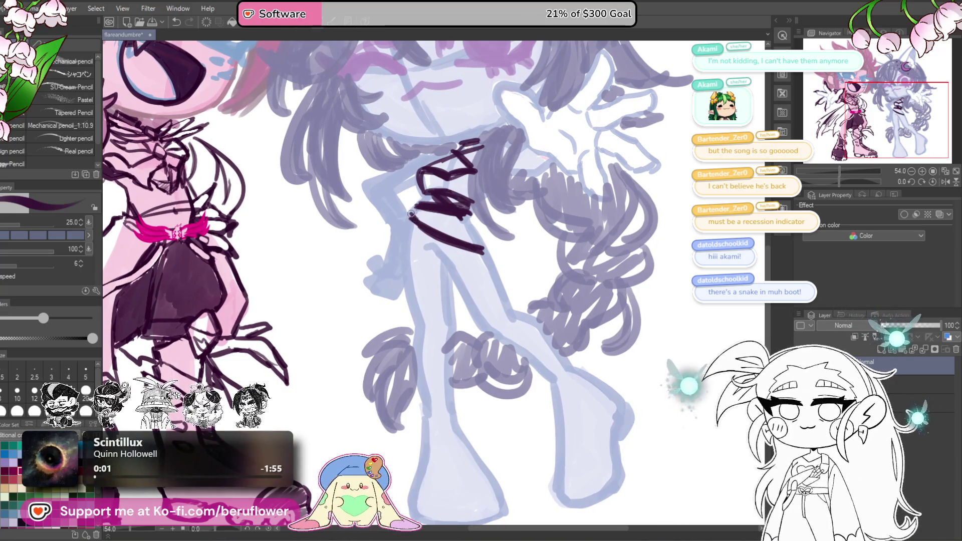
Add short dark strokes to build up the torso wrap.
left_click_drag(405, 216, 438, 232)
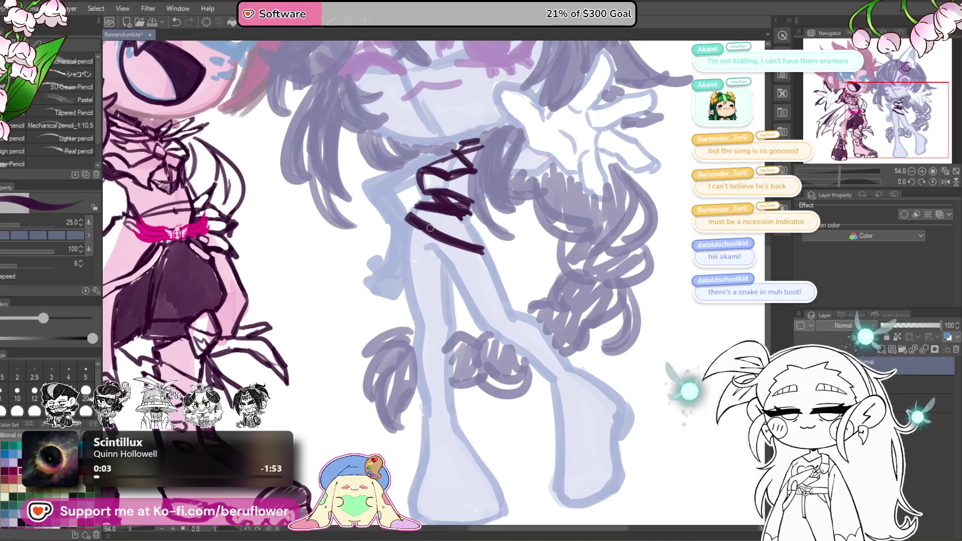
left_click_drag(504, 254, 523, 252)
left_click(421, 226)
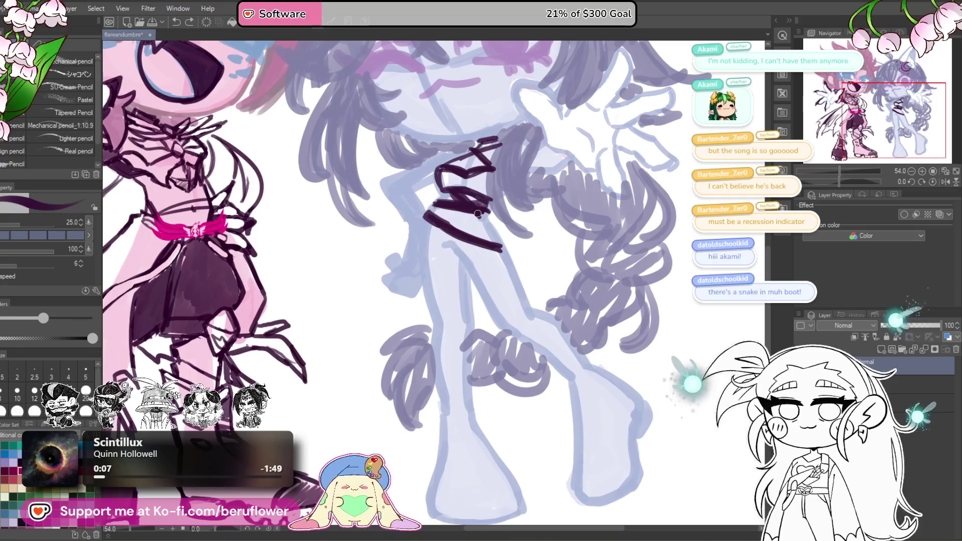
left_click_drag(481, 243, 441, 221)
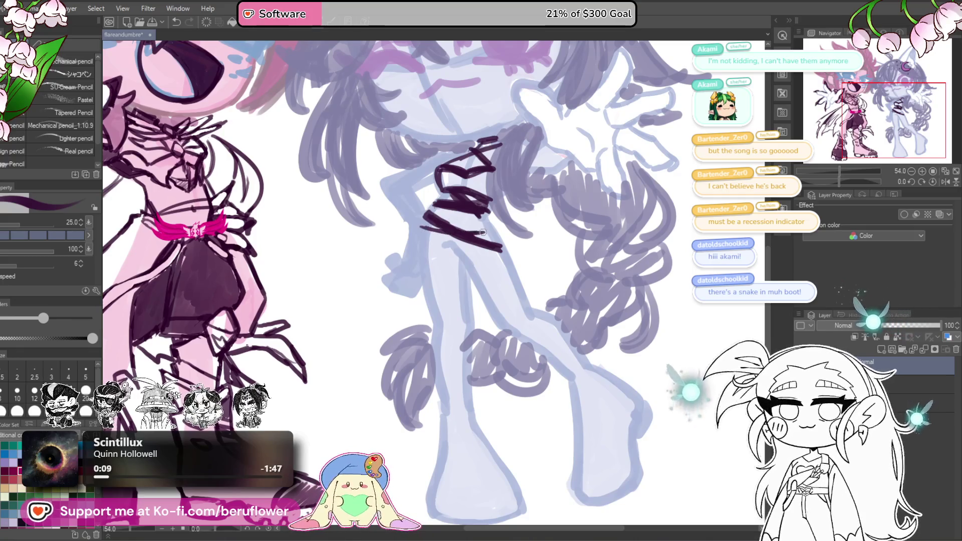
key("ctrl+z")
left_click_drag(466, 228, 488, 232)
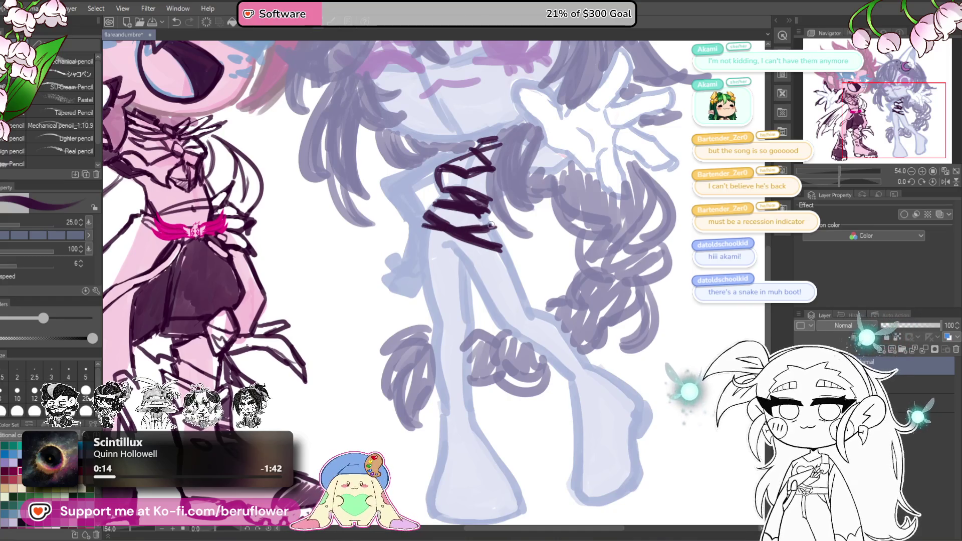
Draw a vertical line through the torso hatching and another down below it.
mouse_move(449, 225)
left_mouse_down()
mouse_move(474, 232)
mouse_move(448, 236)
mouse_move(461, 239)
mouse_move(523, 230)
left_mouse_up()
mouse_move(576, 166)
left_mouse_down()
mouse_move(413, 213)
mouse_move(454, 199)
left_mouse_up()
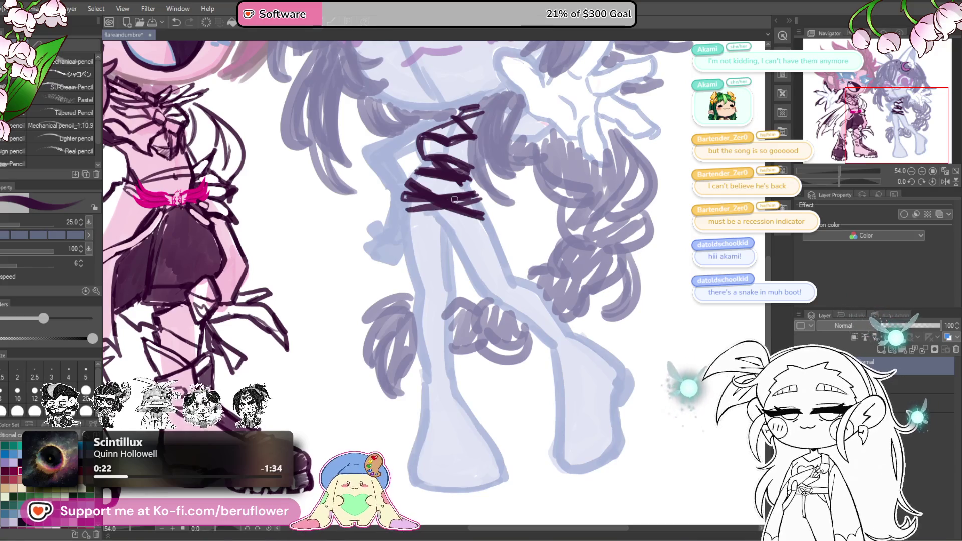
scroll(454, 199, "up", 1)
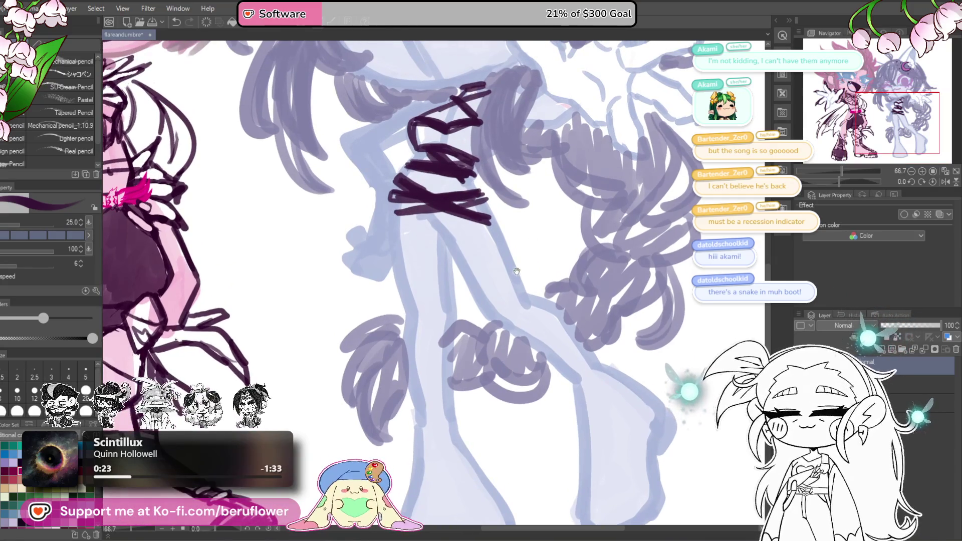
left_click_drag(486, 251, 505, 265)
scroll(445, 232, "down", 3)
scroll(444, 232, "up", 3)
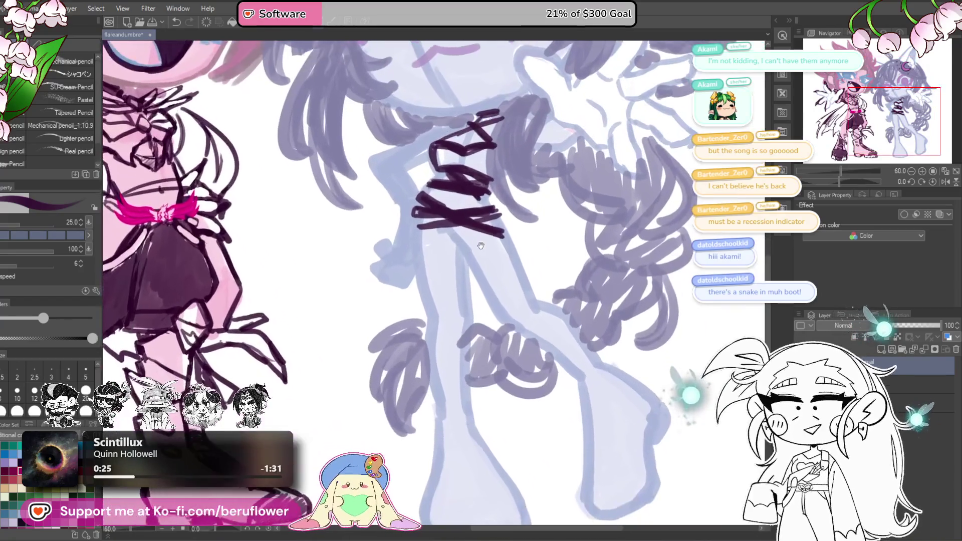
left_click_drag(440, 206, 442, 249)
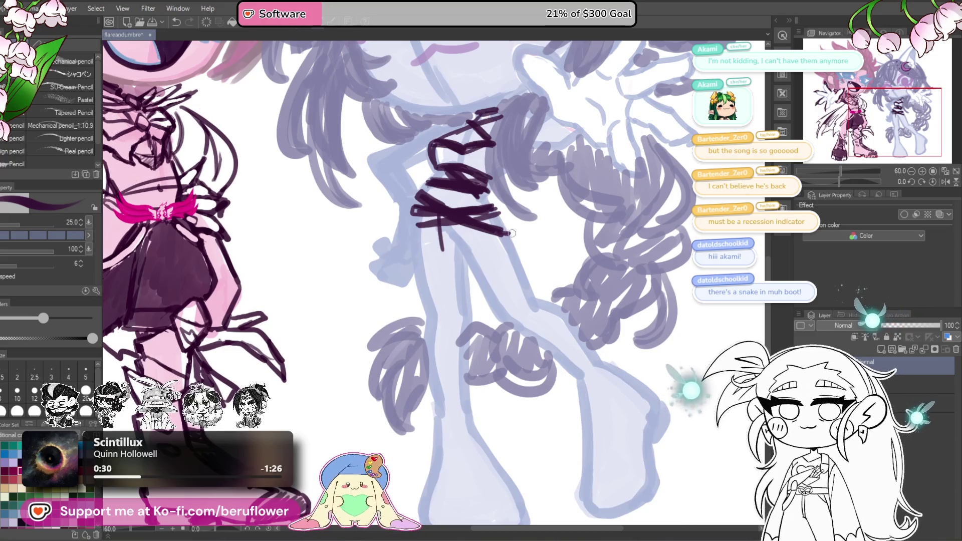
left_click_drag(445, 254, 527, 260)
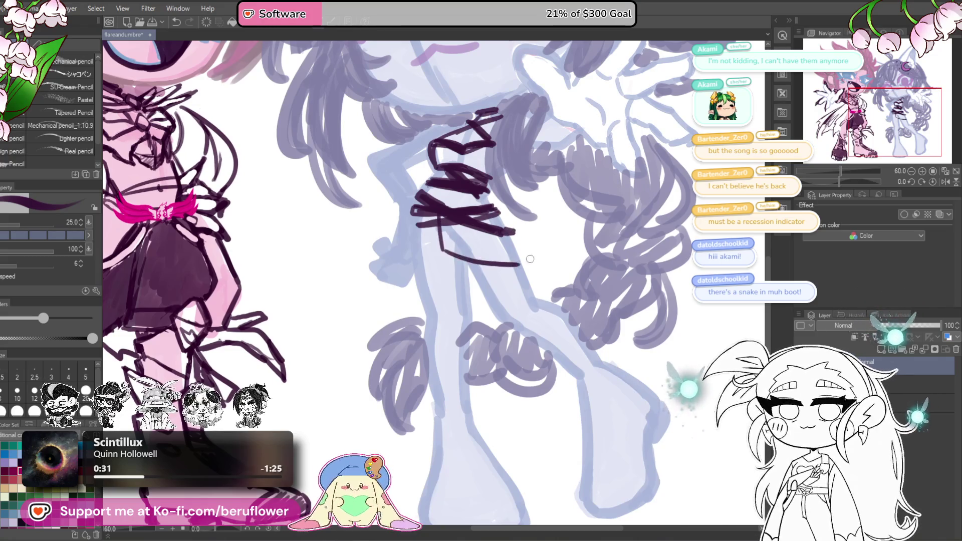
key("ctrl+z")
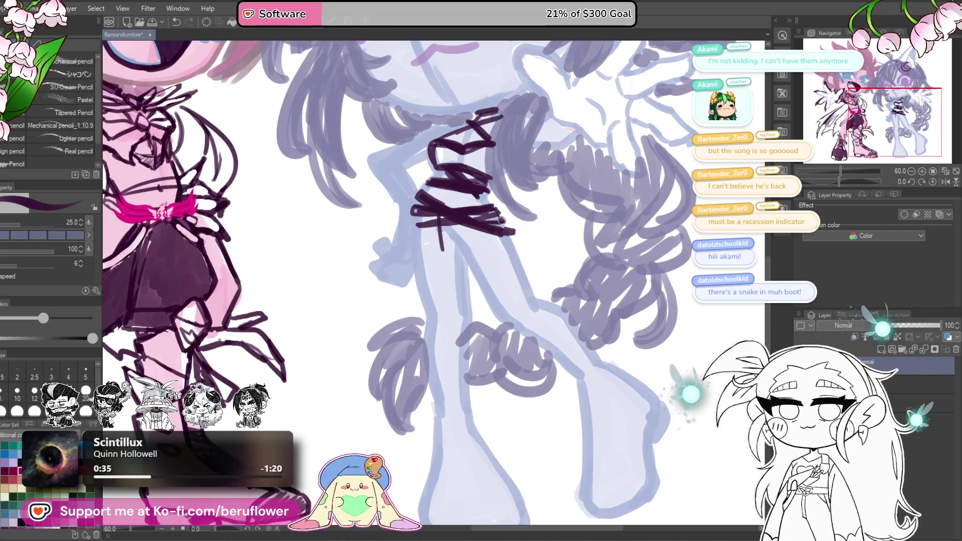
scroll(438, 234, "down", 1)
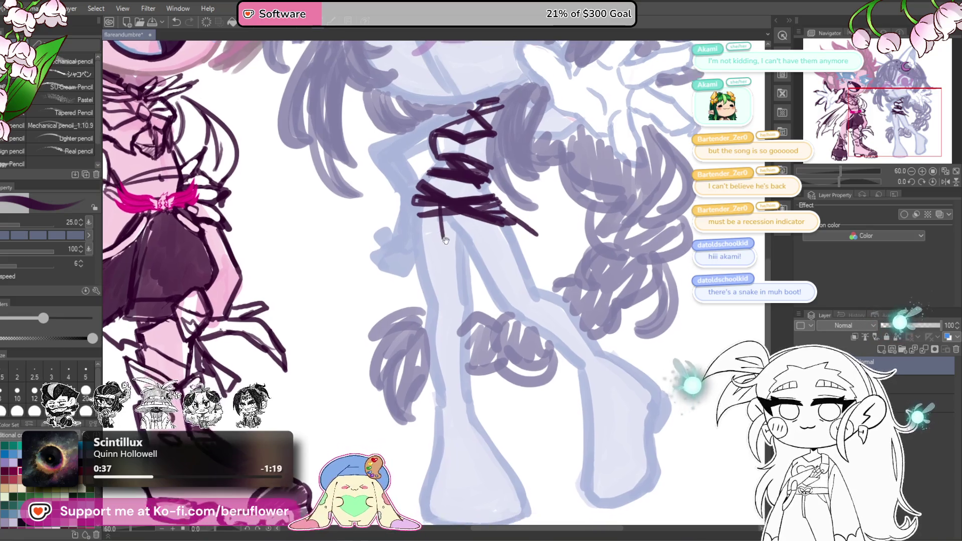
mouse_move(438, 215)
left_mouse_down()
mouse_move(447, 254)
mouse_move(489, 243)
mouse_move(509, 251)
left_mouse_up()
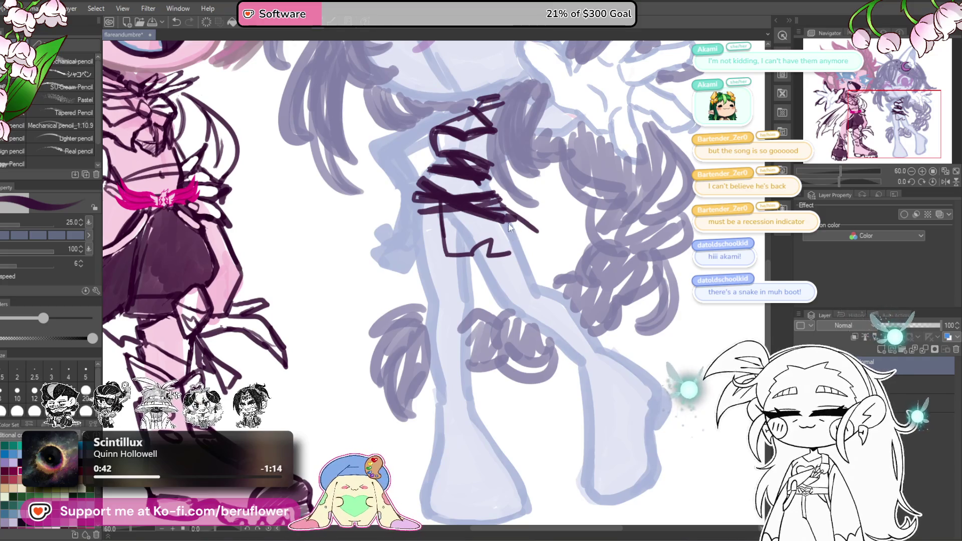
Outline the skirt below the bodice with a pointed right tip.
key("ctrl+z")
mouse_move(443, 235)
left_mouse_down()
mouse_move(445, 253)
mouse_move(501, 262)
mouse_move(560, 234)
left_mouse_up()
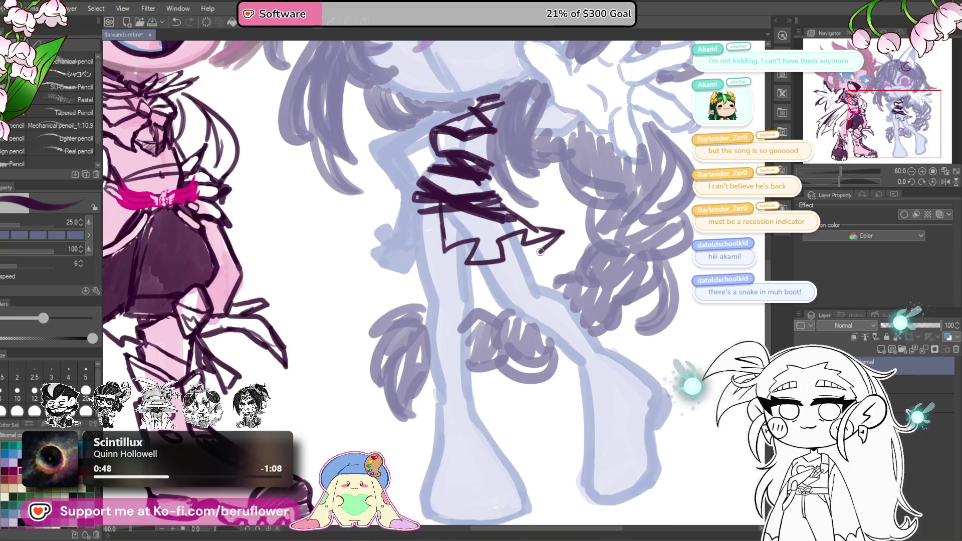
left_click_drag(550, 242, 527, 261)
mouse_move(510, 188)
left_mouse_down()
mouse_move(538, 229)
mouse_move(521, 219)
mouse_move(551, 230)
left_mouse_up()
mouse_move(506, 203)
left_mouse_down()
mouse_move(547, 228)
mouse_move(519, 218)
mouse_move(522, 233)
mouse_move(465, 213)
left_mouse_up()
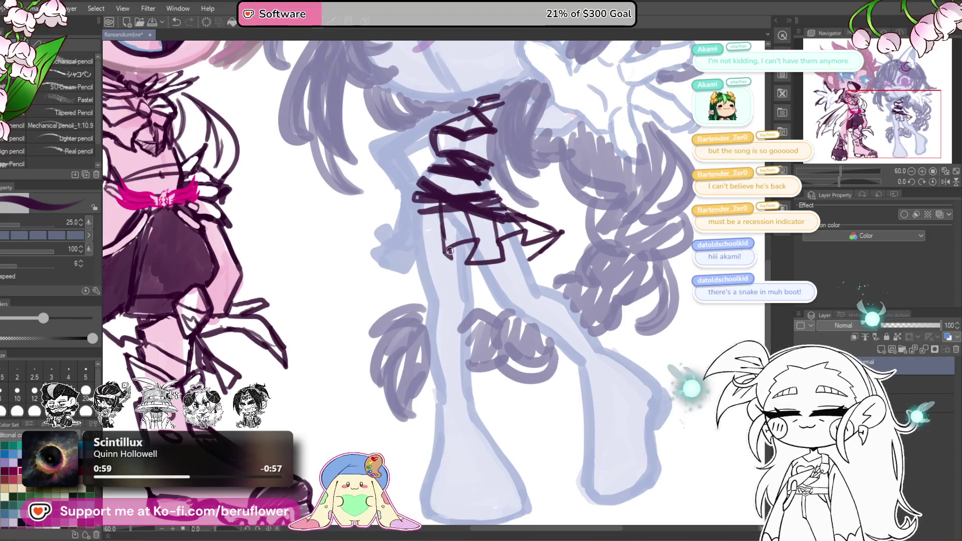
left_click_drag(513, 252, 521, 243)
Sharpen and thicken the upper edge of the skirt's pointed tip.
scroll(531, 249, "down", 5)
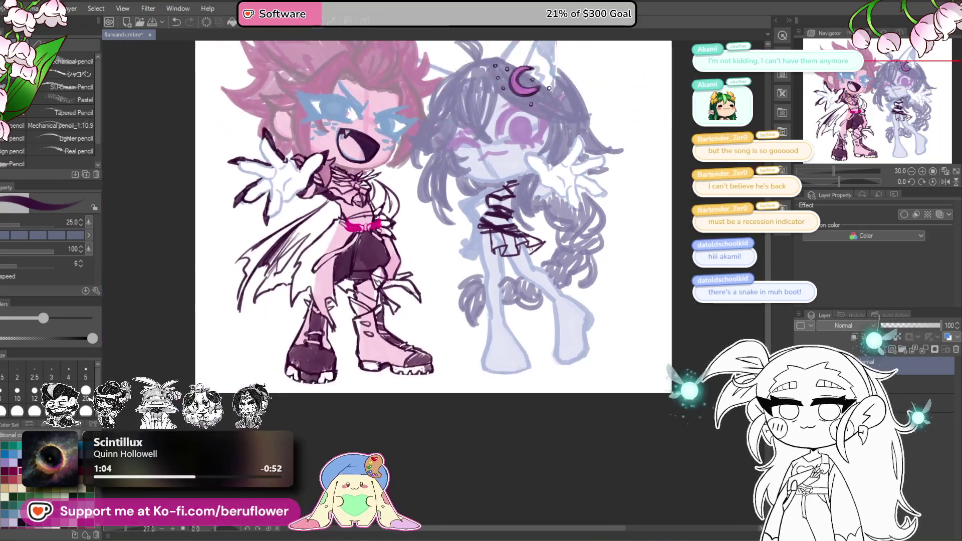
scroll(526, 194, "up", 6)
left_click_drag(525, 195, 576, 226)
key("ctrl+z")
left_click_drag(491, 181, 581, 220)
left_click_drag(533, 200, 575, 224)
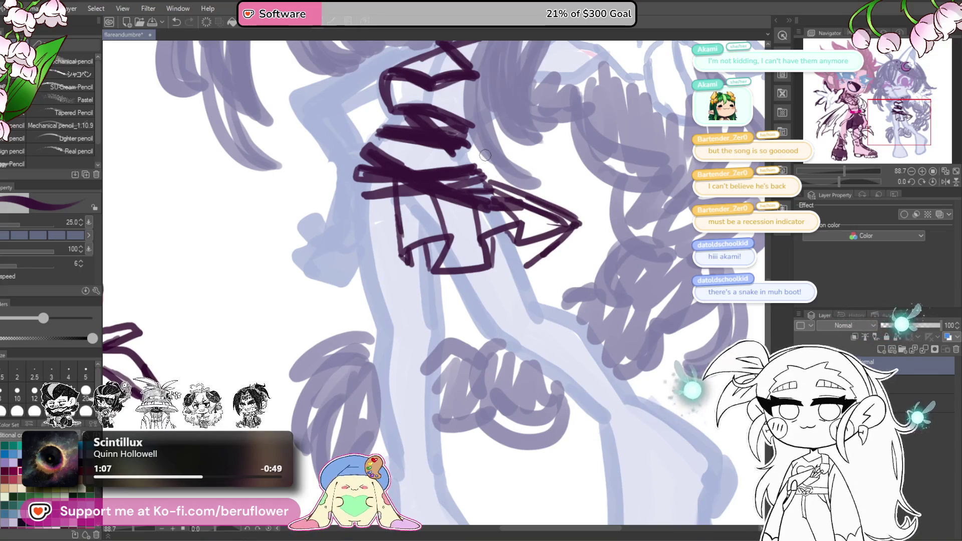
left_click_drag(492, 183, 532, 212)
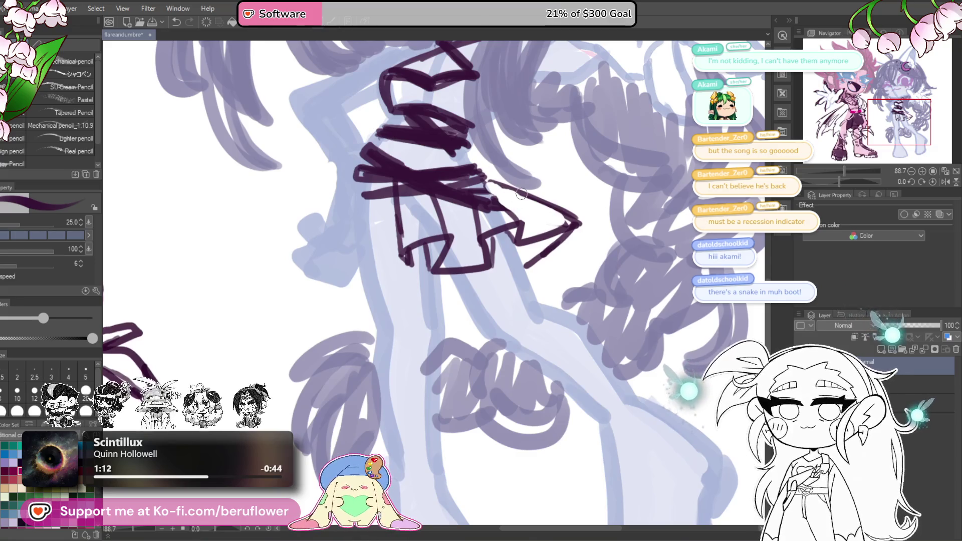
left_click_drag(486, 194, 538, 208)
left_click_drag(479, 183, 556, 208)
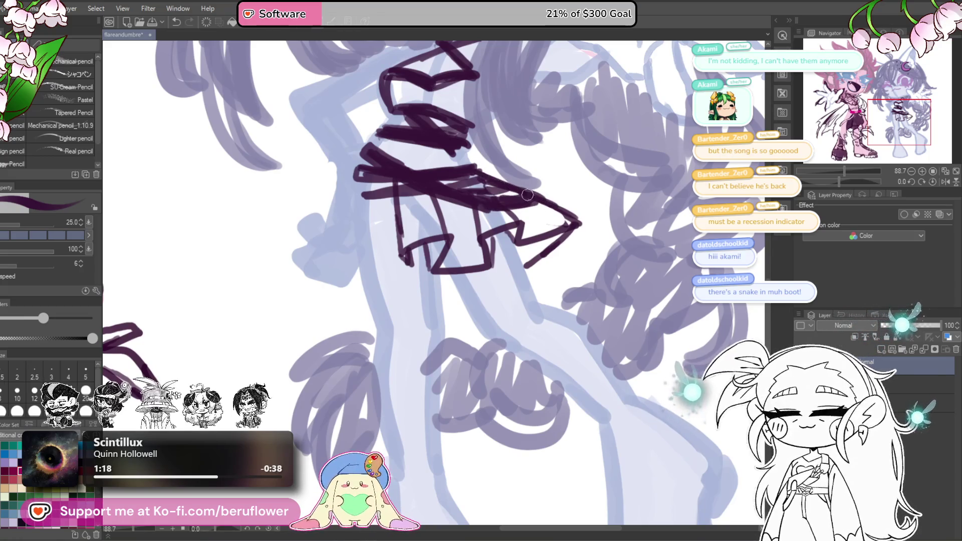
Darken the tip outline and draw a wavy ruffled hem along the skirt bottom.
key("ctrl+0")
scroll(521, 251, "up", 5)
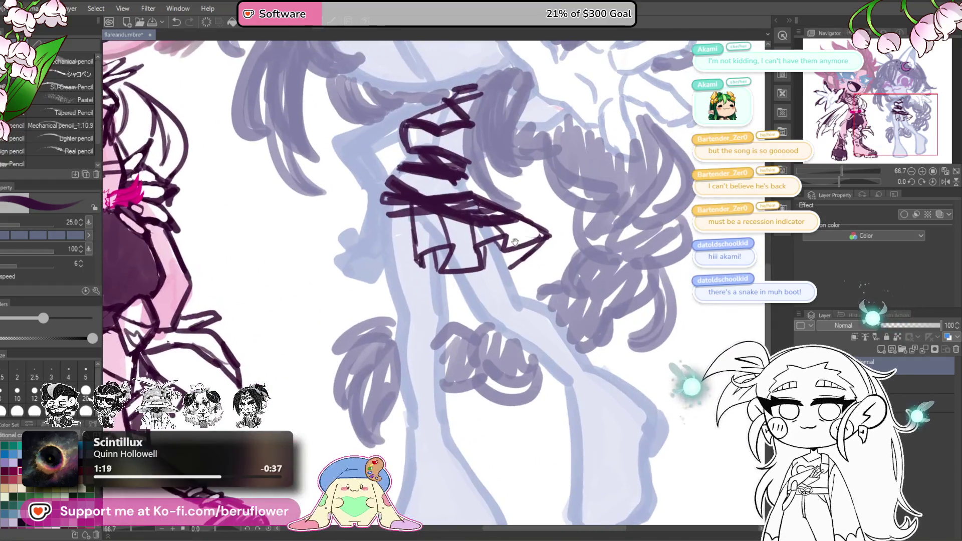
left_click_drag(543, 238, 517, 261)
mouse_move(440, 260)
left_mouse_down()
mouse_move(439, 270)
mouse_move(418, 270)
mouse_move(427, 276)
left_mouse_up()
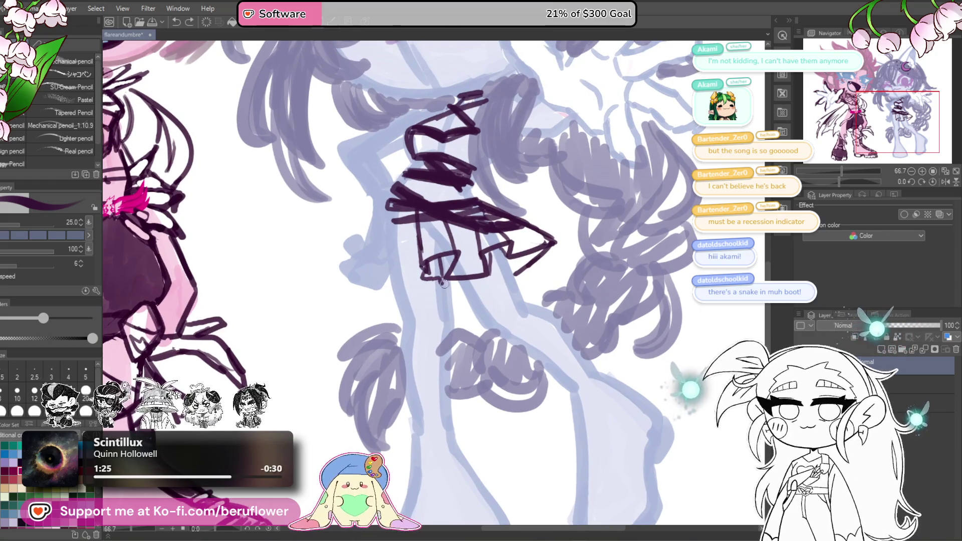
mouse_move(423, 273)
left_mouse_down()
mouse_move(418, 287)
mouse_move(477, 287)
left_mouse_up()
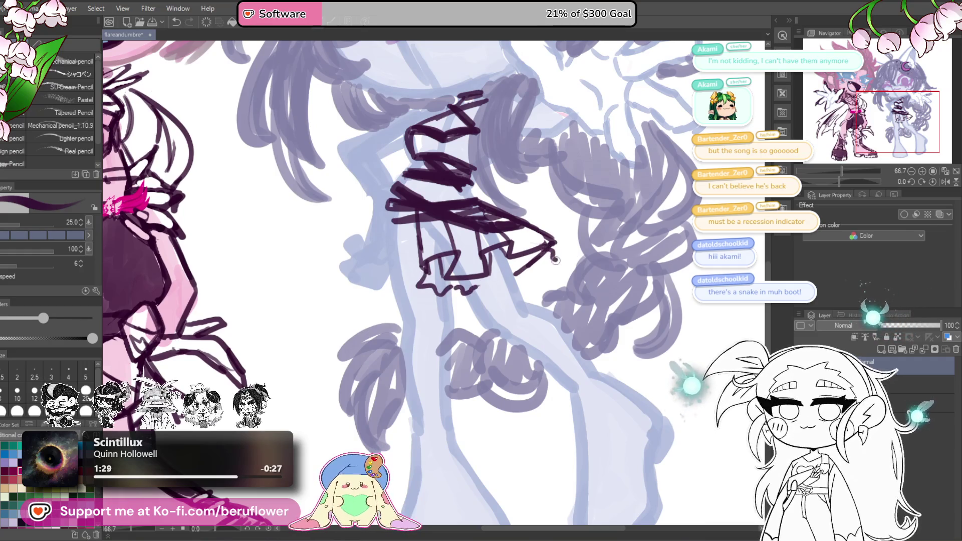
left_click_drag(504, 280, 480, 288)
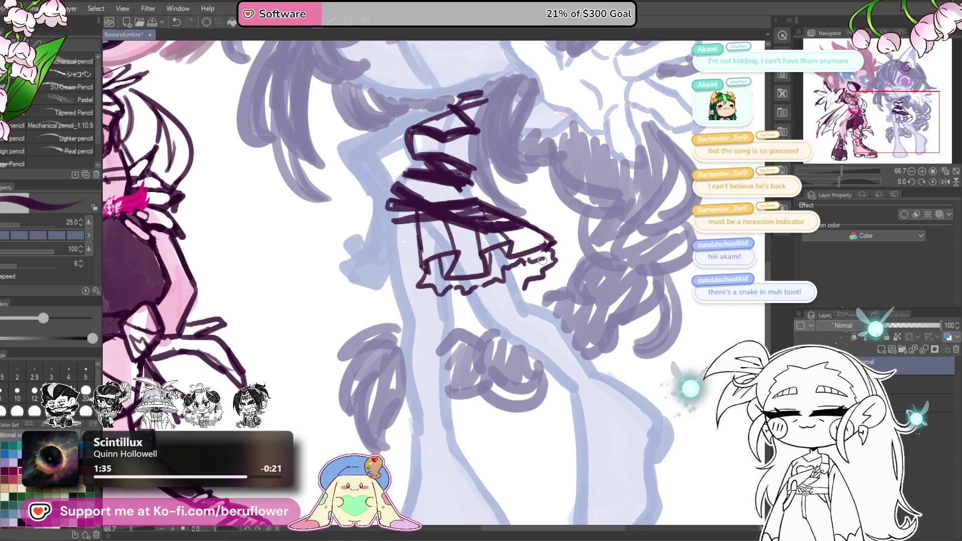
left_click_drag(527, 256, 522, 287)
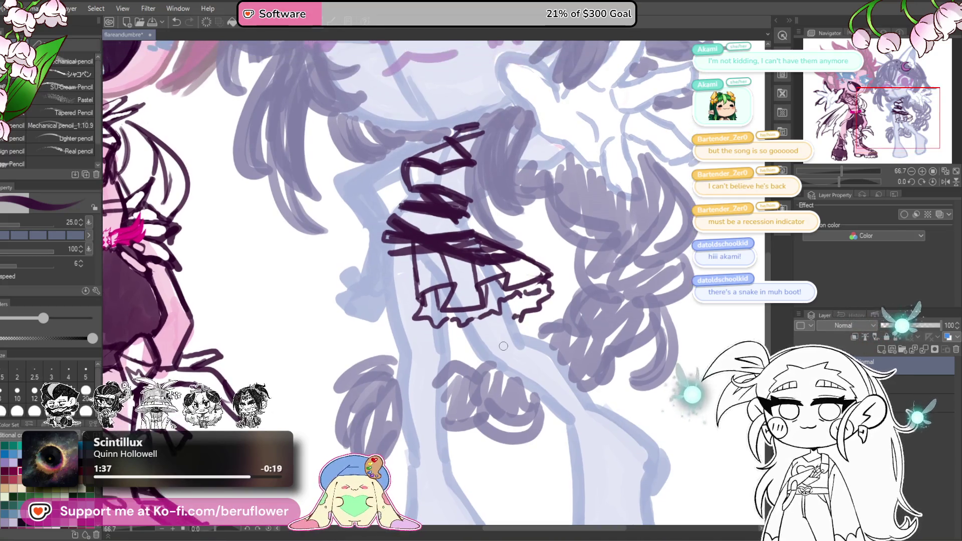
scroll(503, 345, "down", 2)
scroll(503, 346, "up", 4)
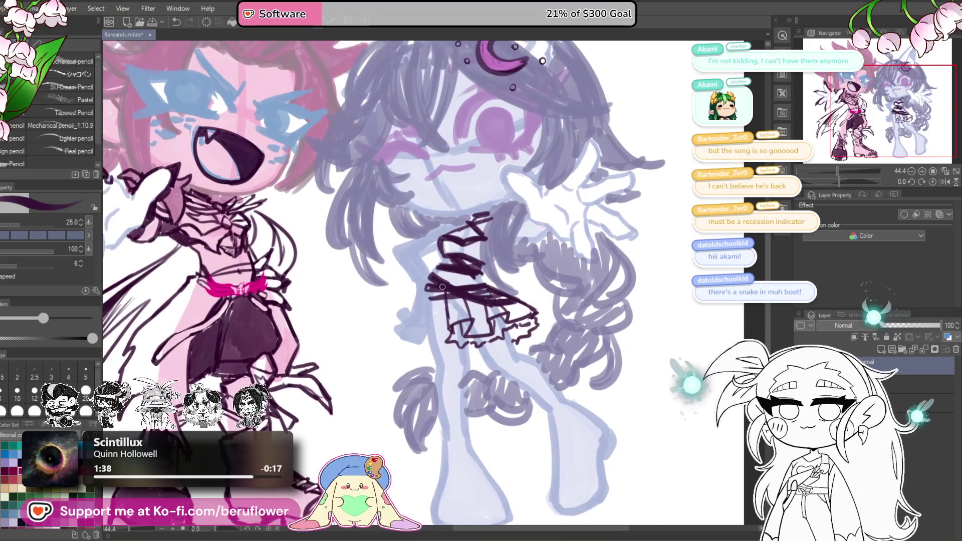
Fill the boxed panel at the skirt's left hip with magenta-pink.
scroll(476, 284, "down", 3)
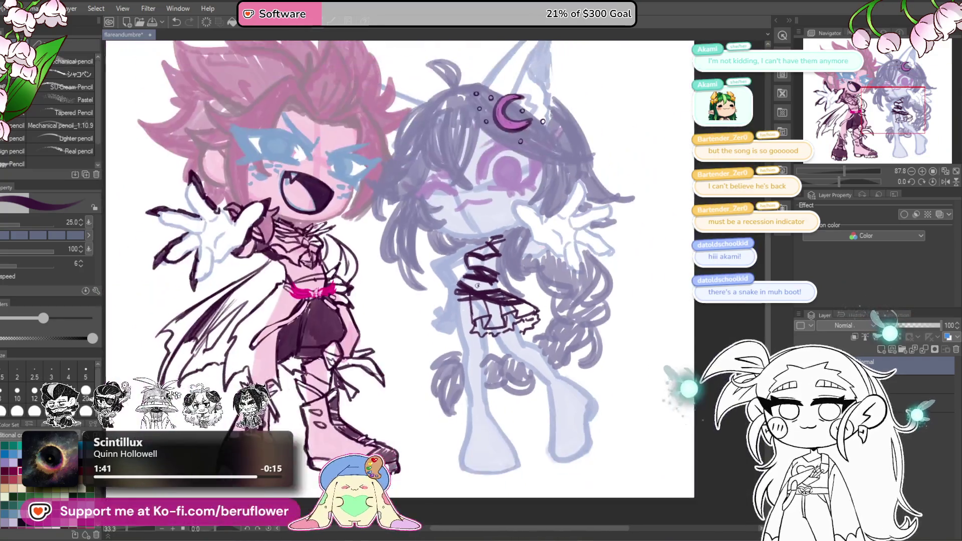
scroll(463, 320, "up", 3)
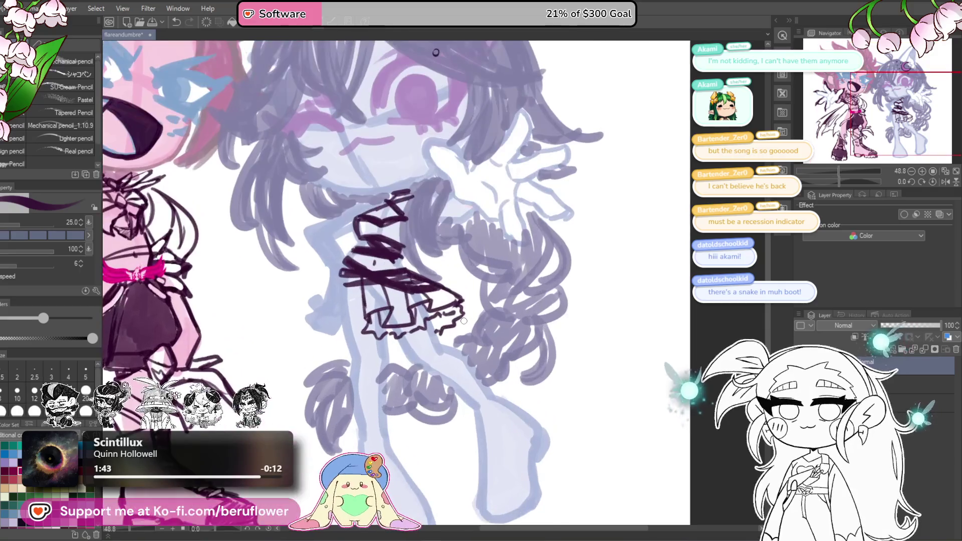
scroll(494, 291, "down", 3)
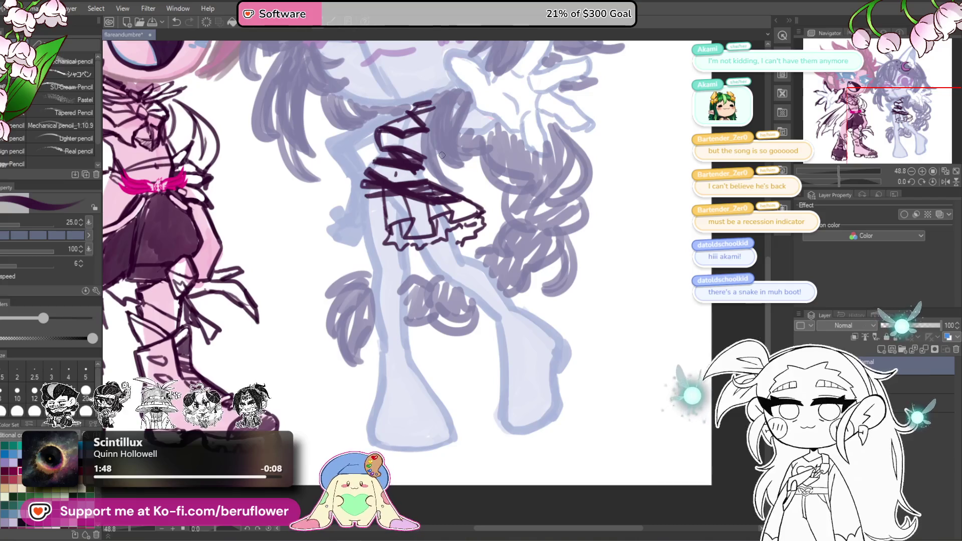
mouse_move(378, 179)
left_mouse_down()
mouse_move(390, 195)
mouse_move(377, 232)
mouse_move(383, 210)
left_mouse_up()
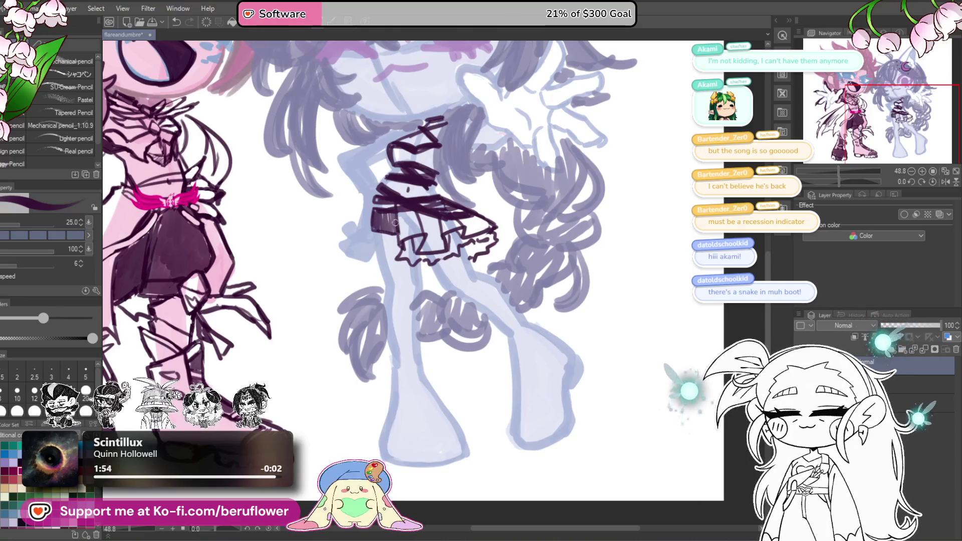
key("ctrl+0")
scroll(410, 277, "up", 5)
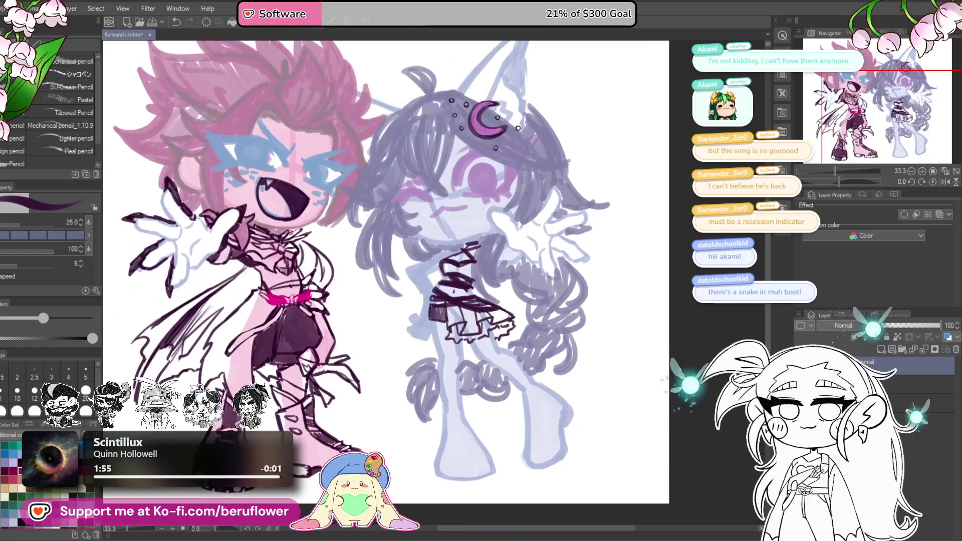
scroll(410, 277, "up", 2)
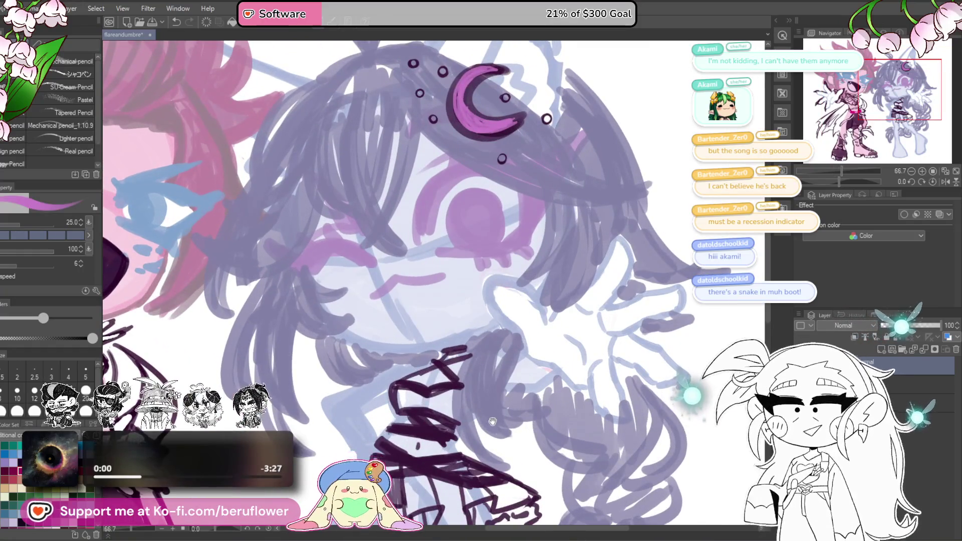
left_click_drag(491, 420, 551, 306)
scroll(526, 229, "up", 3)
mouse_move(423, 267)
left_mouse_down()
mouse_move(420, 308)
mouse_move(437, 269)
mouse_move(475, 273)
mouse_move(468, 320)
mouse_move(443, 272)
mouse_move(471, 316)
mouse_move(425, 278)
left_mouse_up()
scroll(443, 280, "down", 3)
mouse_move(495, 303)
left_mouse_down()
mouse_move(473, 340)
mouse_move(488, 252)
mouse_move(439, 282)
mouse_move(459, 230)
mouse_move(434, 204)
mouse_move(450, 249)
left_mouse_up()
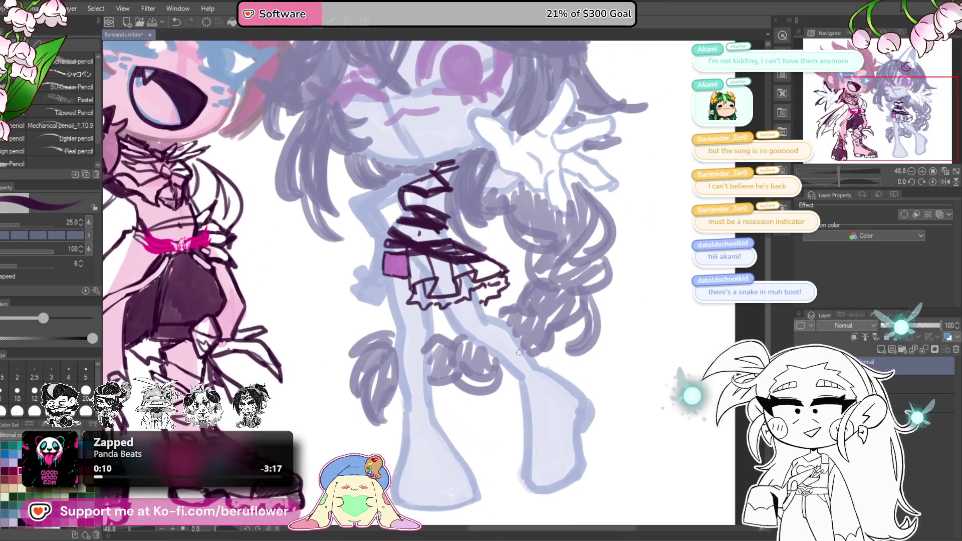
scroll(511, 340, "down", 5)
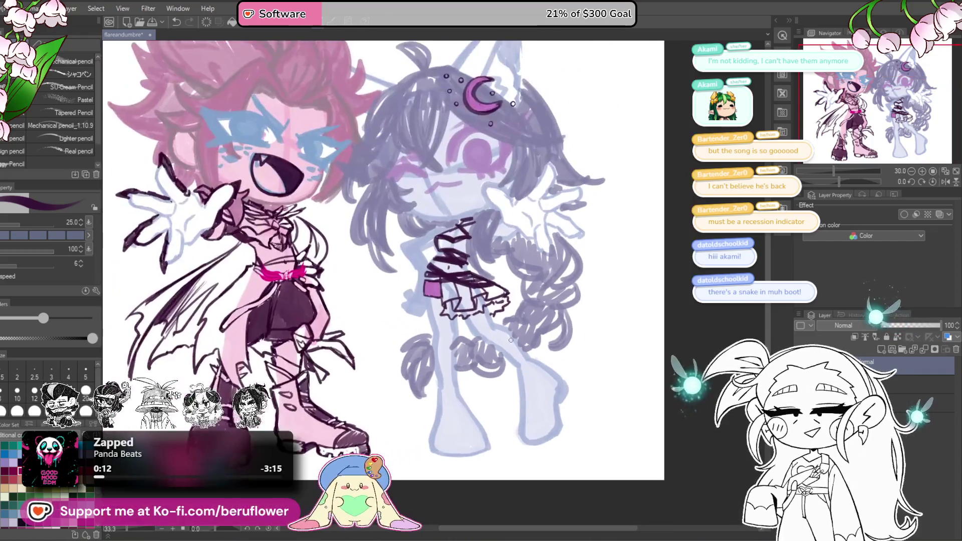
Ink the skirt's lower-left diagonal edge and erase the extra strokes along it.
scroll(467, 209, "up", 4)
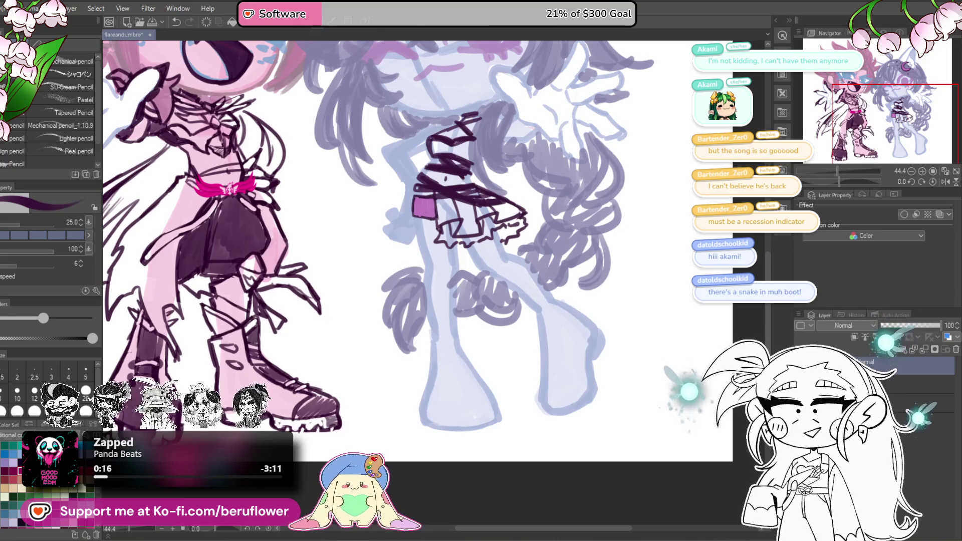
scroll(432, 200, "up", 3)
mouse_move(452, 221)
left_mouse_down()
mouse_move(480, 218)
mouse_move(423, 265)
left_mouse_up()
mouse_move(471, 195)
left_mouse_down()
mouse_move(439, 238)
mouse_move(470, 203)
left_mouse_up()
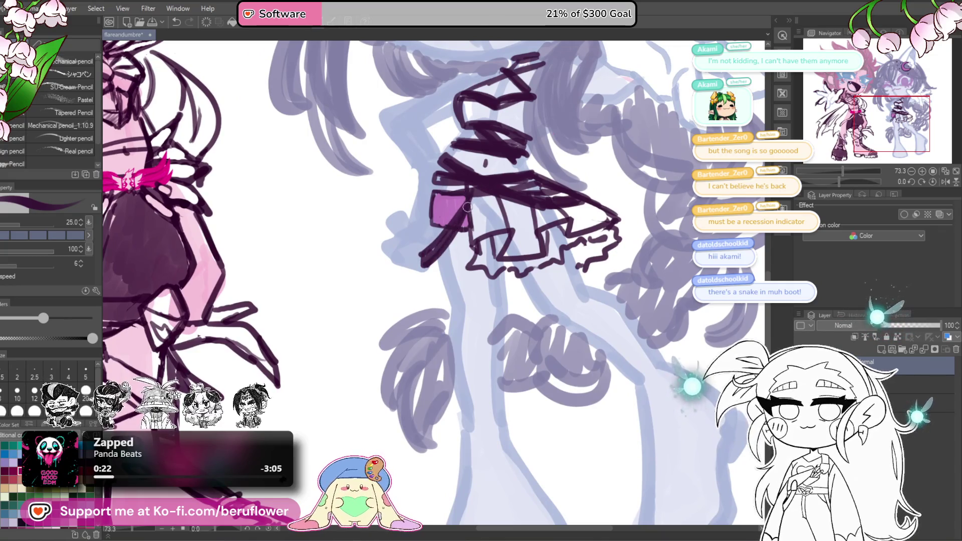
mouse_move(434, 248)
left_mouse_down()
mouse_move(431, 280)
mouse_move(450, 266)
mouse_move(427, 272)
left_mouse_up()
key("ctrl+z")
key("ctrl+z")
mouse_move(460, 215)
left_mouse_down()
mouse_move(430, 251)
mouse_move(433, 263)
mouse_move(445, 246)
mouse_move(432, 254)
left_mouse_up()
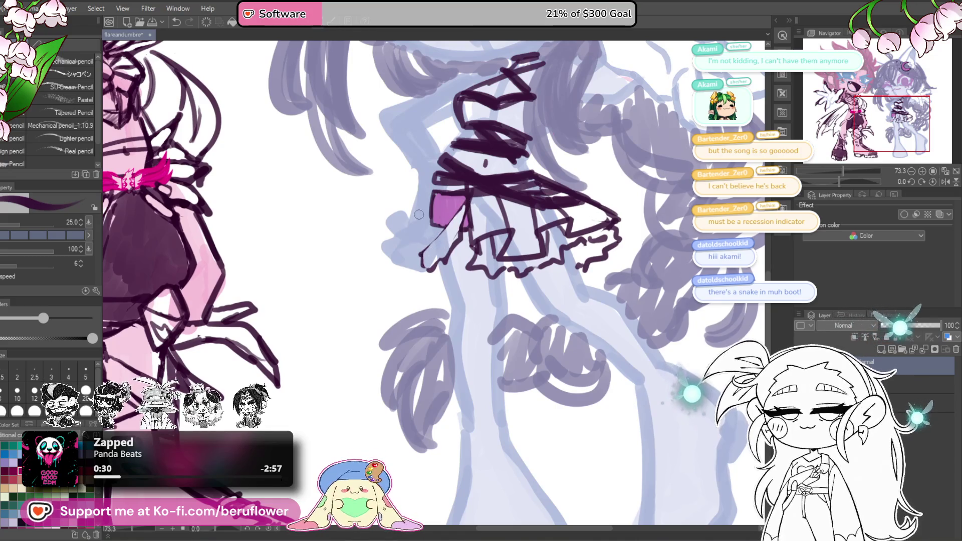
left_click_drag(473, 197, 485, 202)
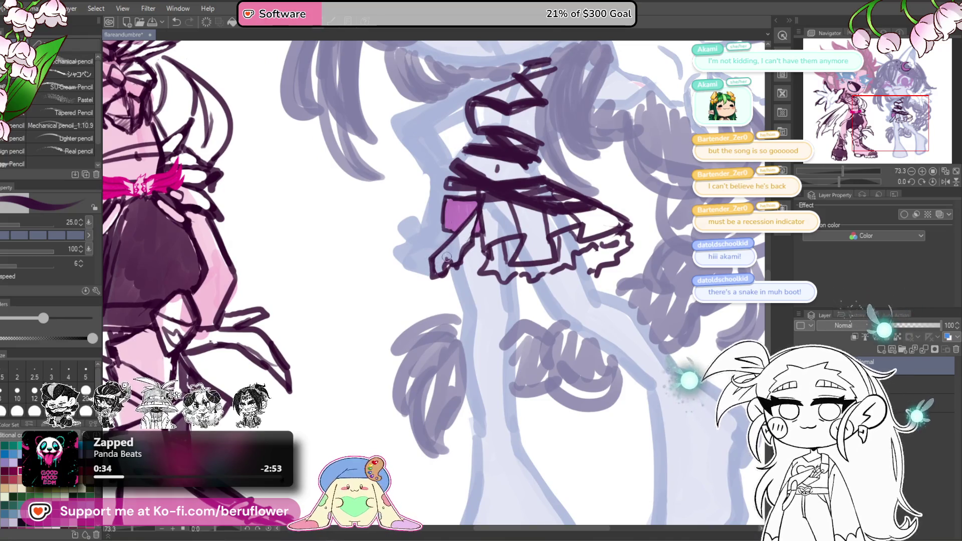
mouse_move(534, 167)
left_mouse_down()
mouse_move(542, 246)
mouse_move(549, 232)
left_mouse_up()
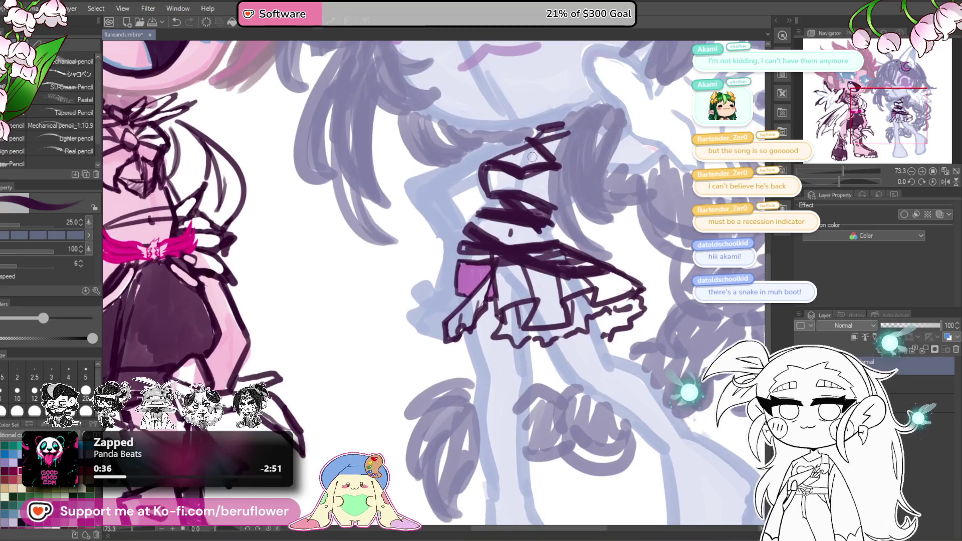
left_click_drag(465, 289, 470, 281)
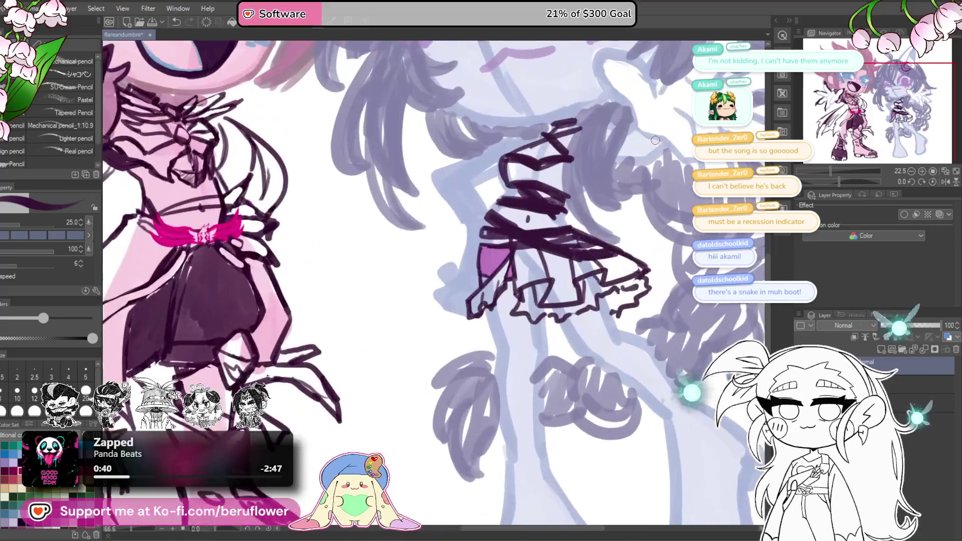
scroll(547, 204, "down", 1)
scroll(521, 220, "up", 3)
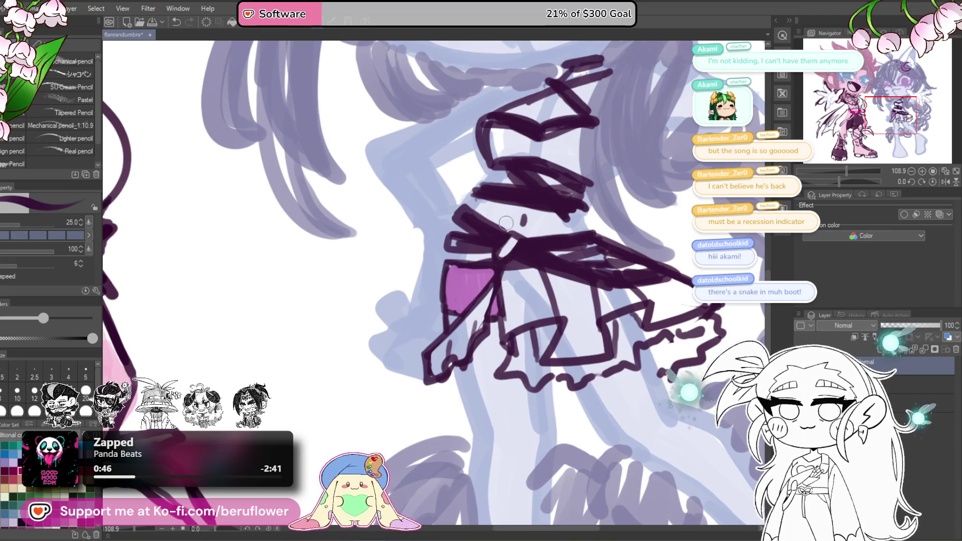
scroll(506, 223, "down", 3)
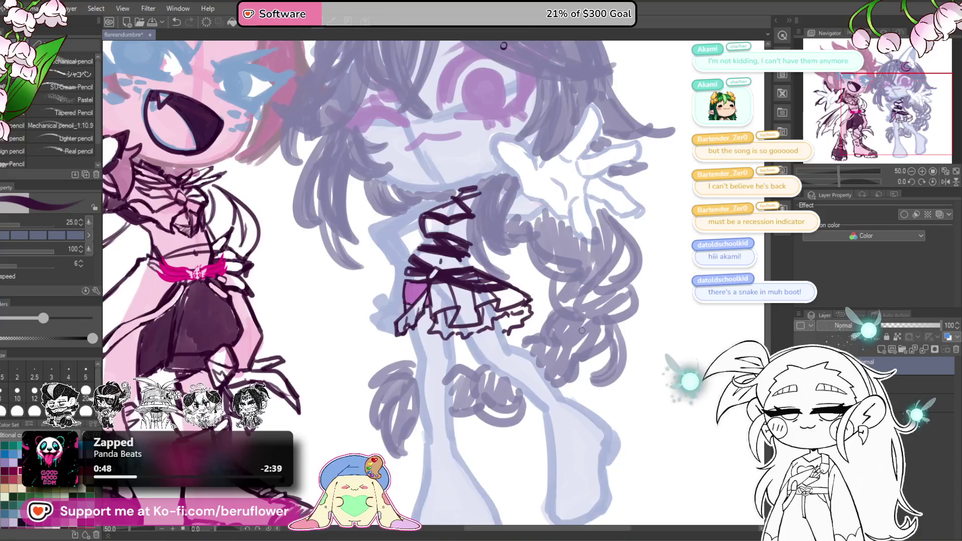
mouse_move(583, 335)
left_mouse_down()
mouse_move(584, 265)
mouse_move(617, 224)
left_mouse_up()
mouse_move(473, 196)
left_mouse_down()
mouse_move(509, 201)
mouse_move(471, 195)
left_mouse_up()
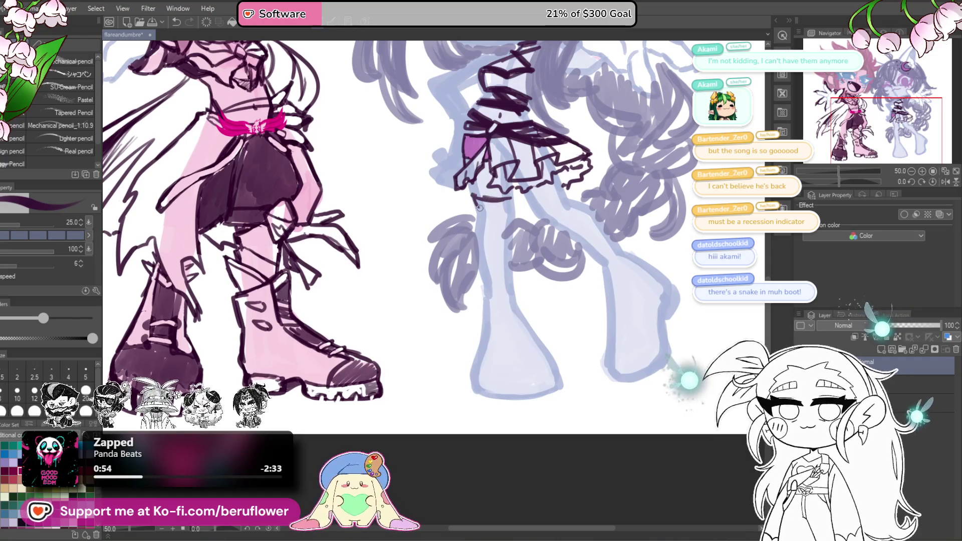
key("ctrl+z")
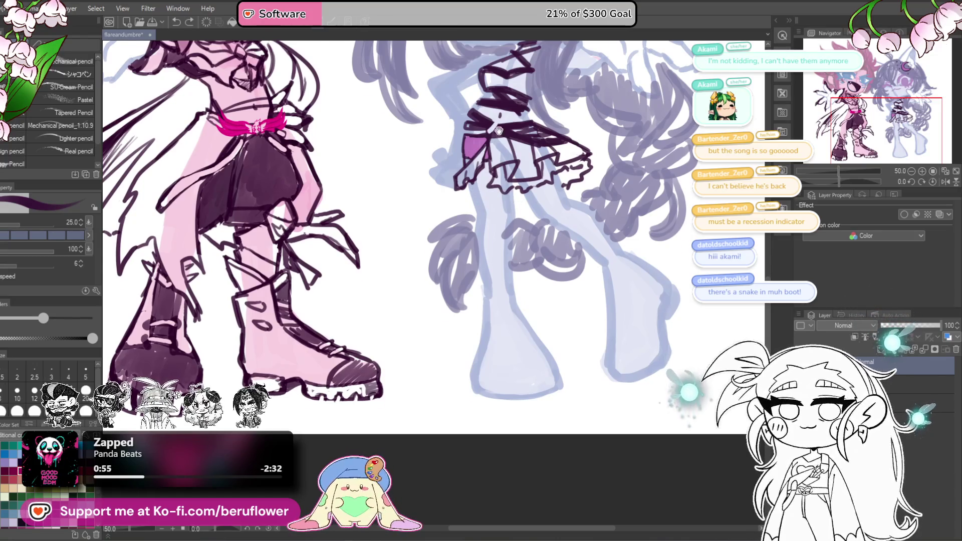
left_click_drag(499, 128, 490, 152)
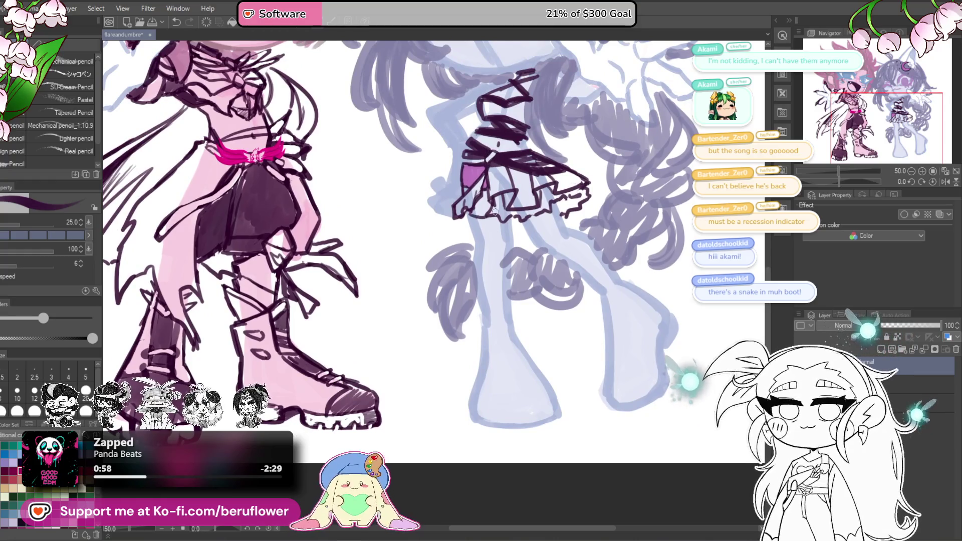
left_click_drag(468, 214, 514, 231)
key("ctrl+z")
key("ctrl+z")
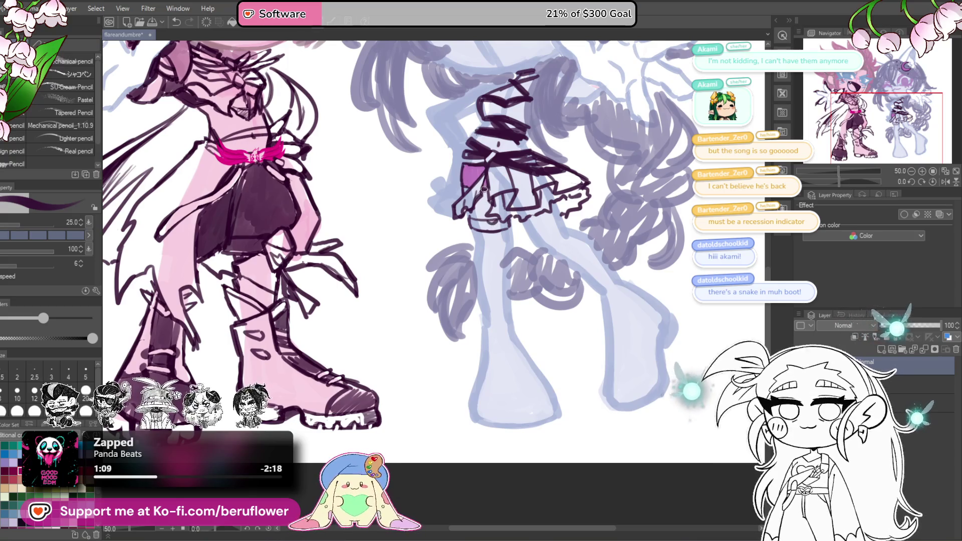
Ink a band just below the lavender figure's skirt.
left_click_drag(484, 213, 484, 200)
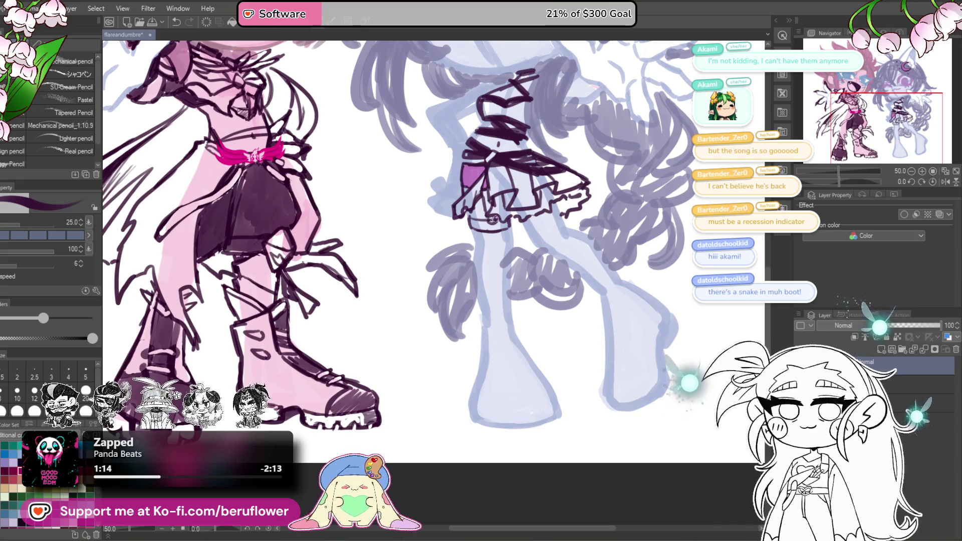
scroll(514, 166, "down", 3)
scroll(487, 207, "up", 4)
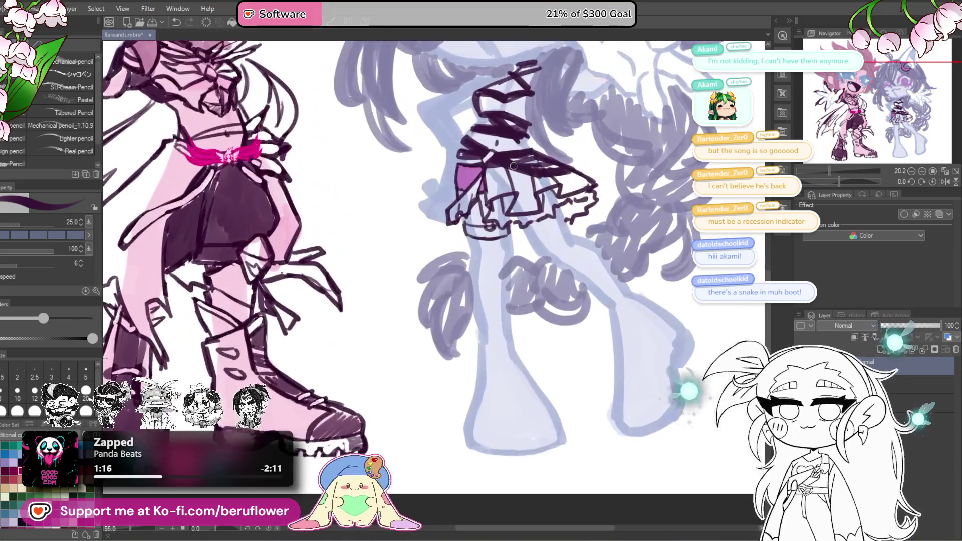
scroll(486, 205, "down", 3)
scroll(501, 199, "up", 3)
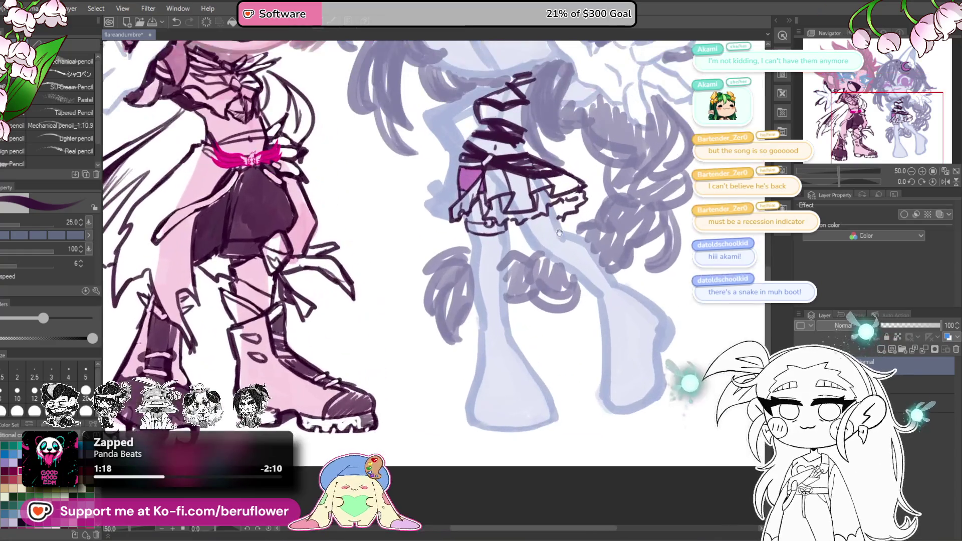
scroll(500, 198, "down", 1)
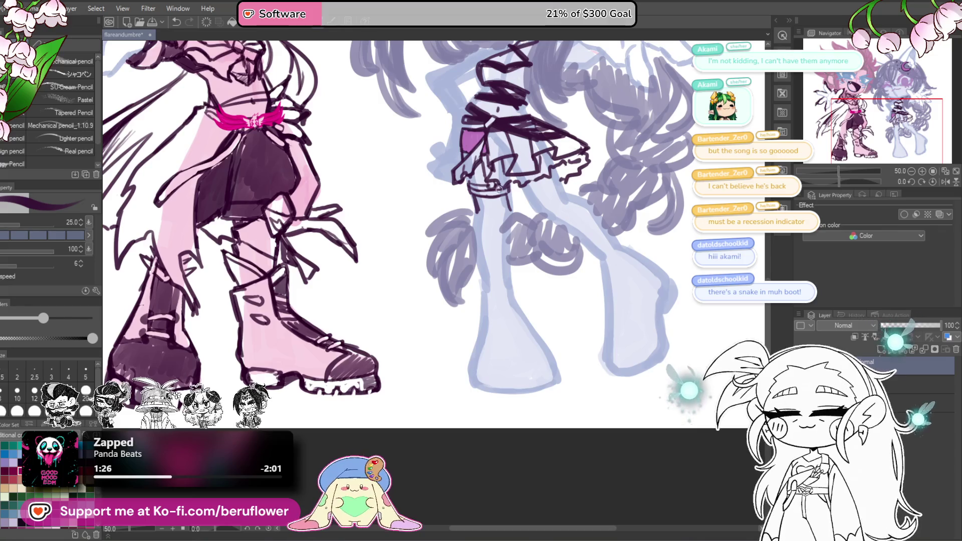
Trace dark outlines down both sides of her upper leg, raising the brush size to 50.
left_click_drag(507, 195, 510, 242)
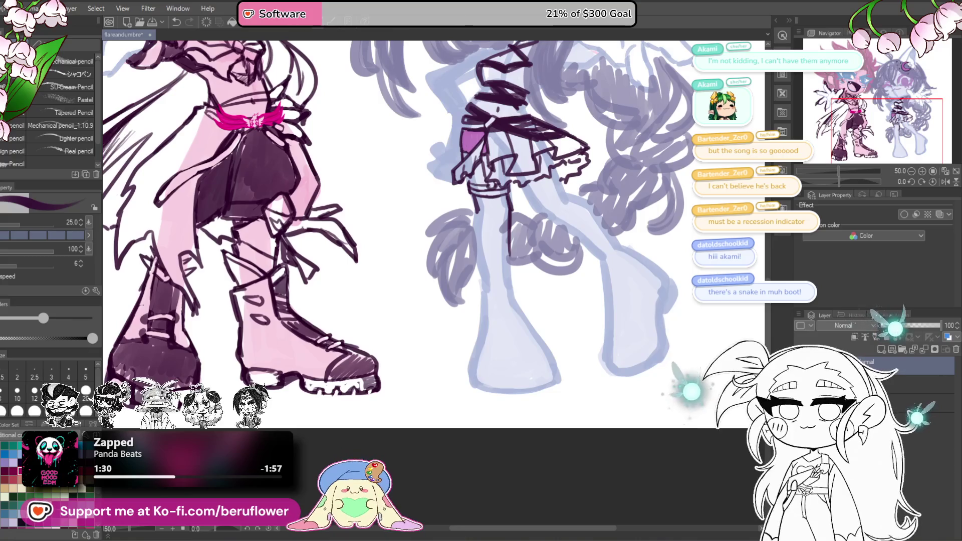
left_click_drag(631, 201, 571, 250)
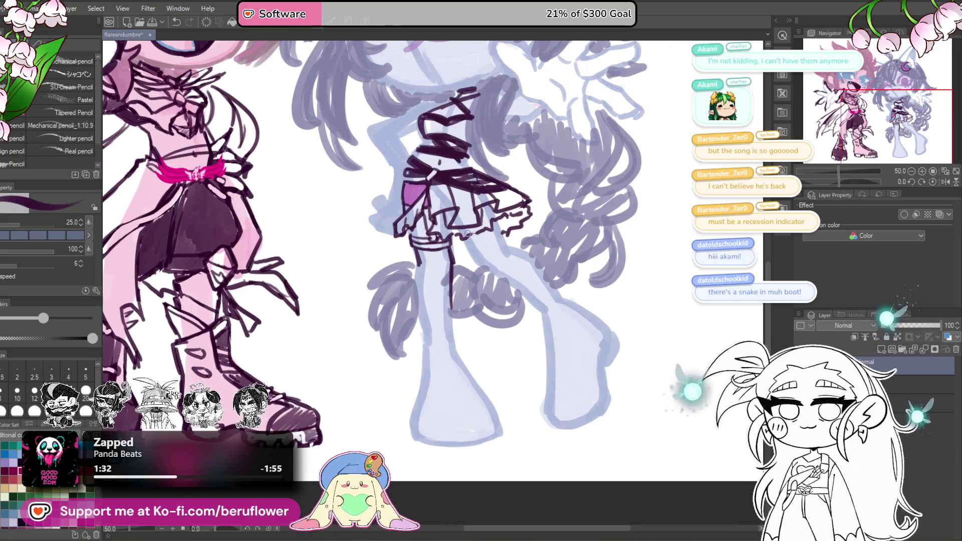
mouse_move(499, 257)
left_mouse_down()
mouse_move(439, 289)
mouse_move(471, 307)
left_mouse_up()
key("bracketright")
mouse_move(461, 243)
left_mouse_down()
mouse_move(469, 273)
mouse_move(513, 322)
left_mouse_up()
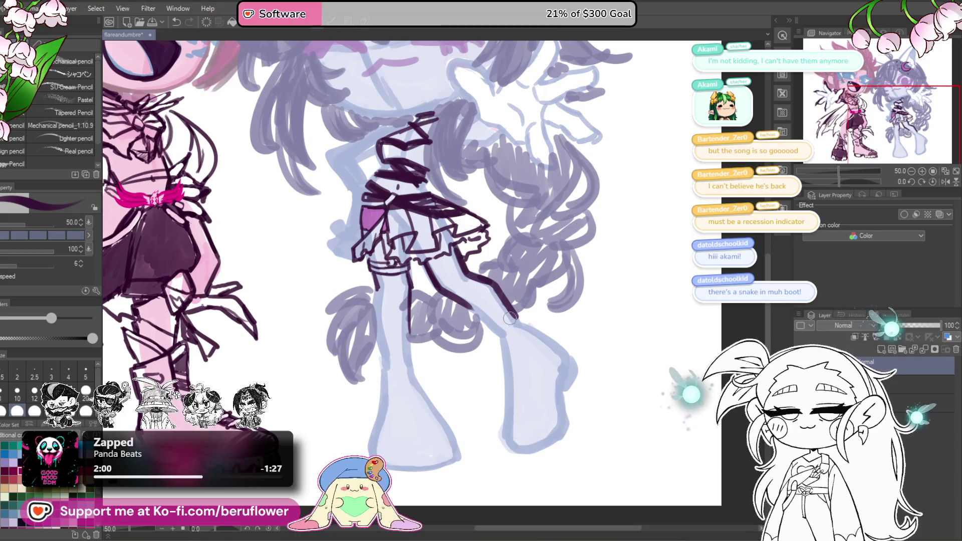
Outline both of the lavender figure's legs from the skirt down to the boots.
mouse_move(509, 315)
left_mouse_down()
mouse_move(504, 292)
mouse_move(530, 277)
left_mouse_up()
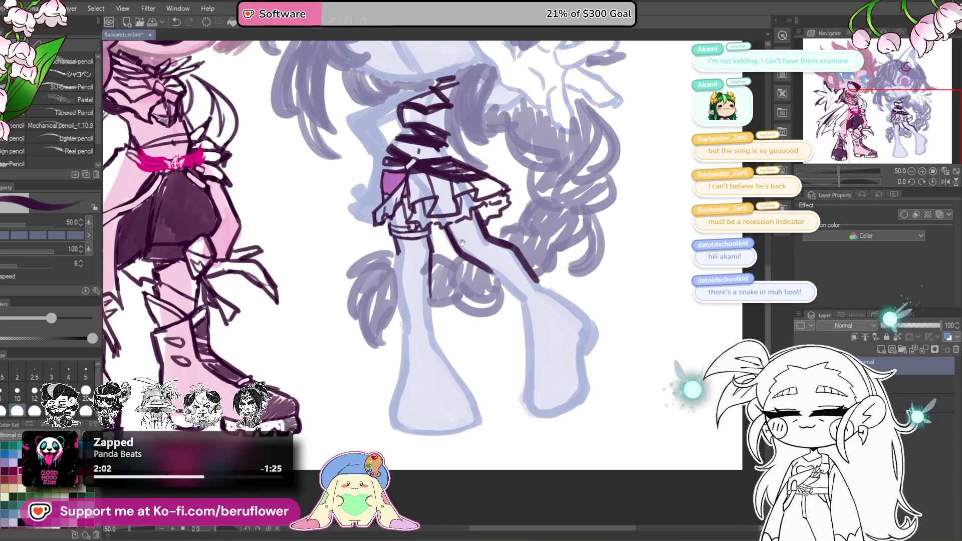
mouse_move(396, 271)
left_mouse_down()
mouse_move(398, 280)
mouse_move(429, 275)
mouse_move(401, 311)
mouse_move(404, 334)
left_mouse_up()
left_click_drag(429, 273, 439, 348)
left_click_drag(432, 300, 441, 353)
left_click_drag(442, 377, 463, 312)
left_click_drag(424, 258, 419, 331)
scroll(417, 333, "up", 2)
left_click_drag(454, 211, 516, 262)
left_click_drag(498, 215, 529, 245)
left_click_drag(525, 236, 535, 266)
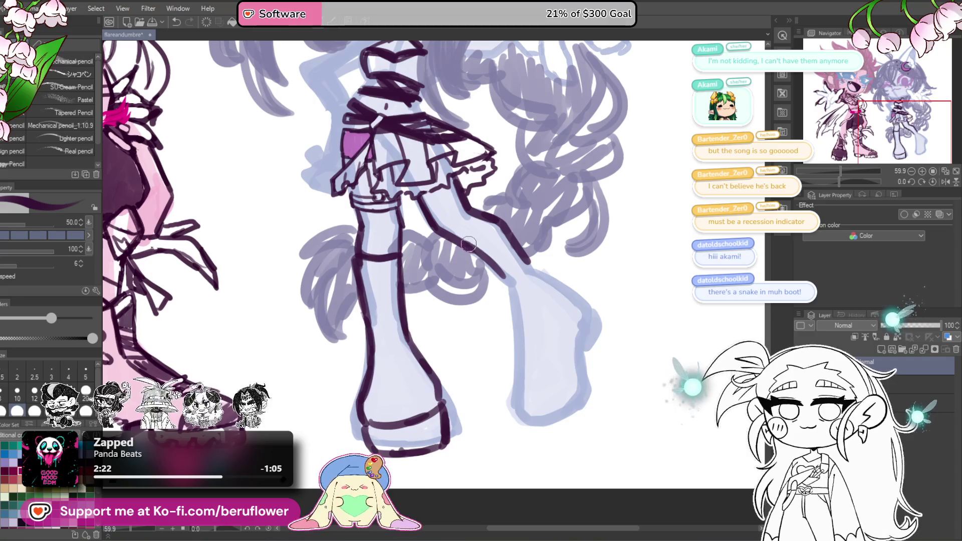
mouse_move(471, 248)
left_mouse_down()
mouse_move(500, 218)
mouse_move(545, 272)
mouse_move(523, 290)
left_mouse_up()
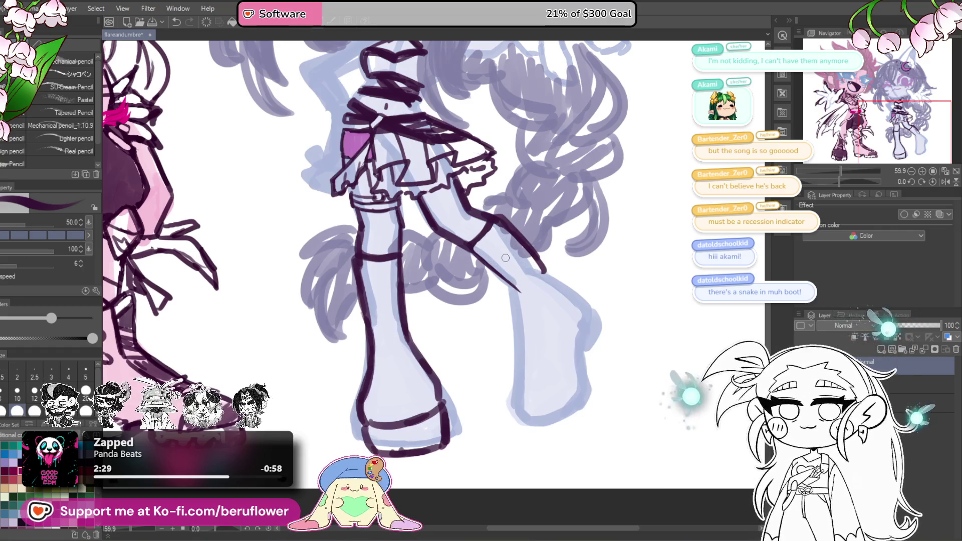
Outline the right boot's right side, redoing the first attempt.
mouse_move(523, 309)
left_mouse_down()
mouse_move(510, 248)
mouse_move(512, 332)
mouse_move(504, 320)
mouse_move(498, 334)
mouse_move(511, 353)
mouse_move(543, 342)
left_mouse_up()
left_click_drag(491, 166, 574, 240)
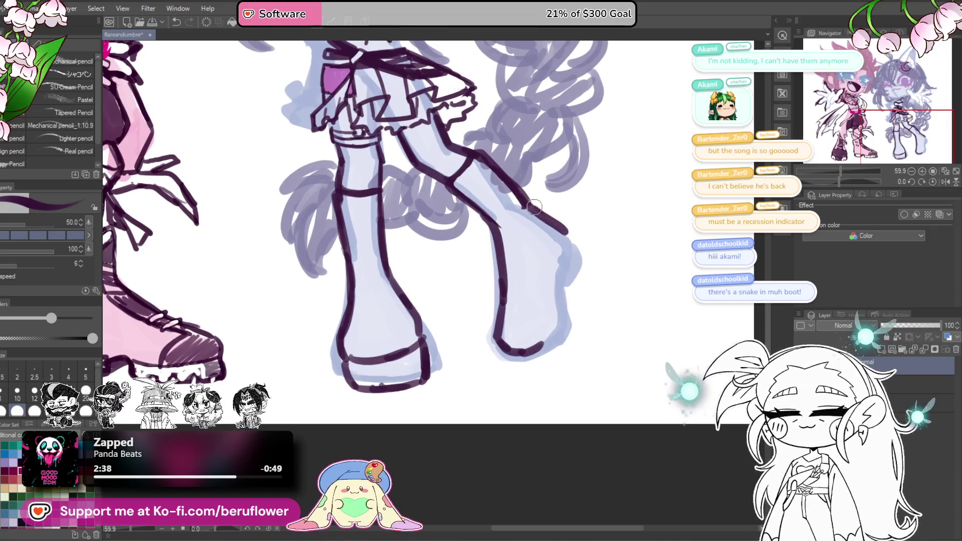
key("ctrl+z")
left_click_drag(493, 155, 528, 207)
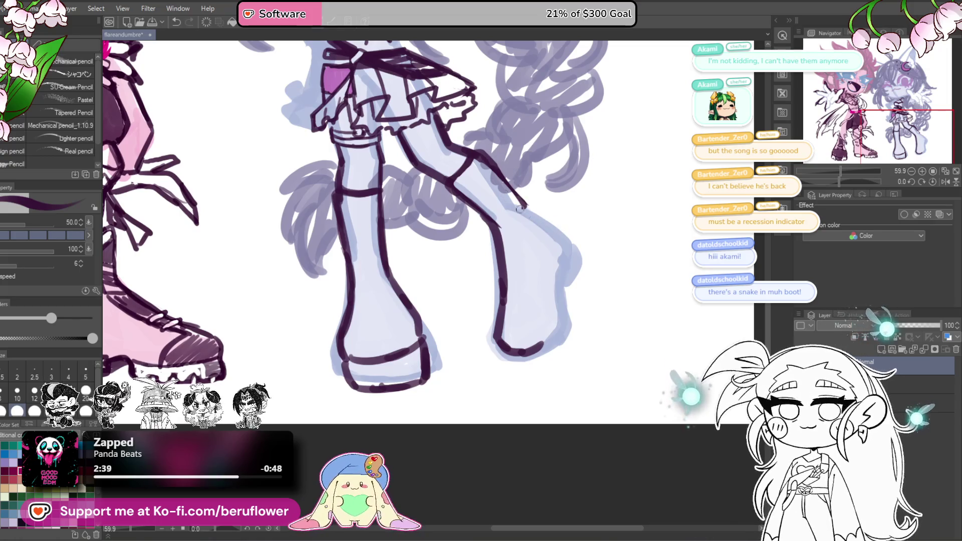
left_click_drag(551, 142, 545, 149)
mouse_move(486, 176)
left_mouse_down()
mouse_move(555, 242)
mouse_move(551, 224)
left_mouse_up()
Outline the right boot's toe and sole, redoing the toe stroke until it fits.
mouse_move(545, 256)
left_mouse_down()
mouse_move(542, 309)
mouse_move(498, 337)
mouse_move(516, 356)
mouse_move(542, 345)
left_mouse_up()
left_click_drag(561, 229, 574, 266)
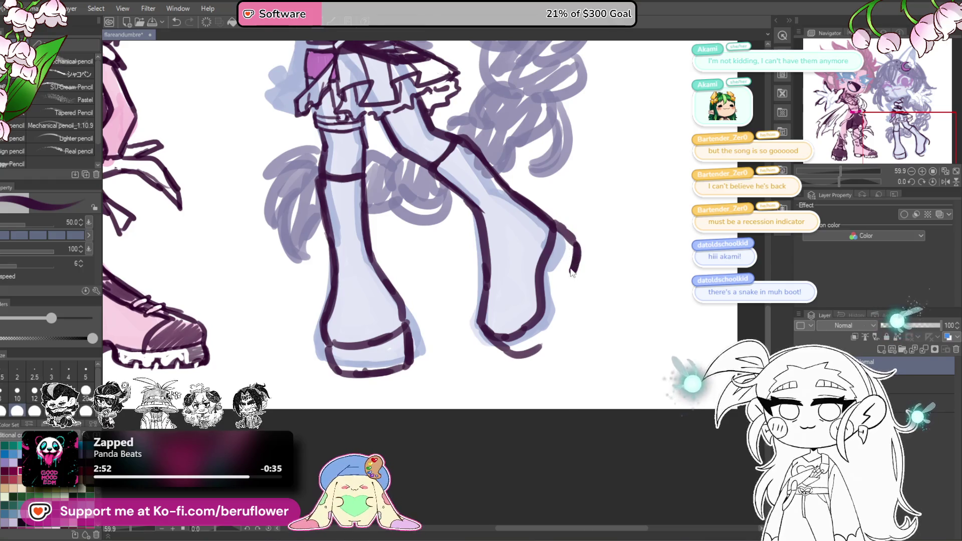
key("ctrl+z")
mouse_move(558, 227)
left_mouse_down()
mouse_move(576, 275)
mouse_move(542, 349)
left_mouse_up()
key("ctrl+z")
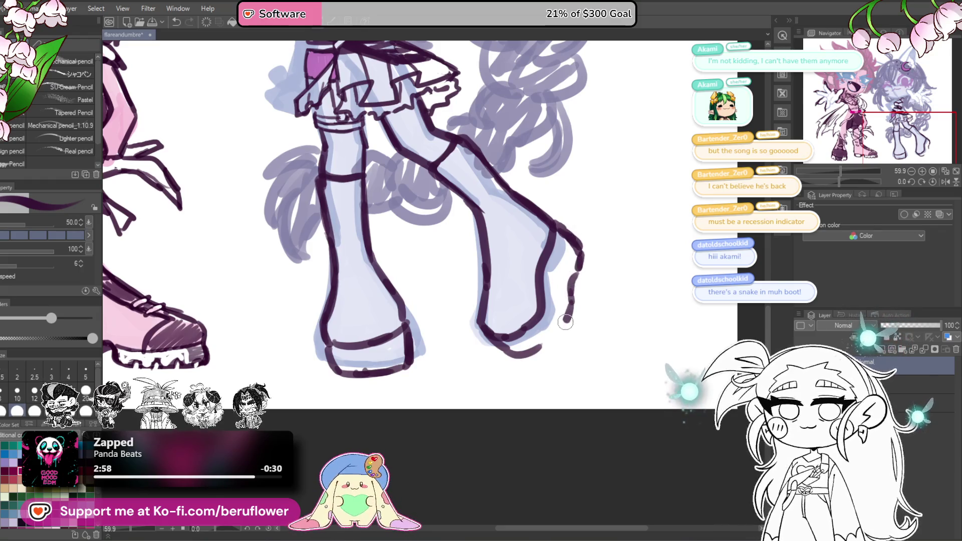
left_click_drag(566, 319, 526, 352)
scroll(546, 291, "down", 5)
scroll(543, 279, "up", 4)
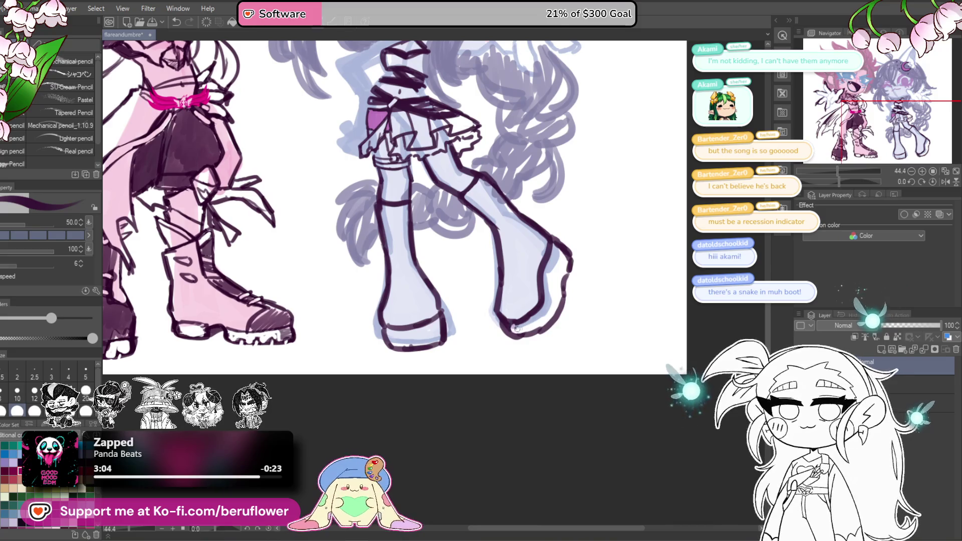
Redraw the left boot's ankle strap and outline the top of the right boot.
left_click_drag(551, 267, 614, 275)
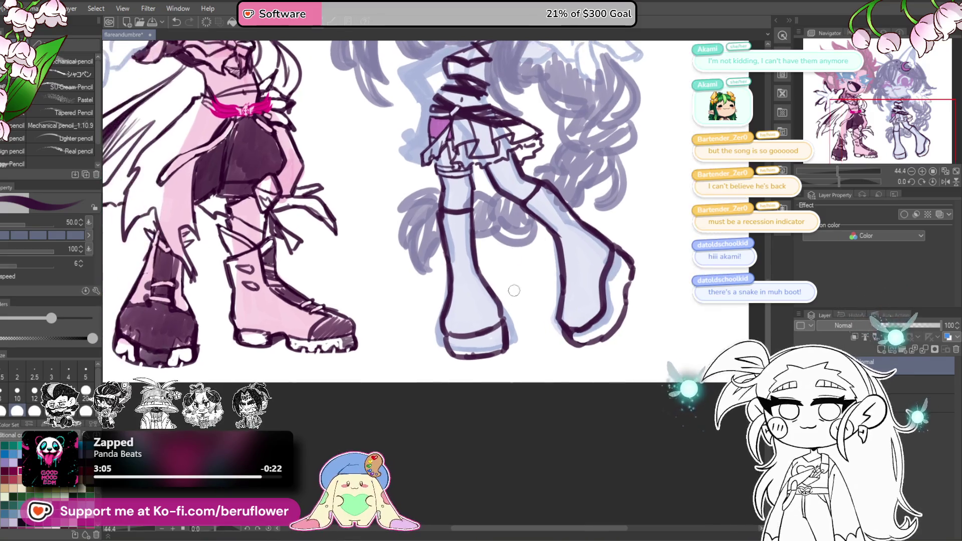
mouse_move(478, 264)
left_mouse_down()
mouse_move(502, 321)
mouse_move(464, 320)
mouse_move(495, 292)
mouse_move(487, 281)
left_mouse_up()
key("ctrl+z")
key("ctrl+z")
left_click_drag(441, 300, 495, 292)
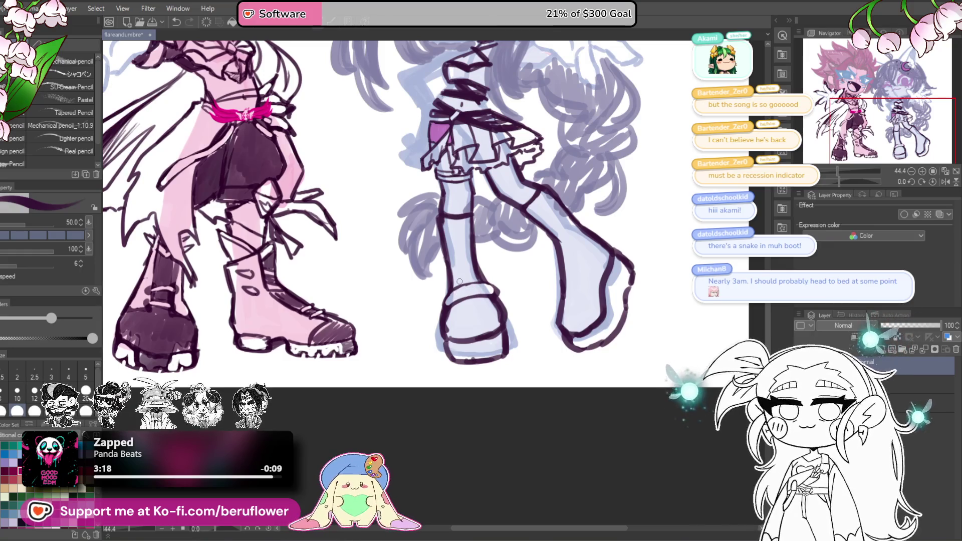
mouse_move(496, 292)
left_mouse_down()
mouse_move(450, 290)
mouse_move(443, 305)
mouse_move(484, 295)
mouse_move(458, 285)
left_mouse_up()
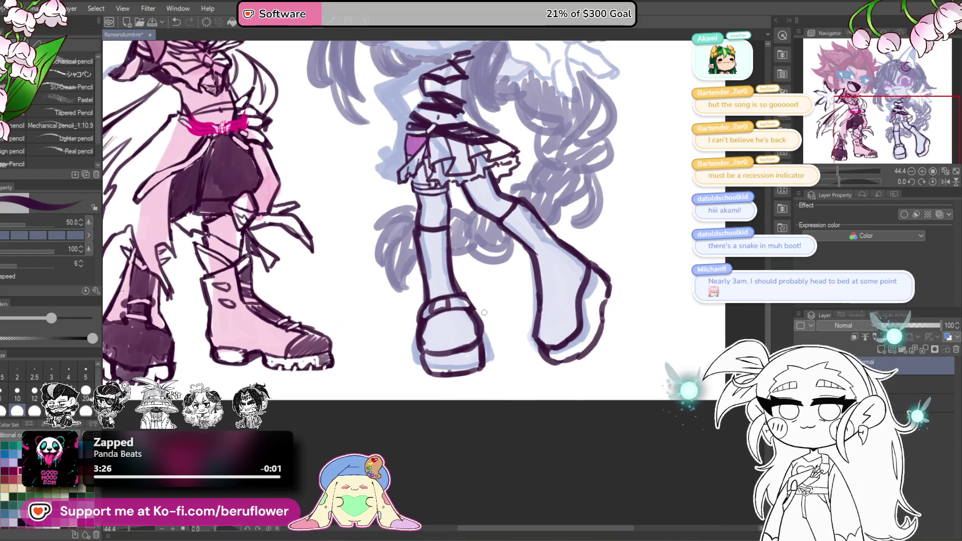
Draw the strap band across the right boot, retrying it at a higher slant.
mouse_move(541, 287)
left_mouse_down()
mouse_move(518, 289)
mouse_move(551, 290)
left_mouse_up()
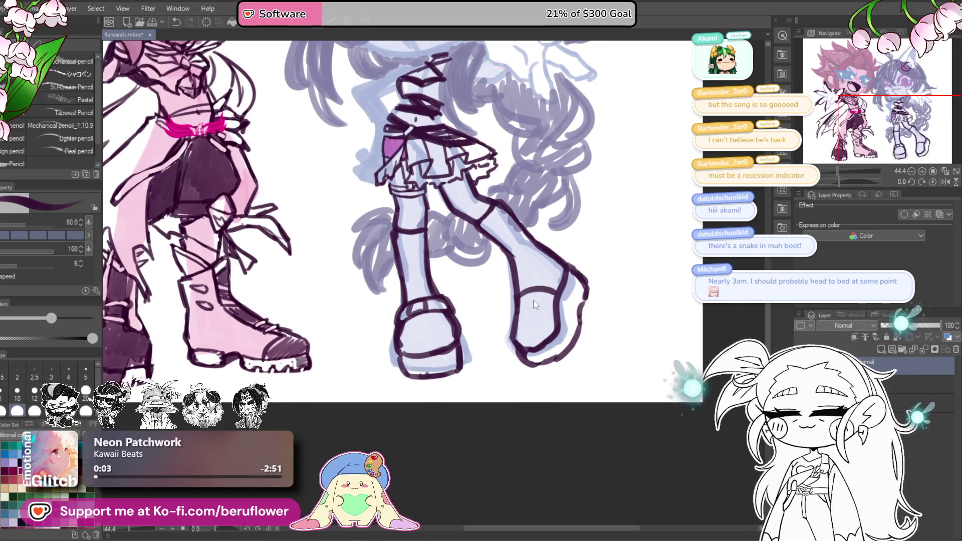
key("ctrl+z")
mouse_move(515, 300)
left_mouse_down()
mouse_move(554, 291)
mouse_move(532, 292)
mouse_move(543, 279)
left_mouse_up()
key("ctrl+z")
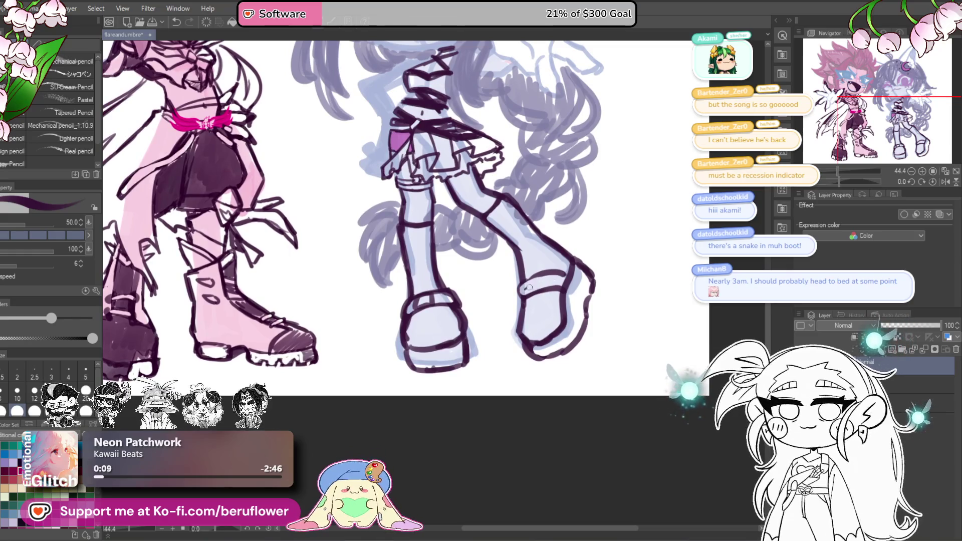
Extend the right boot's toe outline downward and shade its outer side dark.
left_click_drag(549, 256, 552, 260)
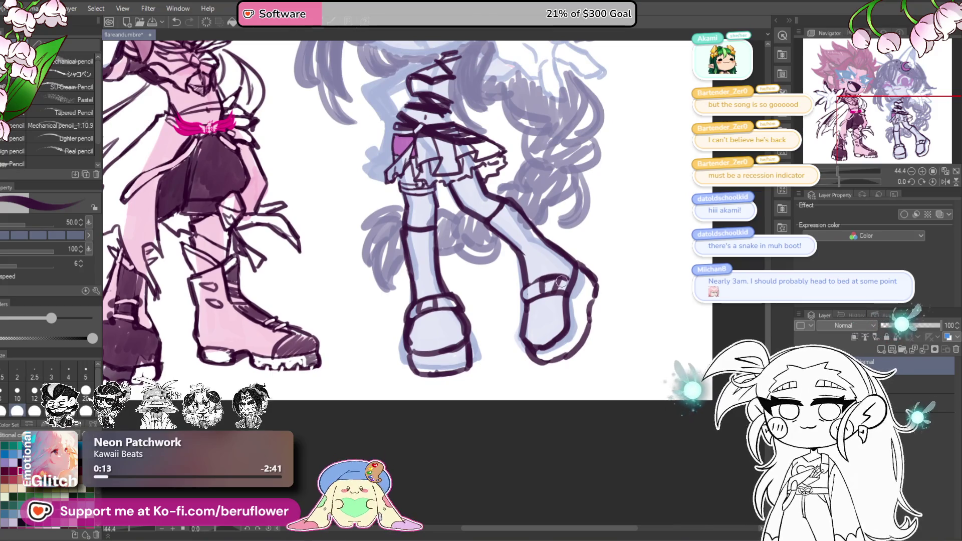
left_click_drag(560, 277, 547, 267)
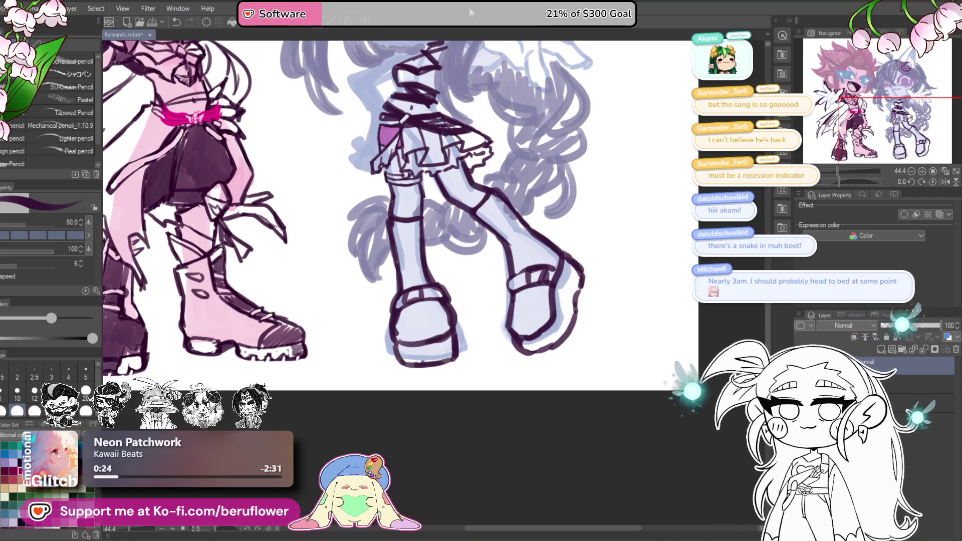
left_click_drag(582, 279, 577, 316)
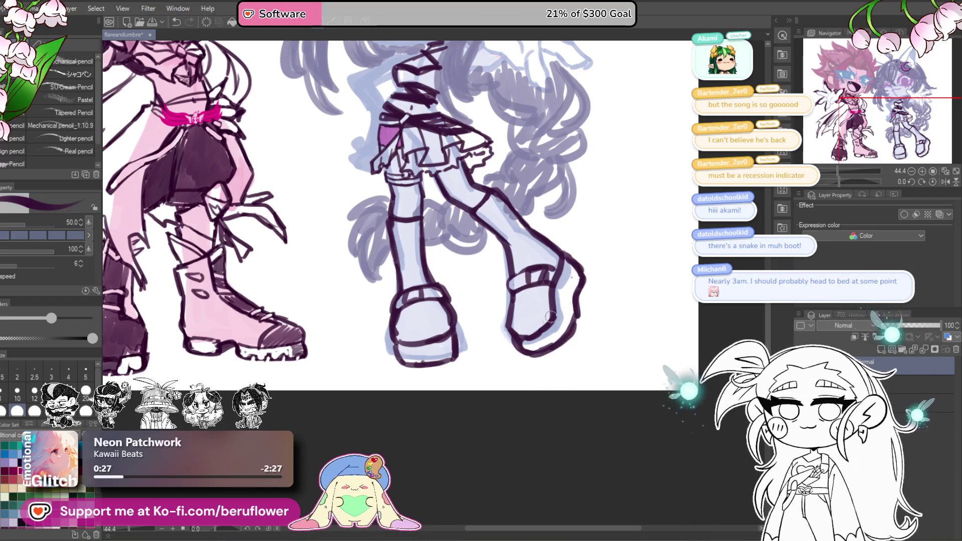
left_click_drag(557, 323, 571, 263)
Darken the right boot's toe and fill the left shoe's sole with solid ink.
left_click_drag(410, 356, 451, 376)
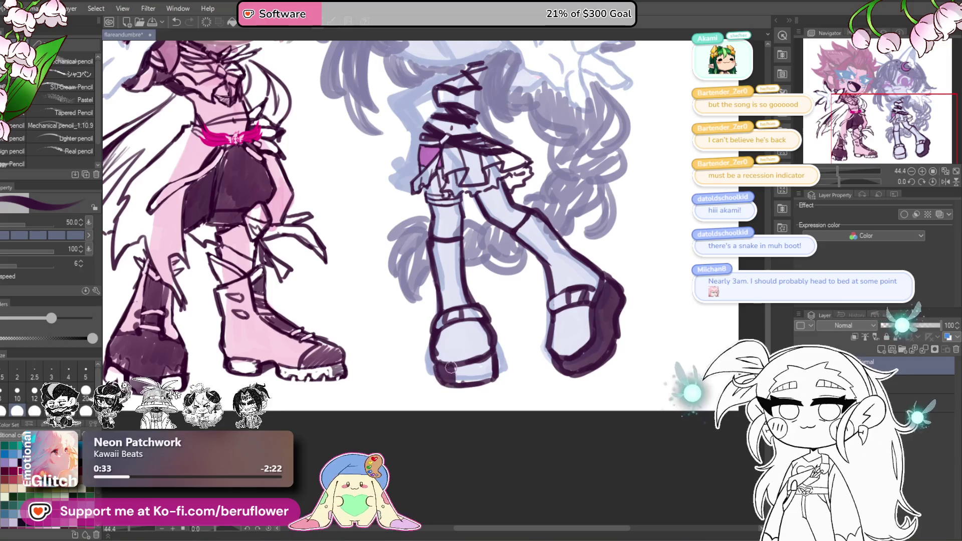
mouse_move(472, 380)
left_mouse_down()
mouse_move(451, 374)
mouse_move(468, 383)
mouse_move(458, 359)
left_mouse_up()
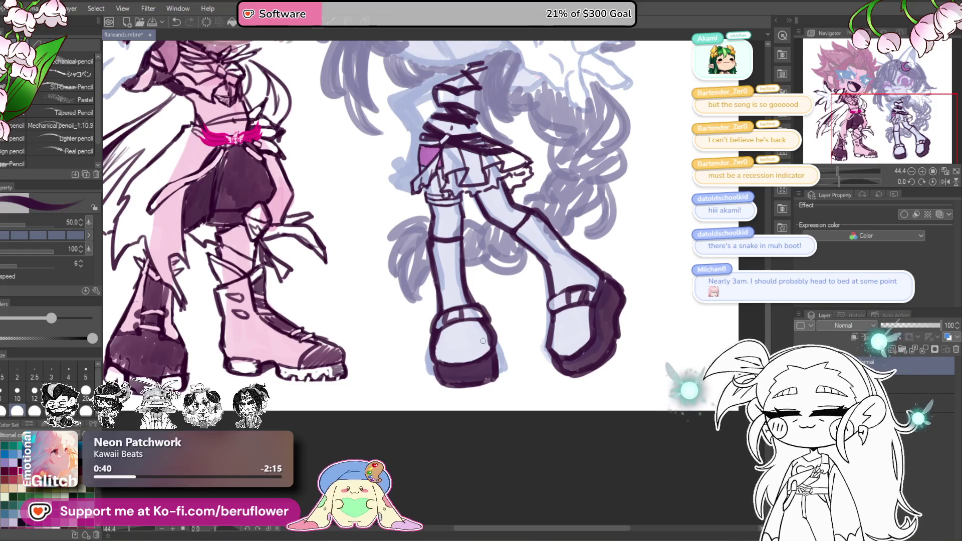
scroll(473, 334, "down", 3)
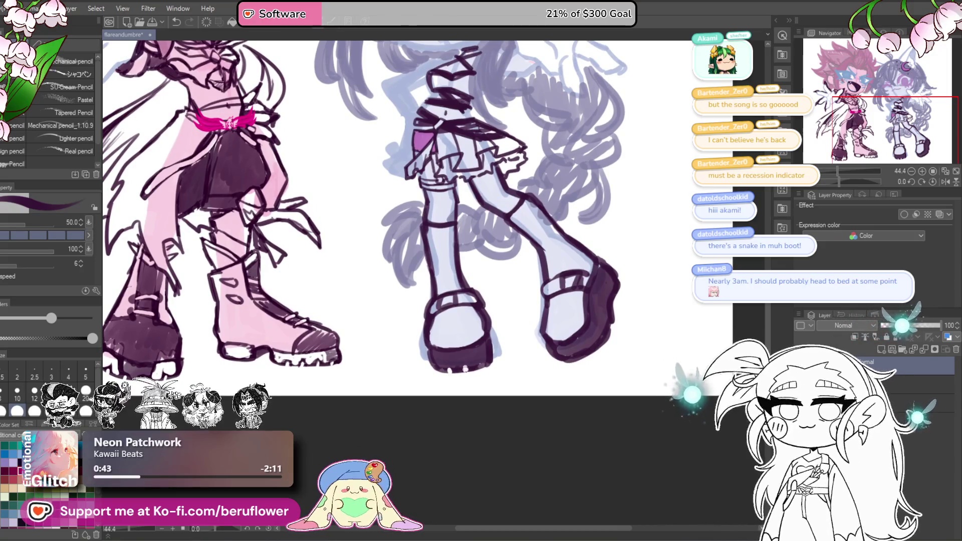
scroll(534, 366, "right", 2)
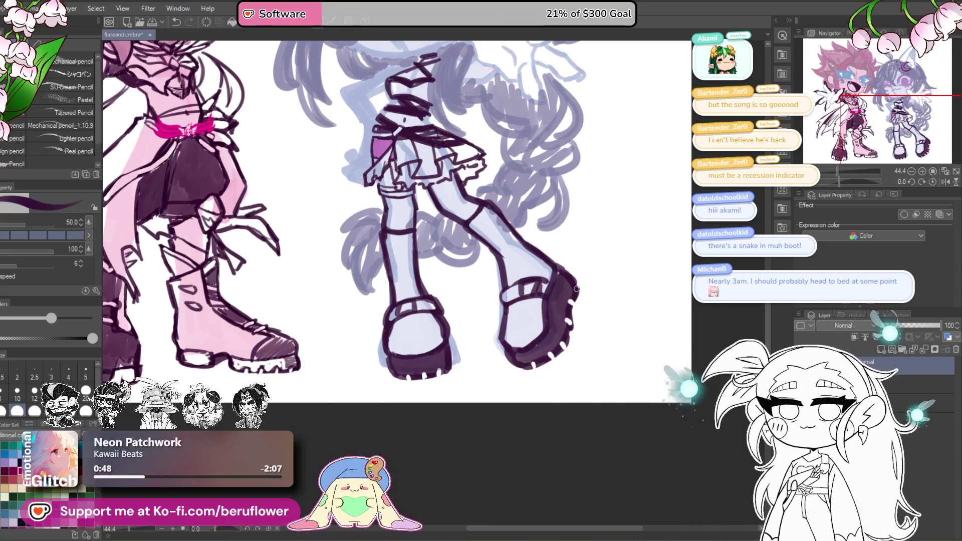
scroll(574, 286, "down", 4)
scroll(597, 431, "up", 2)
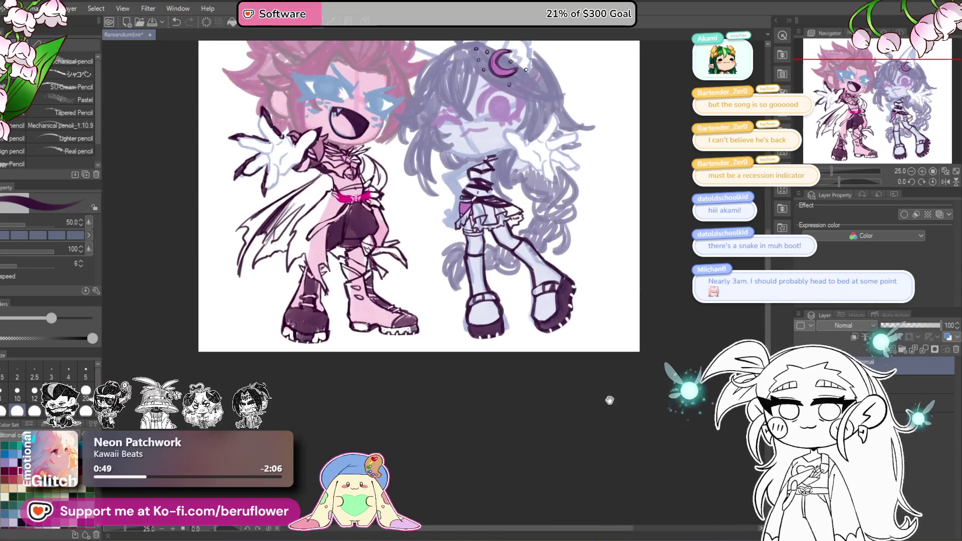
Zoom in on the lavender figure's head and redraw a hair stroke as an inverted V.
scroll(541, 193, "up", 4)
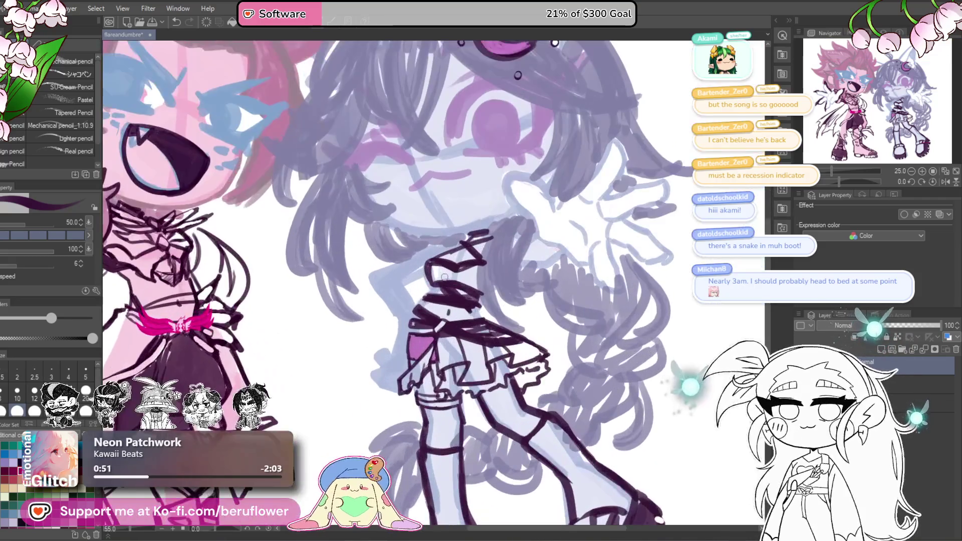
left_click_drag(543, 189, 539, 187)
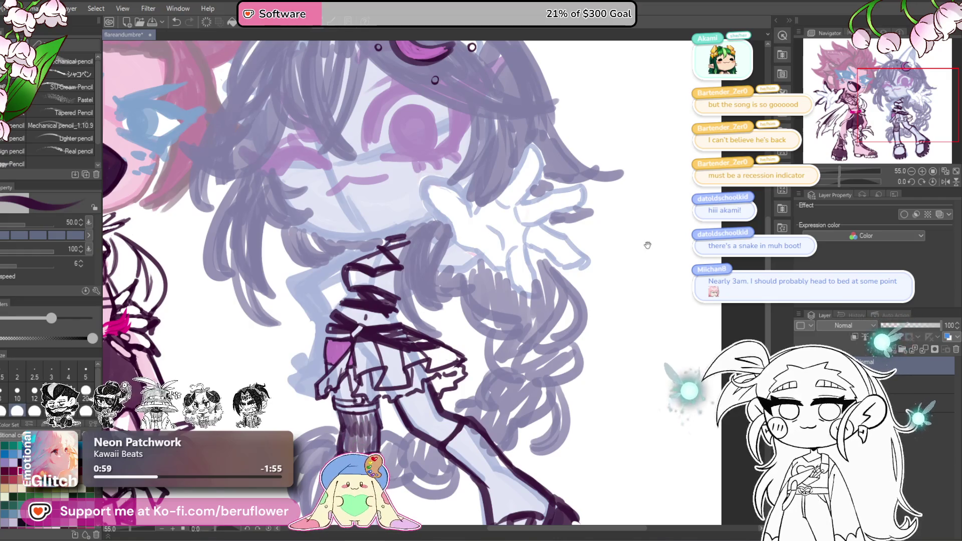
scroll(415, 325, "up", 2)
scroll(460, 265, "up", 2)
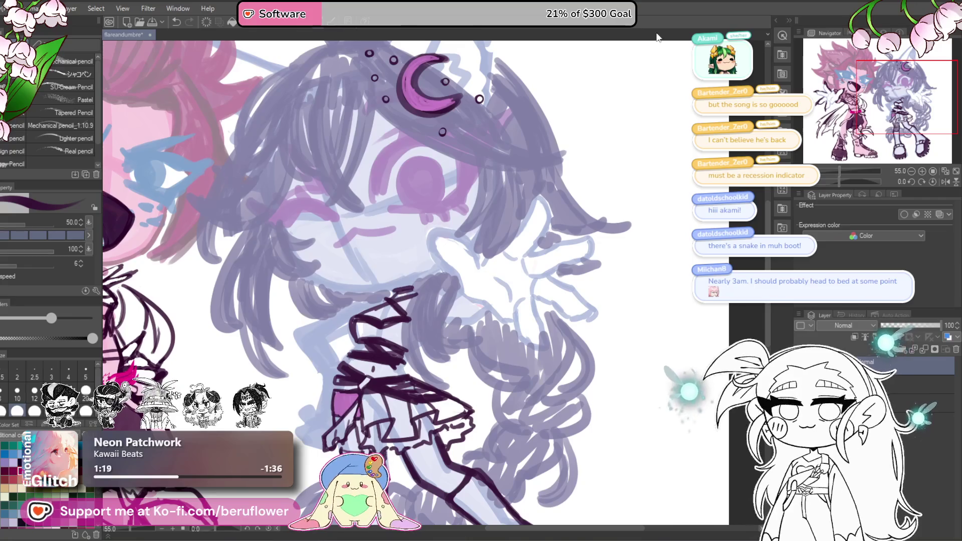
left_click_drag(543, 236, 551, 297)
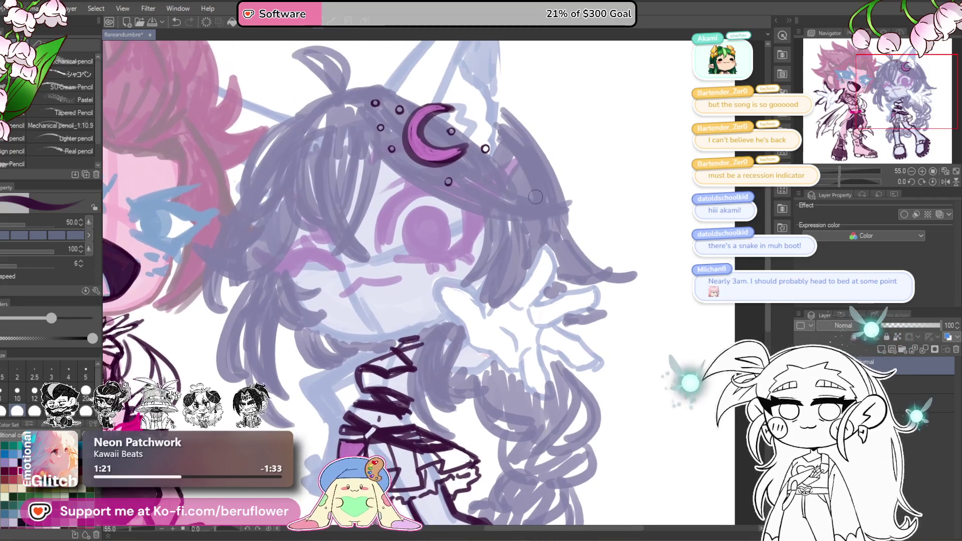
key("ctrl+z")
left_click_drag(539, 253, 551, 250)
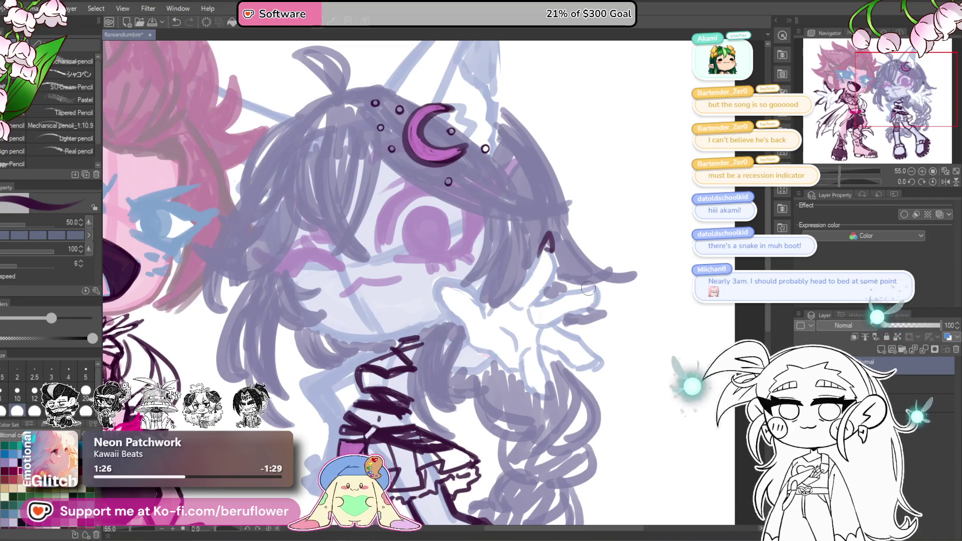
Ink the dark hair tips beside her raised hand.
mouse_move(601, 345)
left_mouse_down()
mouse_move(584, 291)
mouse_move(587, 317)
left_mouse_up()
mouse_move(529, 325)
left_mouse_down()
mouse_move(542, 320)
mouse_move(545, 350)
left_mouse_up()
left_click_drag(430, 226, 464, 249)
key("ctrl+0")
scroll(600, 190, "up", 3)
left_click_drag(601, 186, 582, 205)
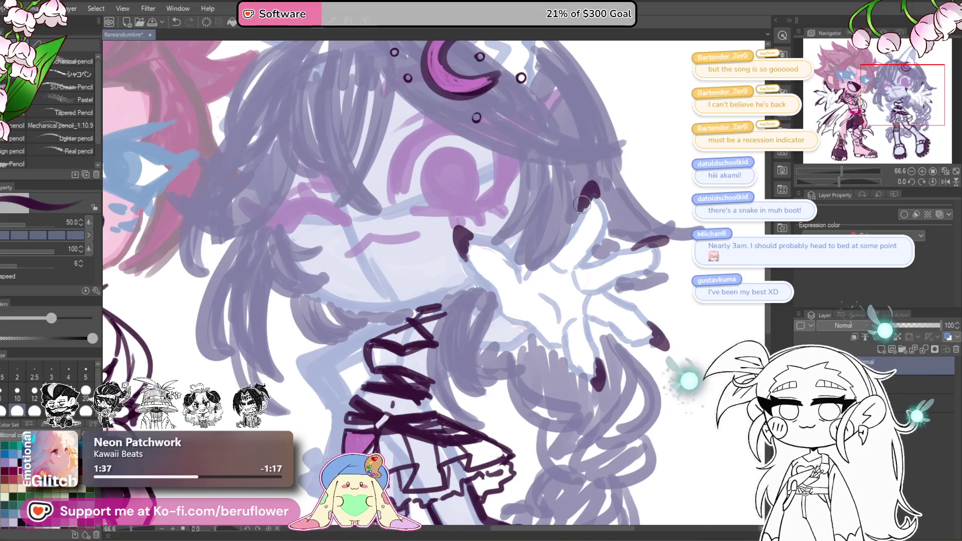
Zoom in on the upper body and draw the hooked outline of the raised hand, retrying several times.
scroll(582, 204, "down", 5)
scroll(582, 203, "up", 2)
left_click_drag(638, 316, 582, 285)
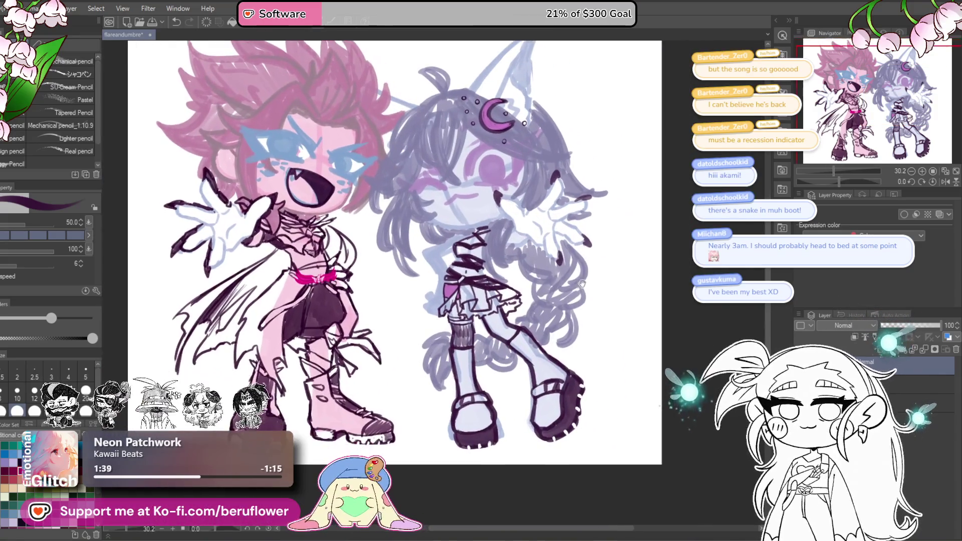
scroll(581, 230, "up", 2)
mouse_move(535, 241)
left_mouse_down()
mouse_move(575, 261)
mouse_move(580, 276)
left_mouse_up()
scroll(581, 278, "up", 2)
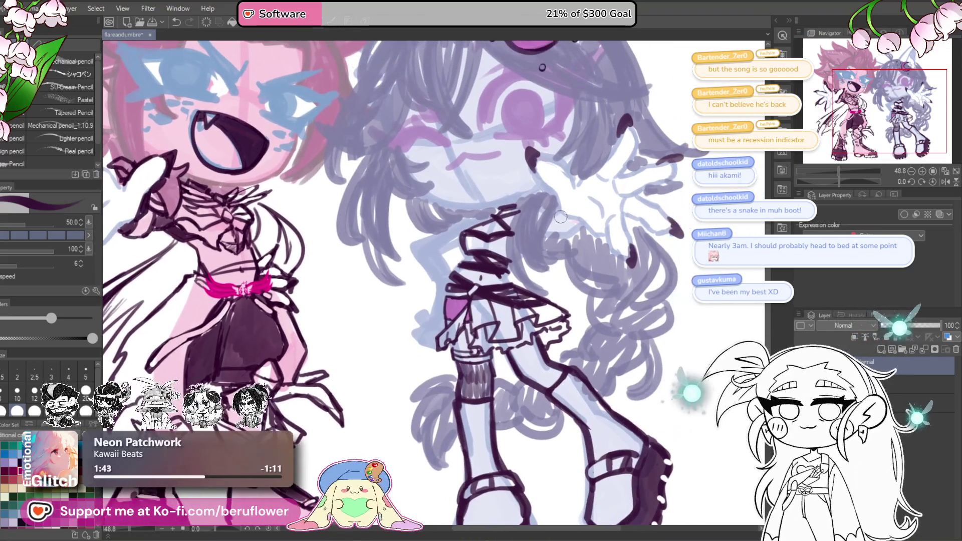
key("ctrl+z")
left_click_drag(571, 250, 572, 264)
mouse_move(563, 231)
left_mouse_down()
mouse_move(555, 241)
mouse_move(581, 269)
left_mouse_up()
key("ctrl+z")
mouse_move(566, 233)
left_mouse_down()
mouse_move(556, 251)
mouse_move(568, 273)
mouse_move(556, 258)
mouse_move(555, 243)
mouse_move(593, 300)
left_mouse_up()
key("ctrl+z")
key("ctrl+z")
mouse_move(564, 230)
left_mouse_down()
mouse_move(557, 243)
mouse_move(580, 269)
mouse_move(601, 328)
mouse_move(608, 320)
left_mouse_up()
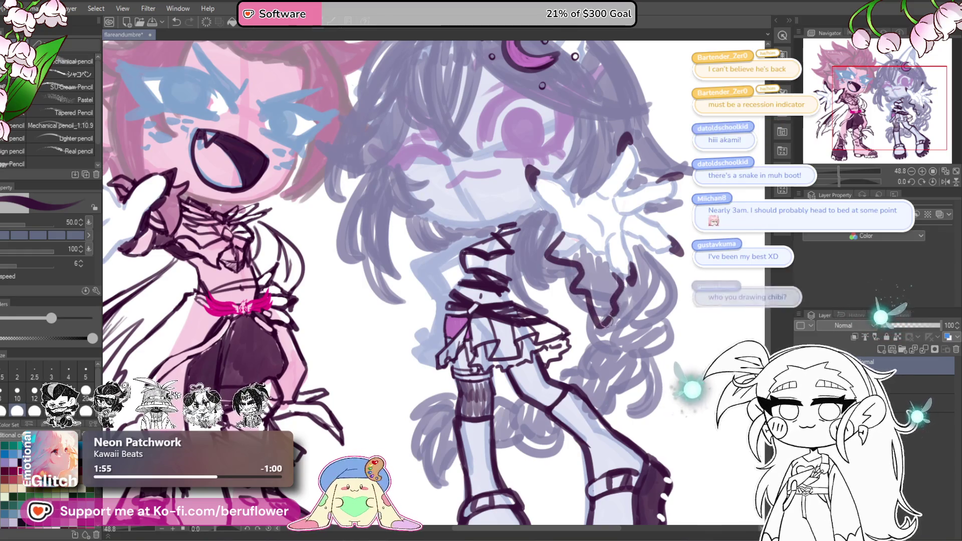
Ink the zigzag finger outline and curved arm lines, undoing the latest hand strokes.
left_click_drag(561, 229, 573, 251)
key("ctrl+z")
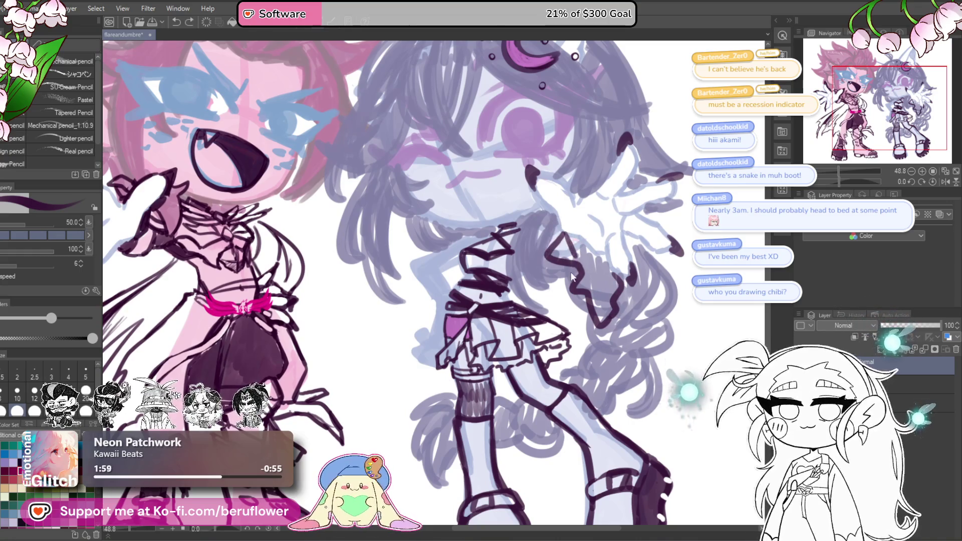
mouse_move(574, 283)
left_mouse_down()
mouse_move(569, 273)
mouse_move(592, 320)
mouse_move(615, 272)
mouse_move(614, 300)
left_mouse_up()
left_click_drag(587, 250, 607, 297)
mouse_move(546, 258)
left_mouse_down()
mouse_move(563, 283)
mouse_move(576, 280)
mouse_move(573, 235)
left_mouse_up()
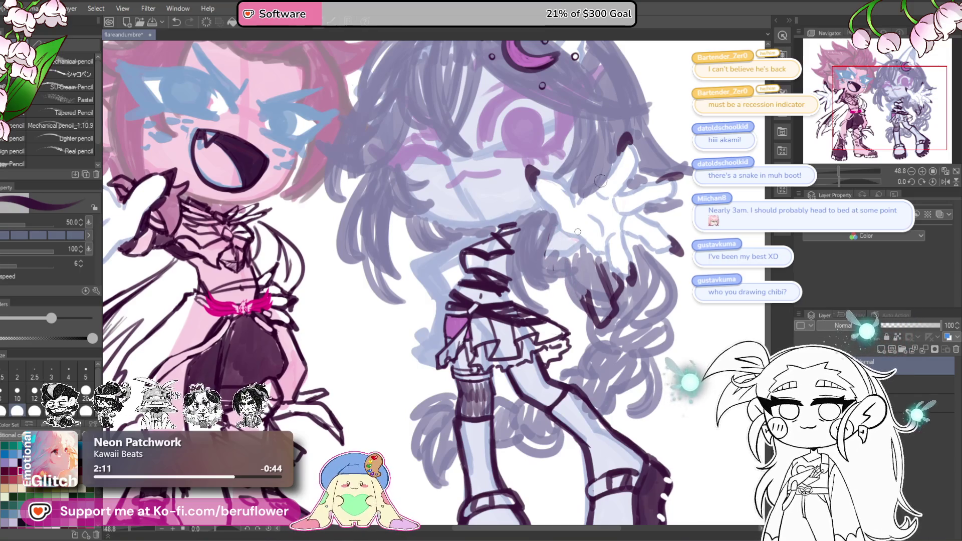
mouse_move(565, 233)
left_mouse_down()
mouse_move(584, 256)
mouse_move(586, 296)
left_mouse_up()
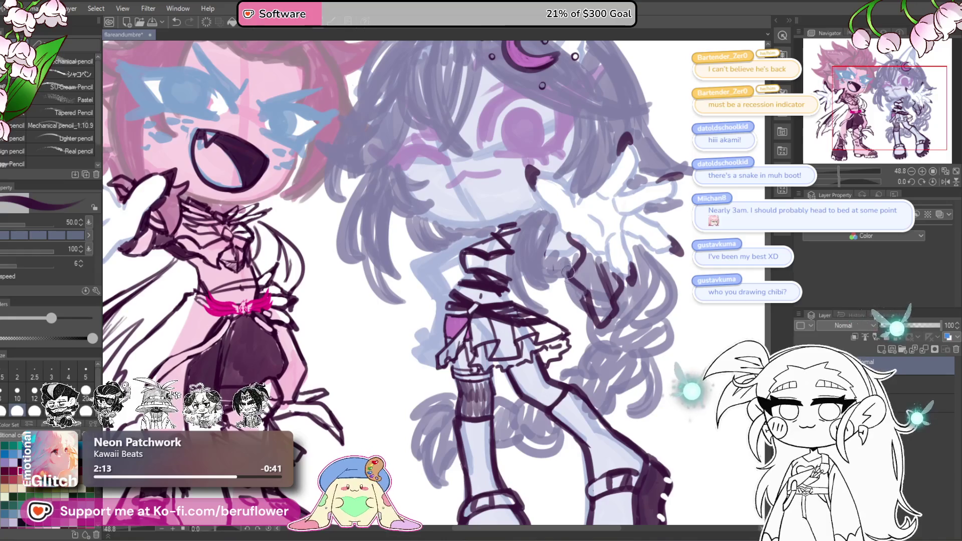
mouse_move(588, 310)
left_mouse_down()
mouse_move(547, 252)
mouse_move(591, 321)
left_mouse_up()
key("ctrl+z")
key("ctrl+z")
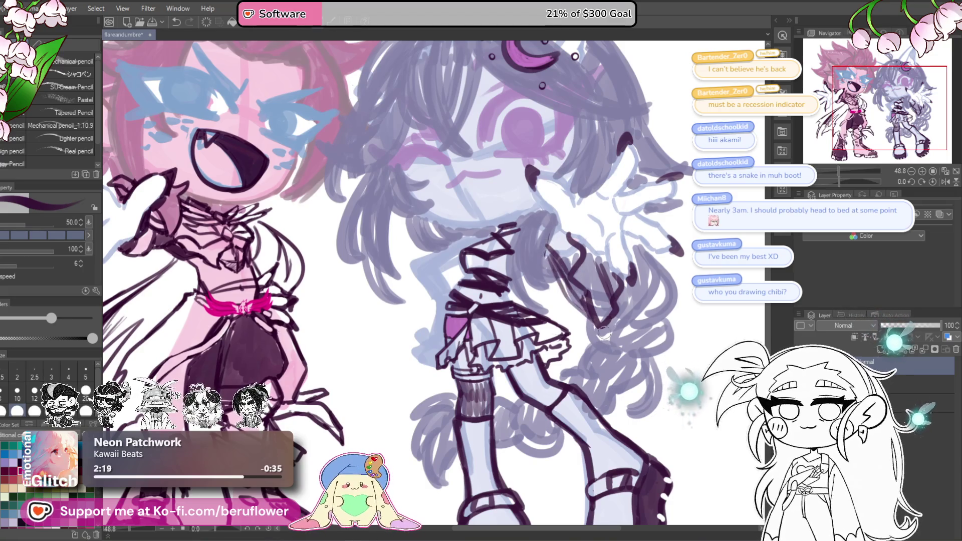
key("ctrl+z")
key("ctrl+z")
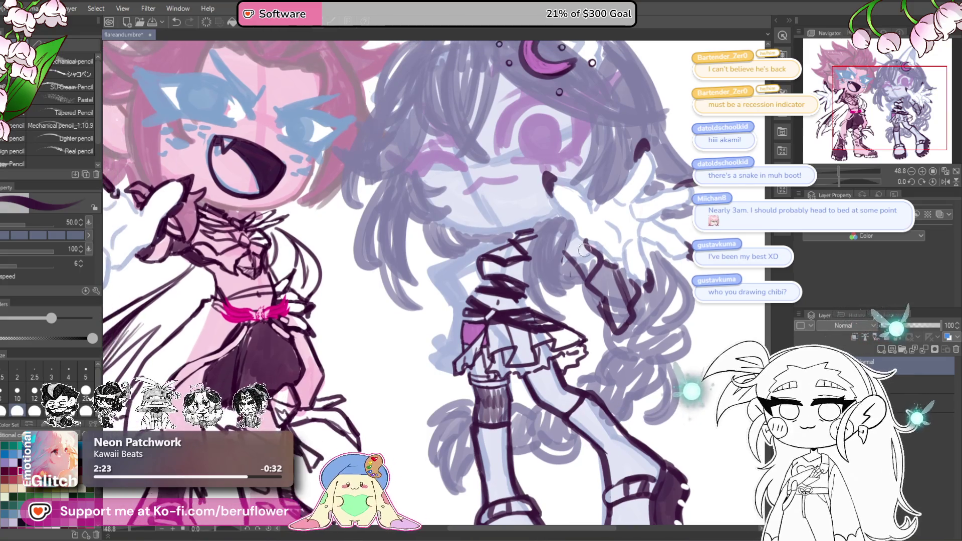
Save the drawing with Ctrl+S.
left_click_drag(560, 238, 577, 244)
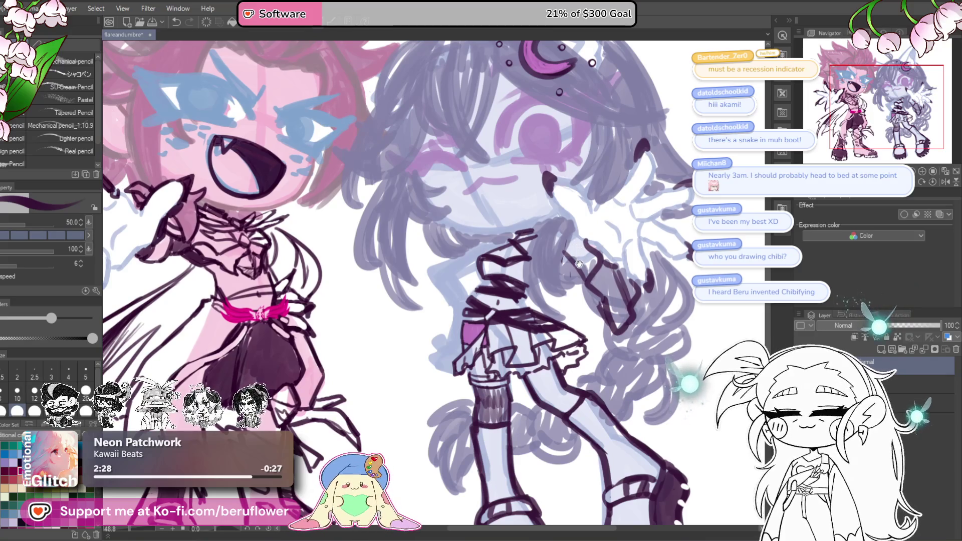
left_click_drag(578, 265, 575, 322)
key("ctrl+s")
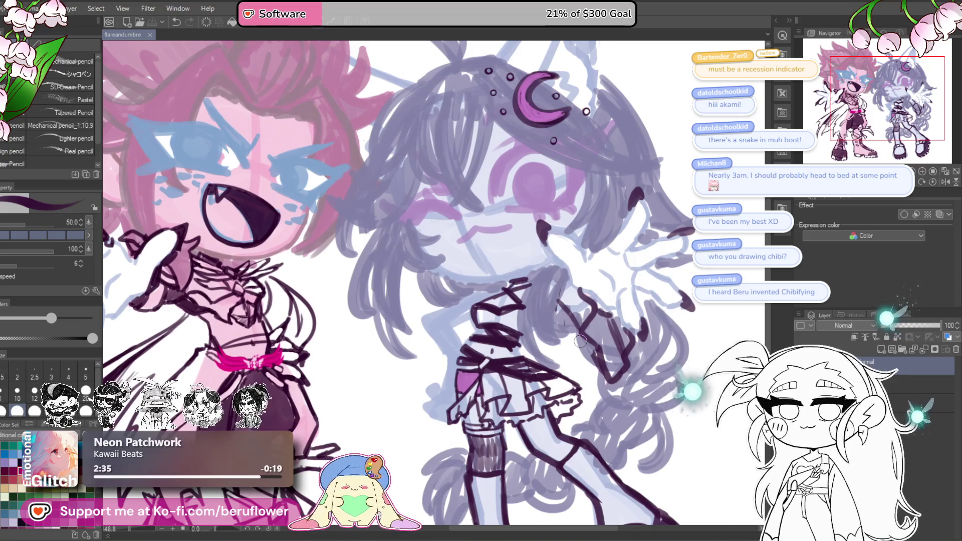
Add curved lines beside and down from the ear tip, redrawing the short stroke near the hand.
scroll(550, 237, "down", 5)
scroll(465, 258, "up", 8)
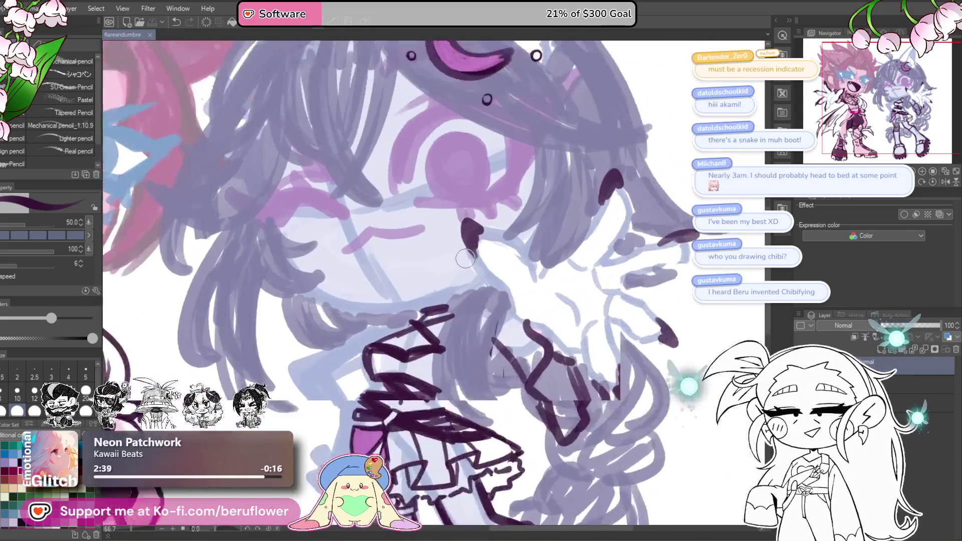
scroll(465, 258, "up", 3)
mouse_move(471, 231)
left_mouse_down()
mouse_move(516, 243)
mouse_move(551, 290)
left_mouse_up()
mouse_move(465, 247)
left_mouse_down()
mouse_move(531, 351)
mouse_move(494, 288)
mouse_move(531, 302)
mouse_move(563, 344)
mouse_move(531, 349)
left_mouse_up()
left_click_drag(474, 243, 516, 205)
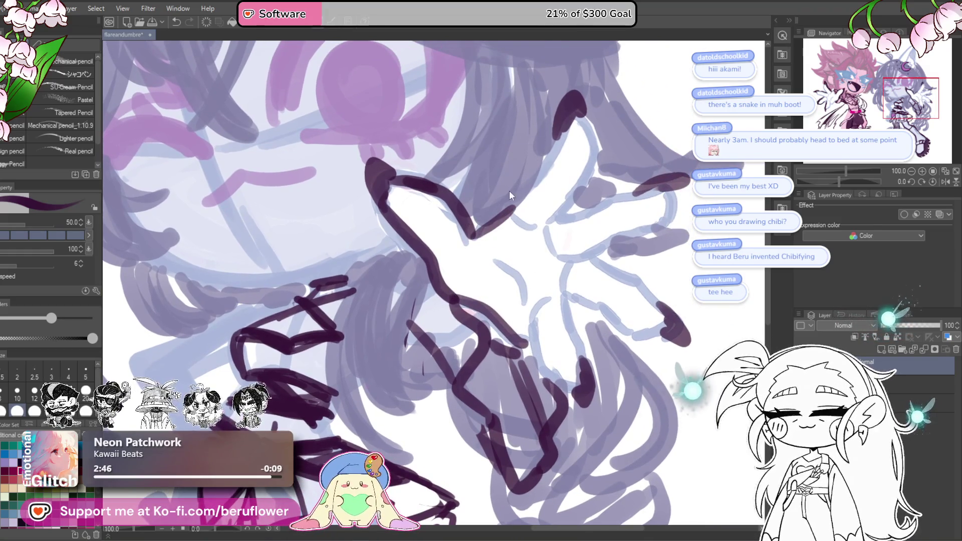
key("ctrl+z")
key("ctrl+z")
mouse_move(453, 200)
left_mouse_down()
mouse_move(476, 236)
mouse_move(519, 207)
mouse_move(576, 97)
mouse_move(597, 131)
mouse_move(551, 220)
left_mouse_up()
Add a dark stroke to the lavender figure's hair by her shoulder.
scroll(551, 220, "down", 5)
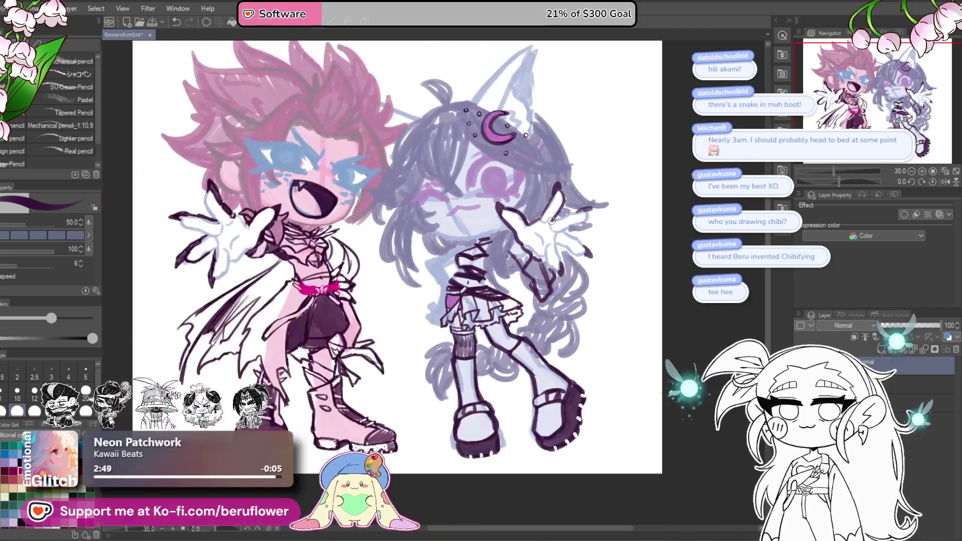
scroll(551, 220, "up", 4)
left_click_drag(568, 278, 549, 285)
left_click_drag(422, 290, 483, 271)
scroll(483, 271, "up", 2)
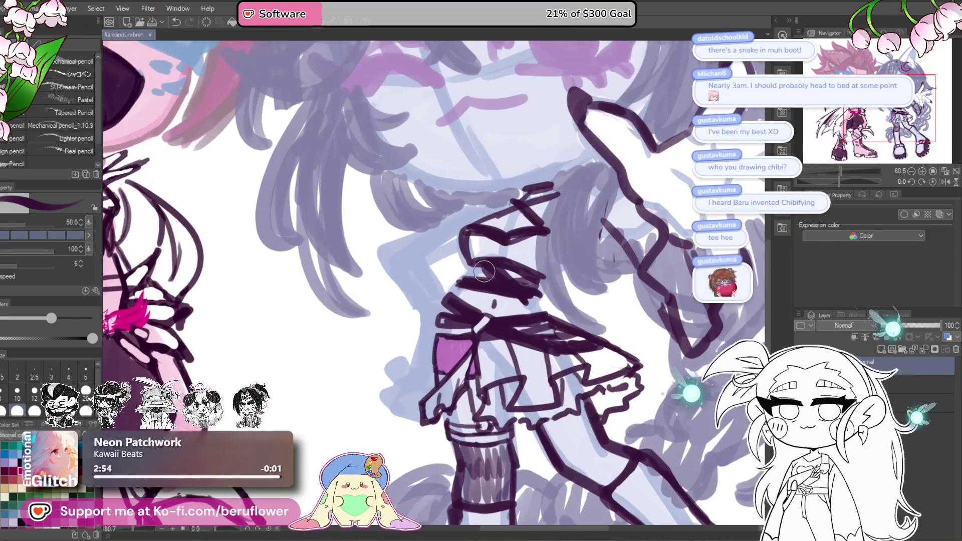
mouse_move(434, 224)
left_mouse_down()
mouse_move(454, 254)
mouse_move(381, 258)
mouse_move(420, 323)
left_mouse_up()
Outline the bent arm beside her torso and the hand by the skirt, removing a stray stroke.
left_click_drag(418, 253, 453, 313)
left_click_drag(451, 324, 481, 195)
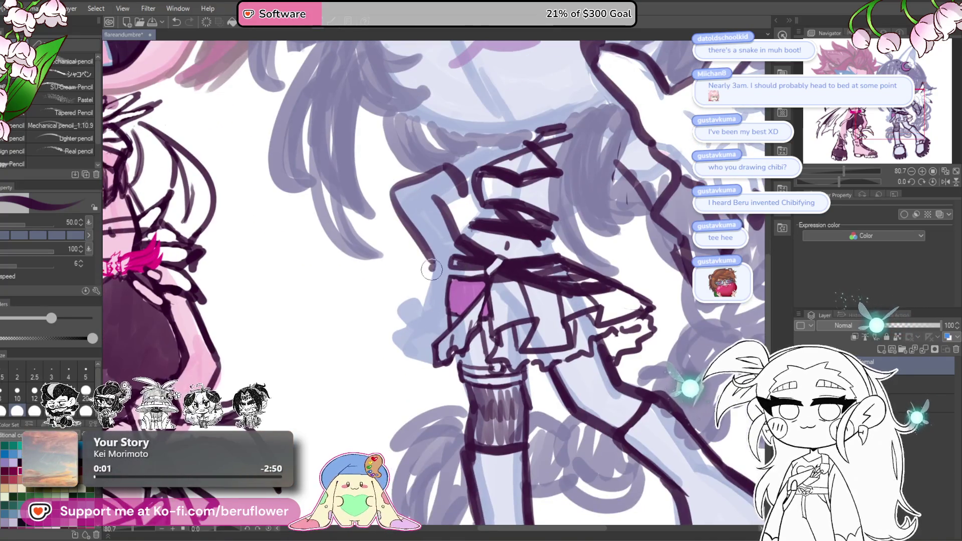
left_click_drag(441, 258, 424, 320)
mouse_move(441, 228)
left_mouse_down()
mouse_move(426, 267)
mouse_move(401, 276)
mouse_move(451, 300)
left_mouse_up()
left_click_drag(403, 273, 407, 286)
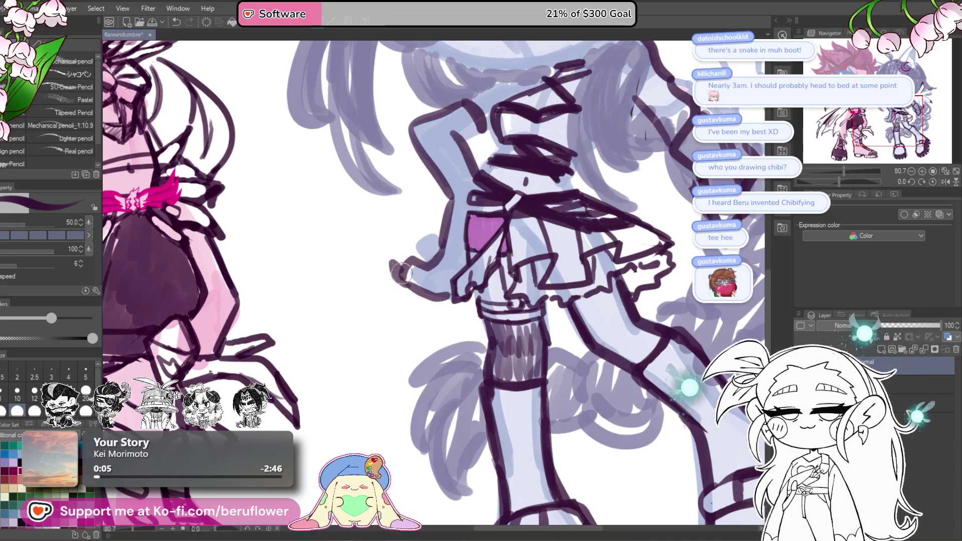
key("ctrl+z")
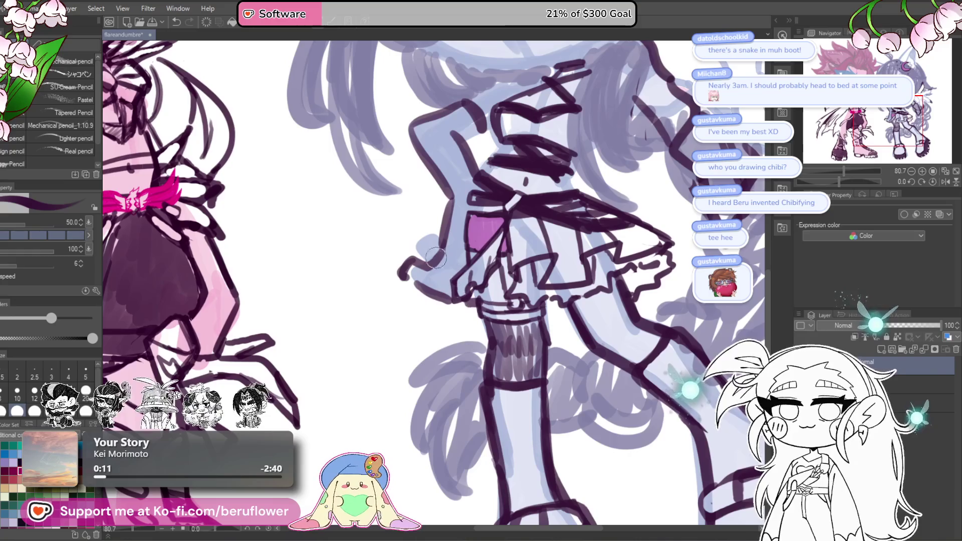
scroll(459, 251, "down", 2)
scroll(459, 250, "up", 1)
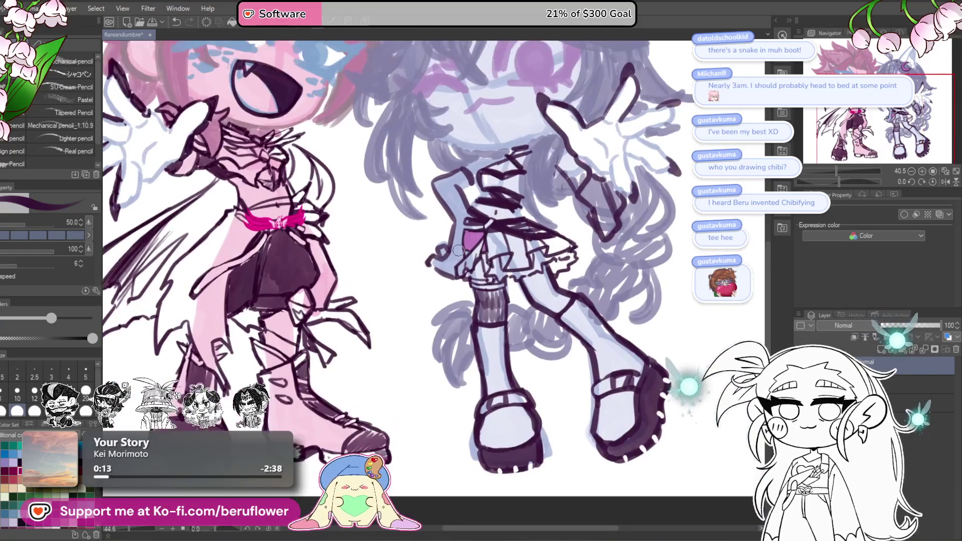
Ink the finger lines on the lavender figure's raised hand.
mouse_move(457, 266)
left_mouse_down()
mouse_move(347, 352)
mouse_move(332, 331)
left_mouse_up()
mouse_move(532, 186)
left_mouse_down()
mouse_move(546, 225)
mouse_move(523, 237)
left_mouse_up()
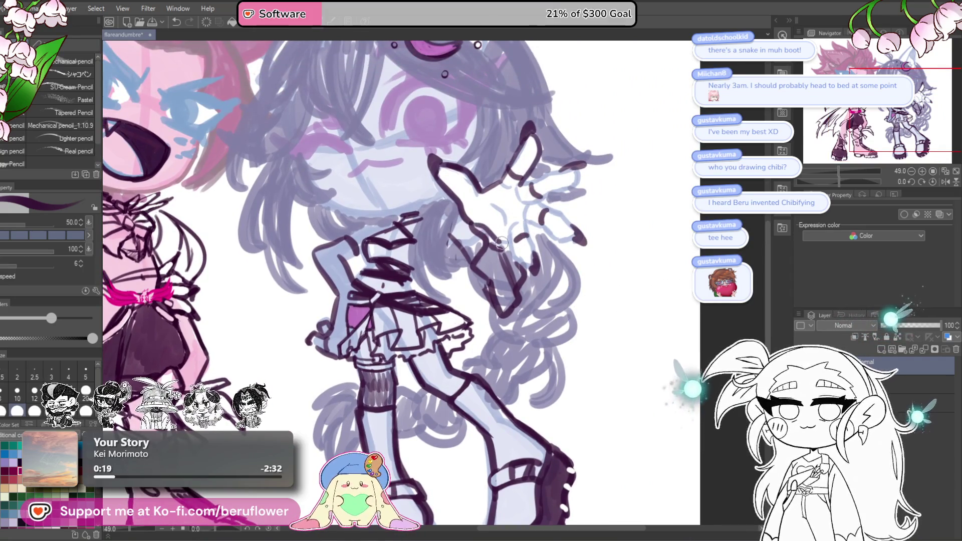
left_click_drag(499, 194, 540, 202)
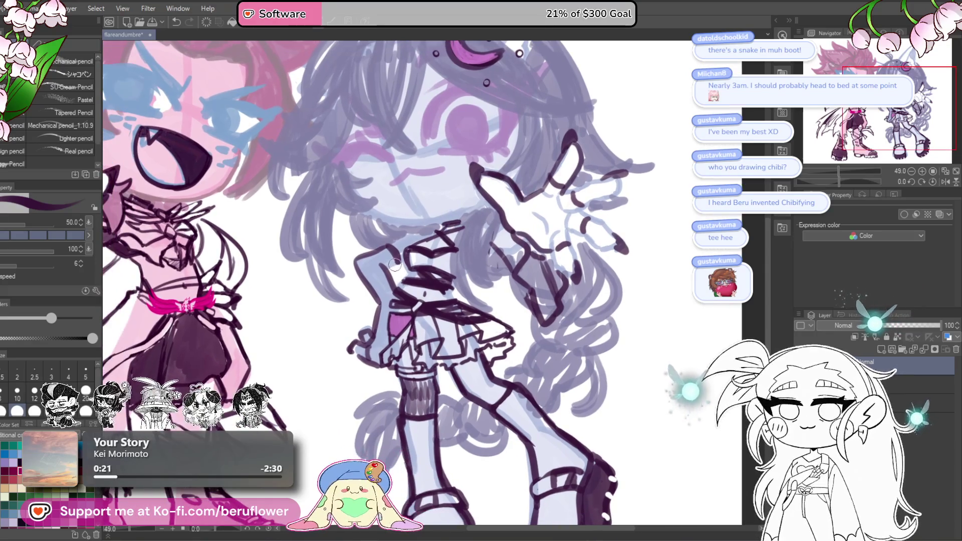
Ink the sleeve hatching and skirt edge, then zoom out to view both characters.
mouse_move(395, 247)
left_mouse_down()
mouse_move(397, 261)
mouse_move(385, 266)
mouse_move(388, 252)
mouse_move(364, 276)
left_mouse_up()
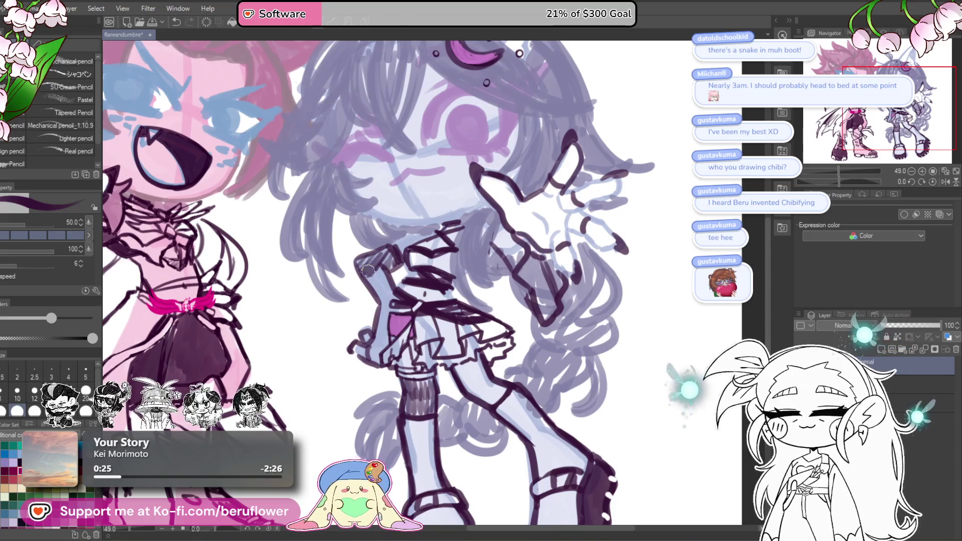
mouse_move(373, 349)
left_mouse_down()
mouse_move(411, 275)
mouse_move(410, 250)
left_mouse_up()
scroll(450, 250, "up", 1)
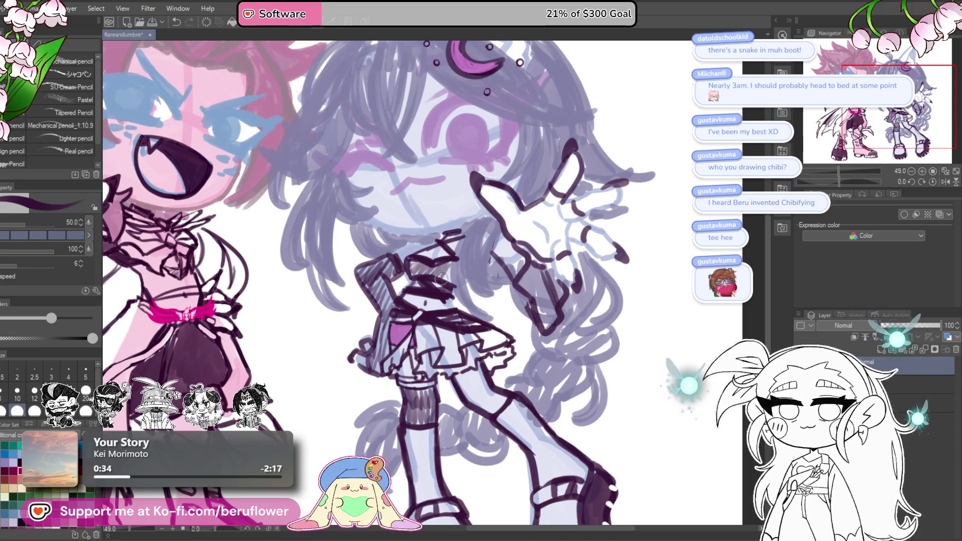
scroll(448, 283, "down", 5)
scroll(454, 288, "up", 5)
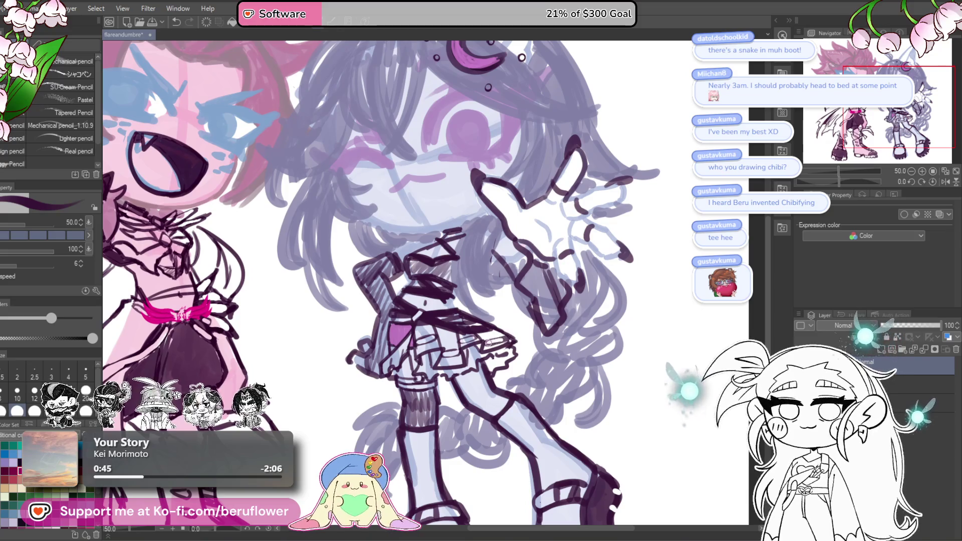
scroll(501, 340, "down", 3)
scroll(493, 346, "up", 2)
left_click_drag(492, 347, 473, 335)
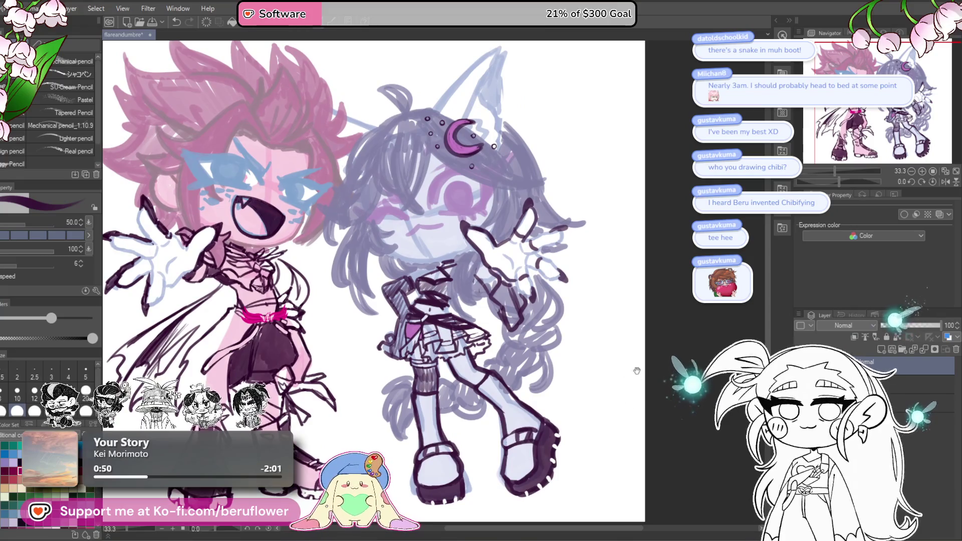
Zoom in on the legs and brush light shading down both sides of the leg.
left_click_drag(636, 368, 629, 321)
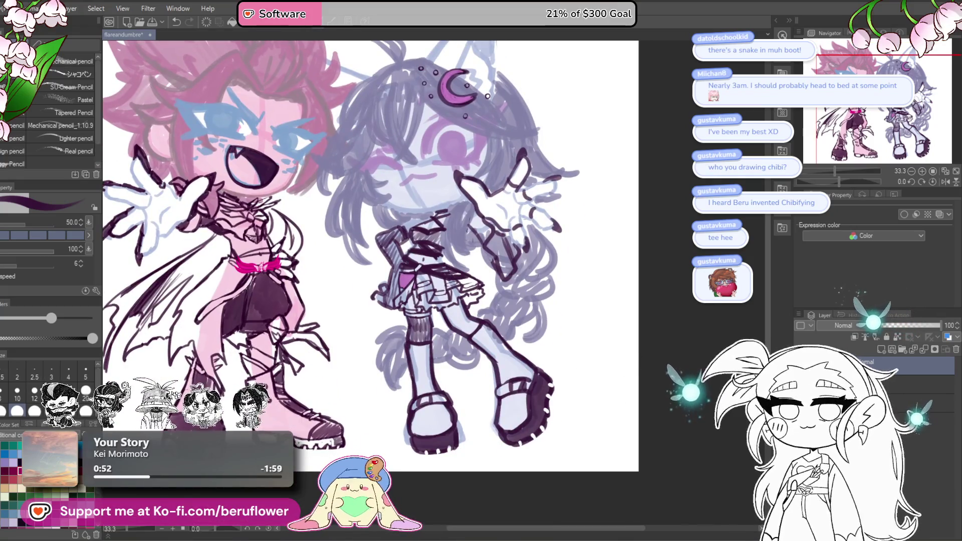
scroll(491, 401, "up", 4)
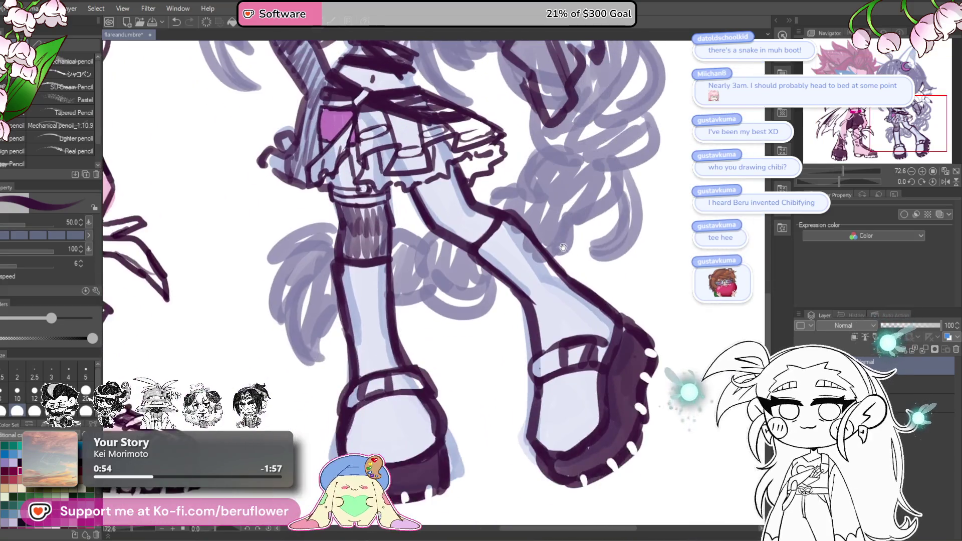
mouse_move(472, 270)
left_mouse_down()
mouse_move(494, 295)
mouse_move(570, 261)
left_mouse_up()
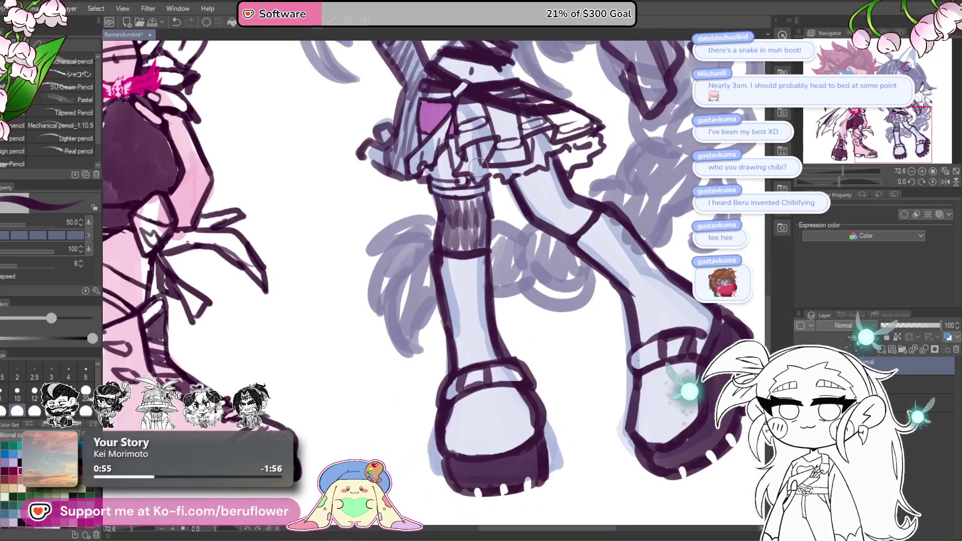
left_click_drag(484, 255, 483, 352)
left_click_drag(441, 264, 459, 364)
left_click_drag(453, 416, 457, 390)
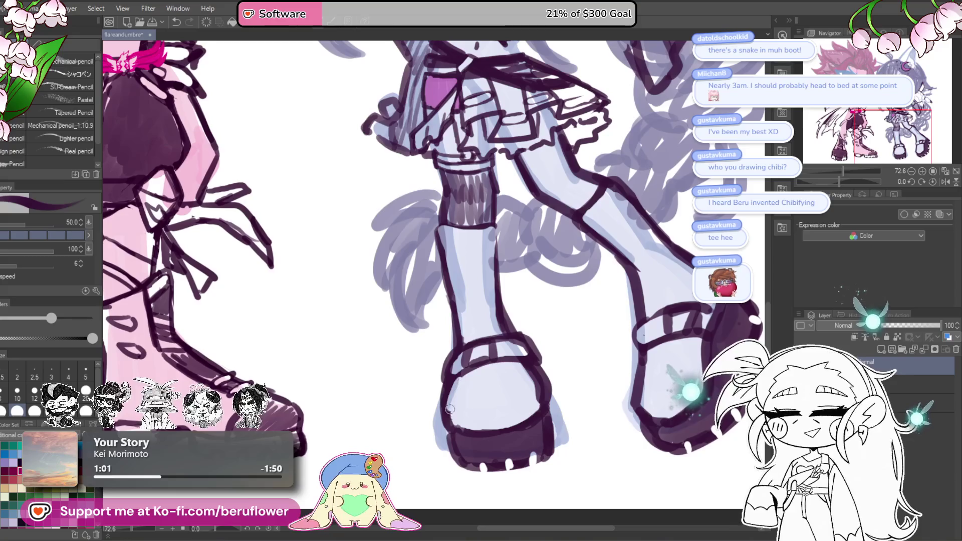
Darken the shoe outline and ink the calf and inner-leg outlines, redoing the inner leg once.
left_click_drag(533, 406, 437, 383)
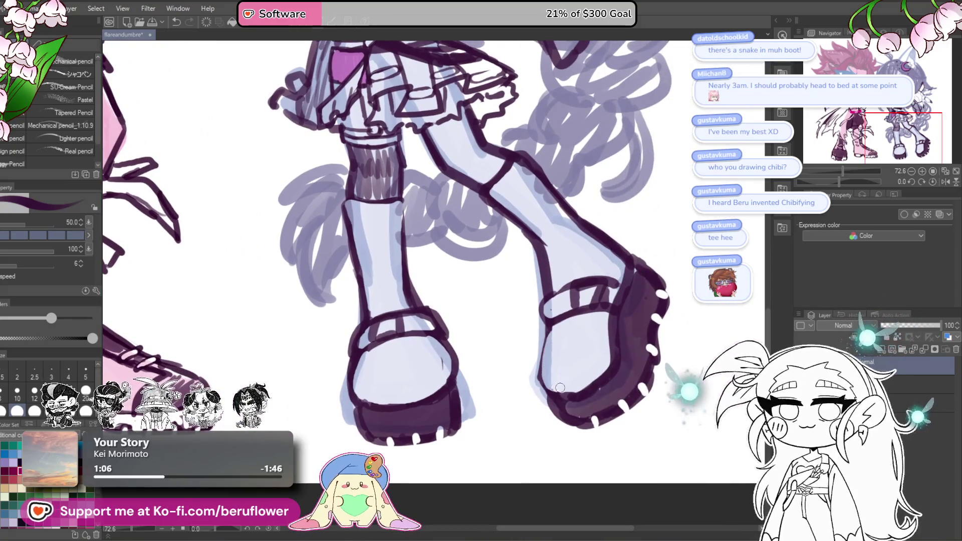
mouse_move(634, 274)
left_mouse_down()
mouse_move(550, 329)
mouse_move(545, 393)
left_mouse_up()
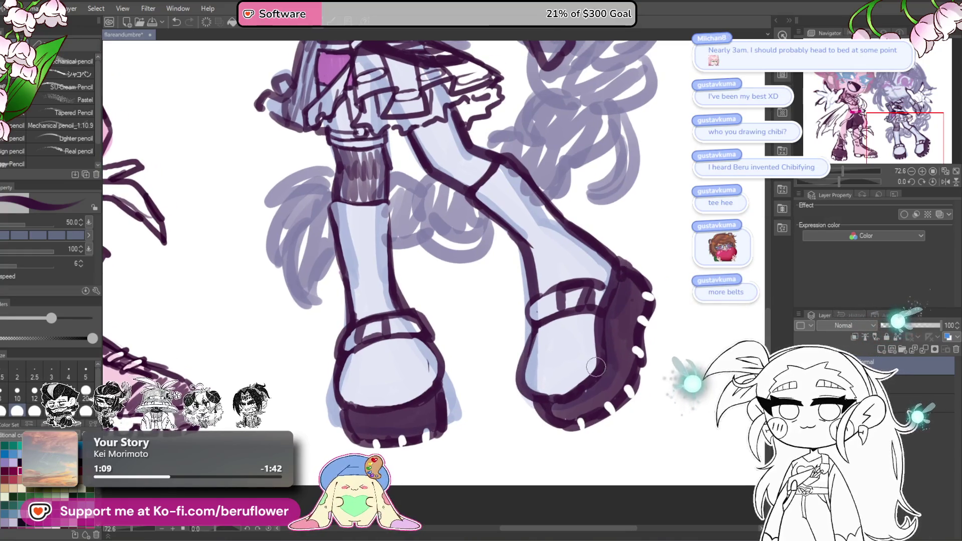
scroll(597, 351, "up", 3)
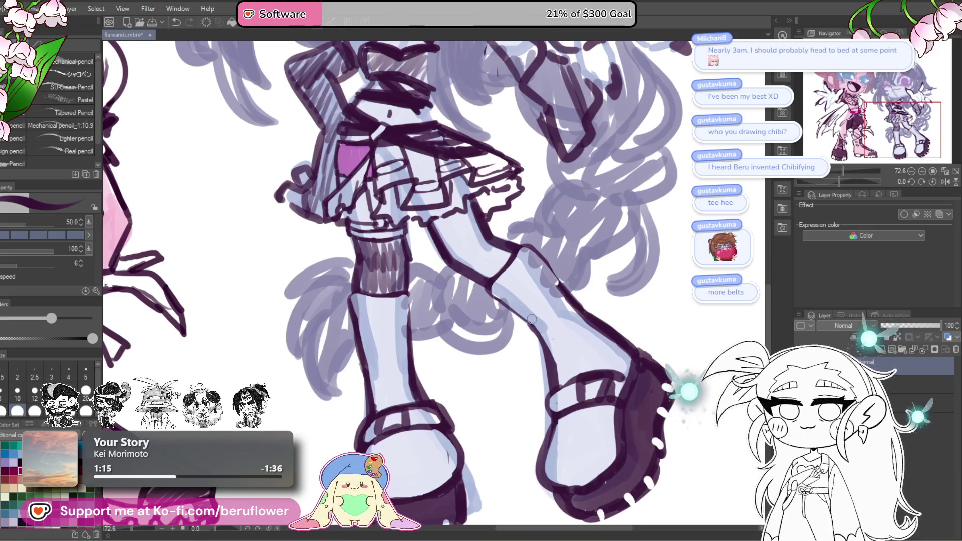
scroll(553, 385, "down", 1)
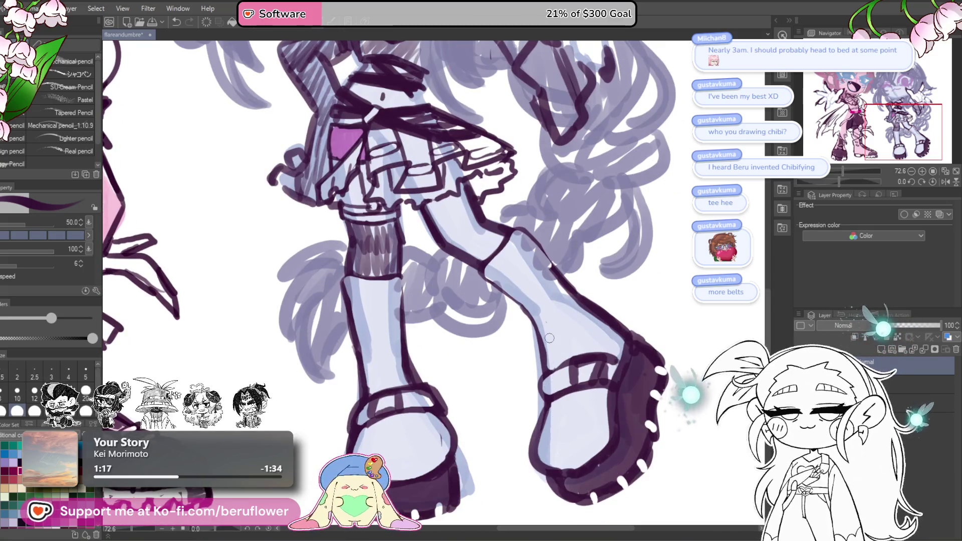
left_click_drag(516, 228, 561, 275)
left_click_drag(481, 265, 540, 323)
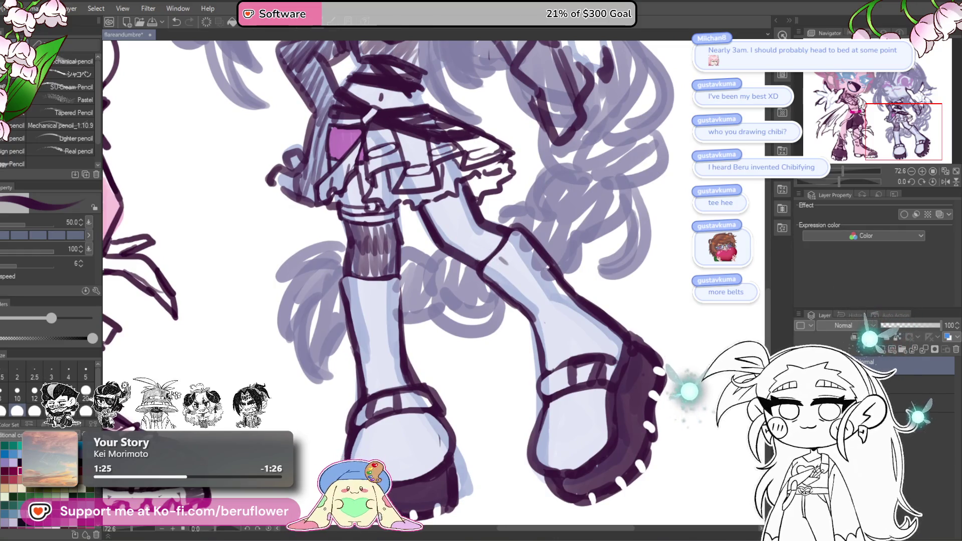
left_click_drag(496, 257, 555, 305)
key("ctrl+z")
mouse_move(493, 253)
left_mouse_down()
mouse_move(565, 325)
mouse_move(563, 360)
left_mouse_up()
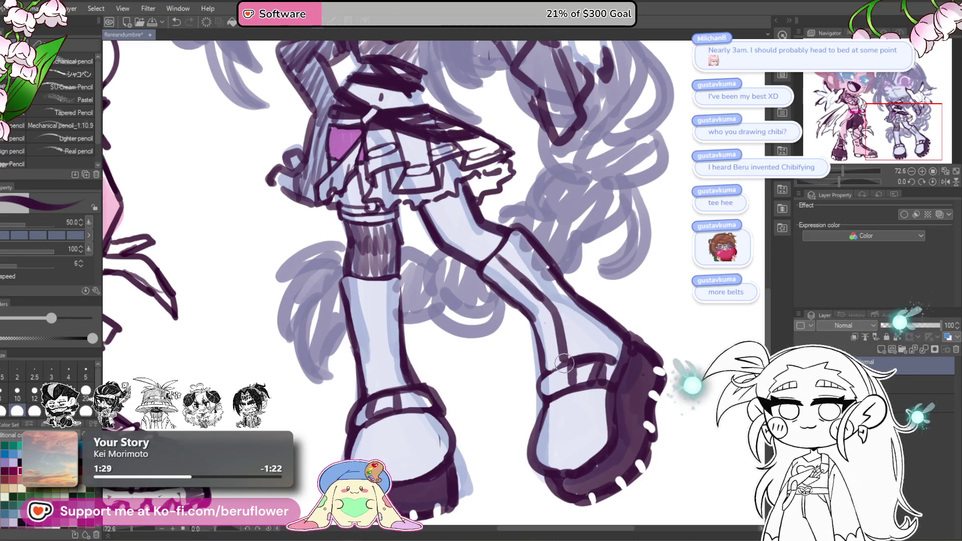
Ink a strap line across the shoe and bands around the lower leg.
scroll(581, 398, "down", 2)
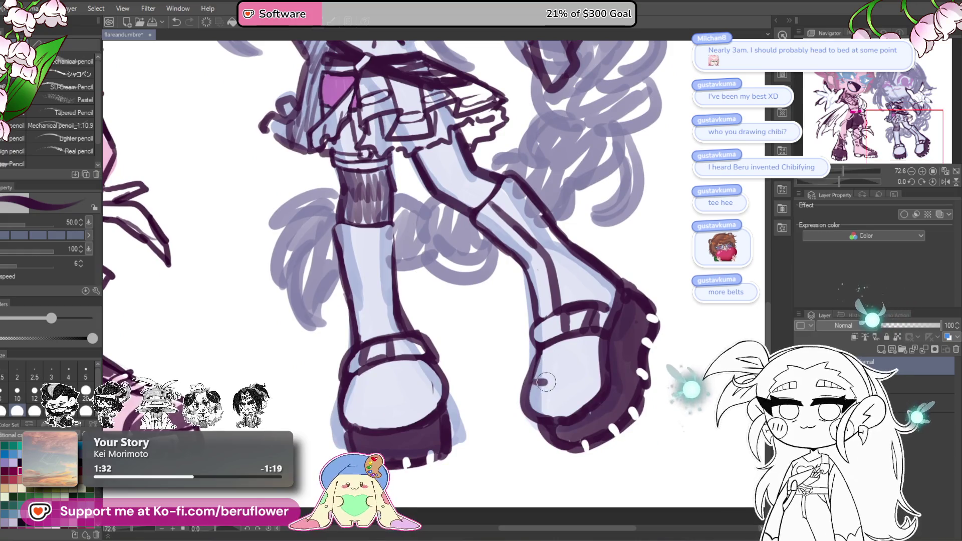
left_click_drag(531, 381, 560, 372)
scroll(551, 320, "up", 2)
left_click_drag(501, 270, 556, 240)
Draw strap bands across the lower leg and two bands on the left boot.
mouse_move(526, 293)
left_mouse_down()
mouse_move(553, 247)
mouse_move(570, 272)
mouse_move(540, 300)
left_mouse_up()
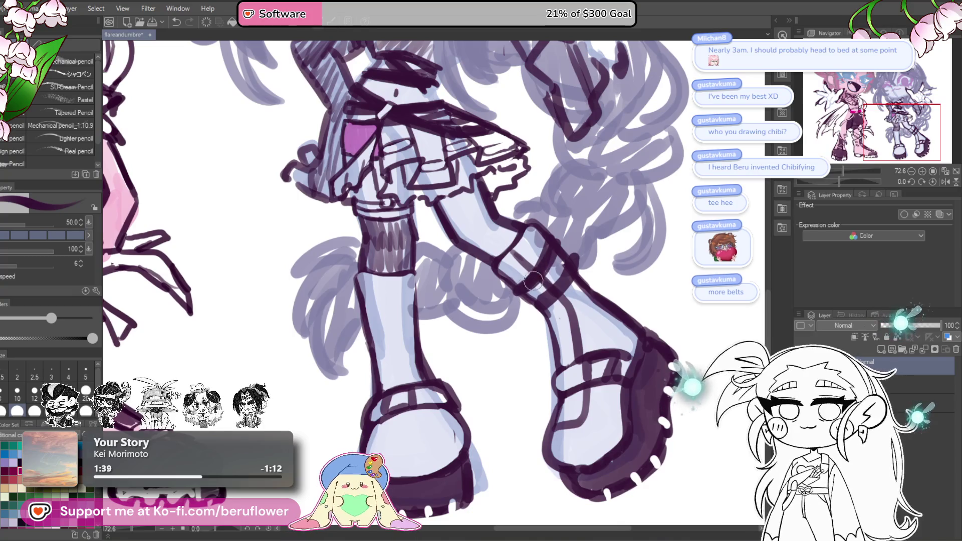
left_click_drag(539, 249, 556, 251)
mouse_move(375, 295)
left_mouse_down()
mouse_move(433, 299)
mouse_move(422, 297)
left_mouse_up()
left_click_drag(378, 320, 436, 320)
mouse_move(393, 287)
left_mouse_down()
mouse_move(433, 217)
mouse_move(454, 335)
mouse_move(481, 337)
mouse_move(500, 316)
left_mouse_up()
left_click_drag(458, 181, 481, 289)
Add a white highlight to the left leg, a small sock bow and lacing down the left boot.
left_click_drag(502, 209, 526, 260)
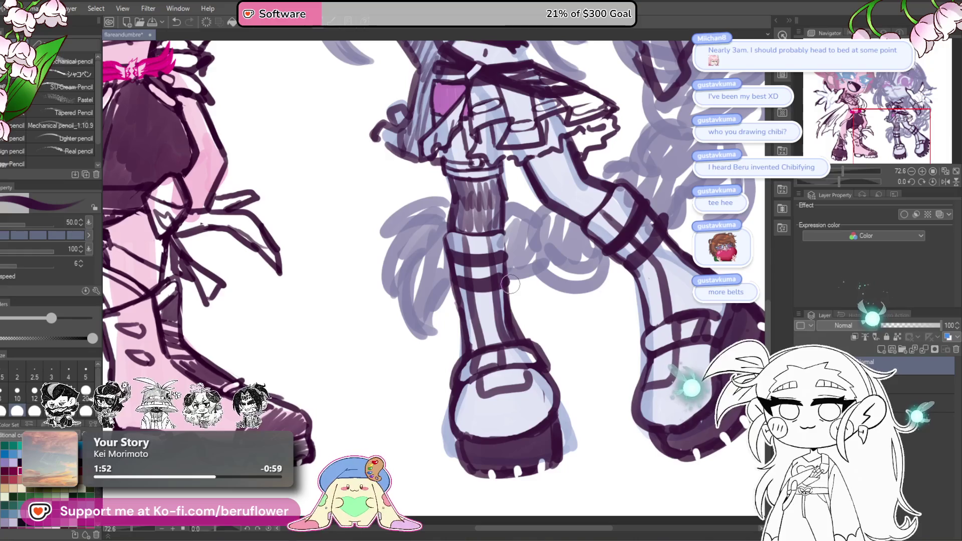
left_click_drag(474, 231, 474, 245)
left_click_drag(689, 191, 630, 215)
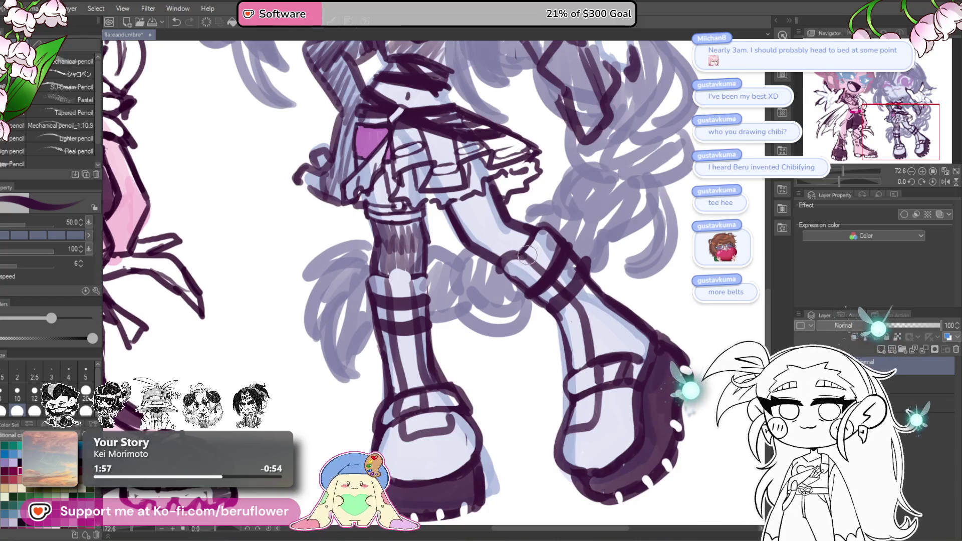
mouse_move(607, 282)
left_mouse_down()
mouse_move(601, 221)
mouse_move(597, 247)
mouse_move(629, 260)
left_mouse_up()
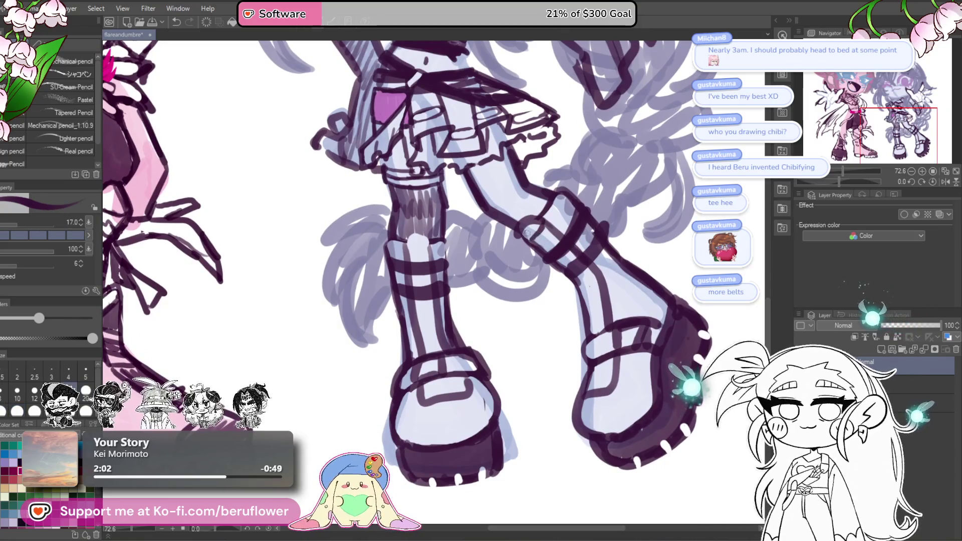
mouse_move(405, 242)
left_mouse_down()
mouse_move(431, 247)
mouse_move(398, 257)
mouse_move(437, 253)
mouse_move(411, 260)
mouse_move(436, 281)
mouse_move(408, 305)
mouse_move(433, 321)
mouse_move(419, 334)
left_mouse_up()
mouse_move(419, 334)
left_mouse_down()
mouse_move(441, 352)
mouse_move(470, 303)
left_mouse_up()
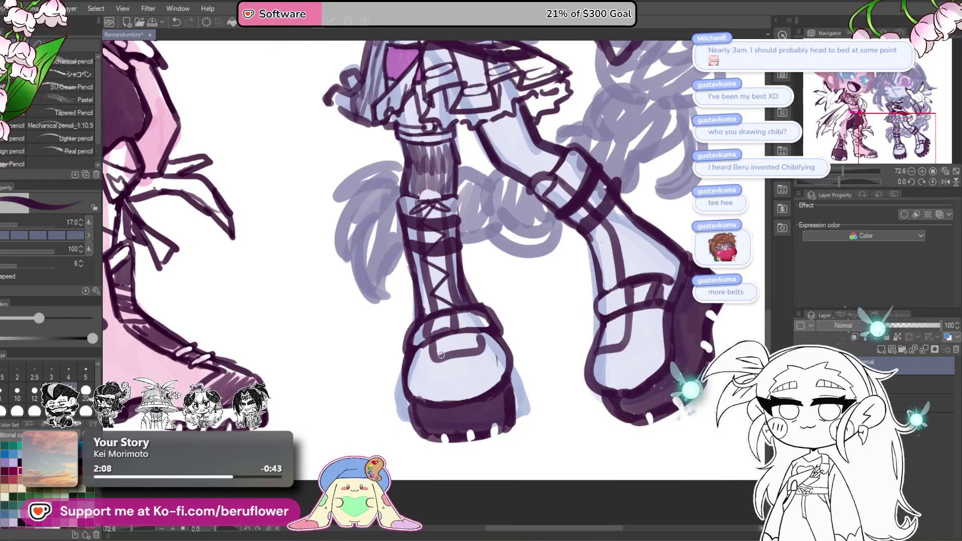
left_click_drag(442, 355, 450, 326)
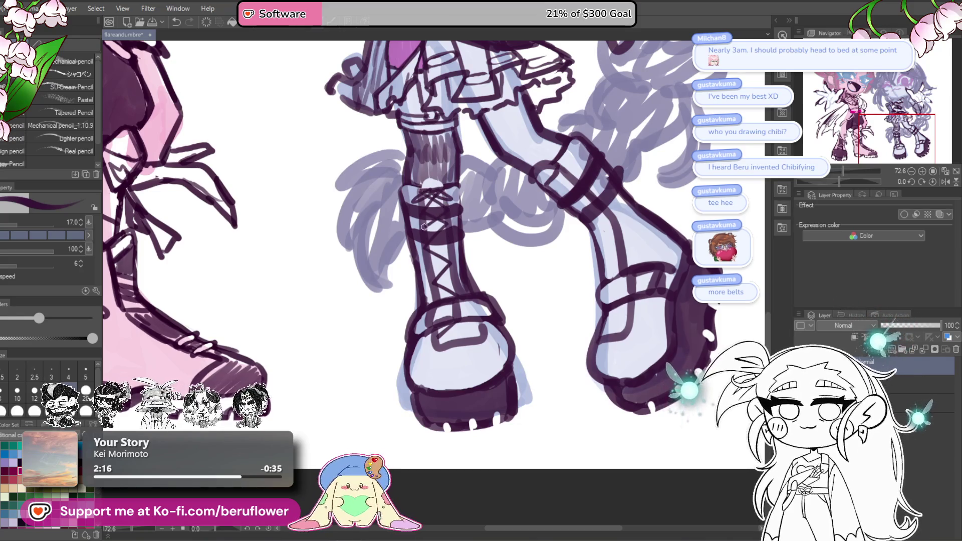
Darken the left boot's criss-cross lacing, then try and undo zigzag lacing on the right ankle strap.
left_click_drag(424, 226, 429, 224)
mouse_move(441, 255)
left_mouse_down()
mouse_move(428, 273)
mouse_move(450, 279)
left_mouse_up()
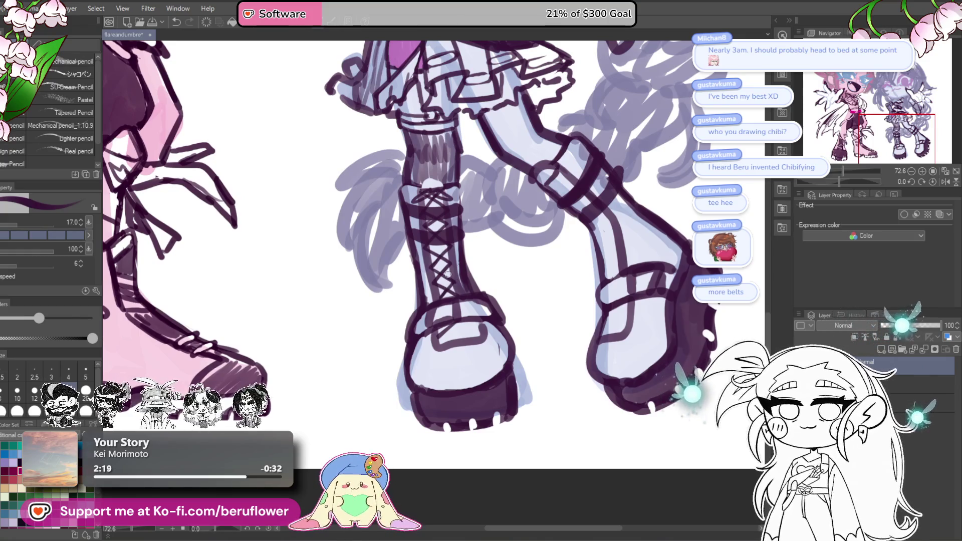
left_click_drag(696, 215, 616, 250)
mouse_move(486, 256)
left_mouse_down()
mouse_move(482, 286)
mouse_move(487, 256)
mouse_move(468, 283)
mouse_move(489, 242)
left_mouse_up()
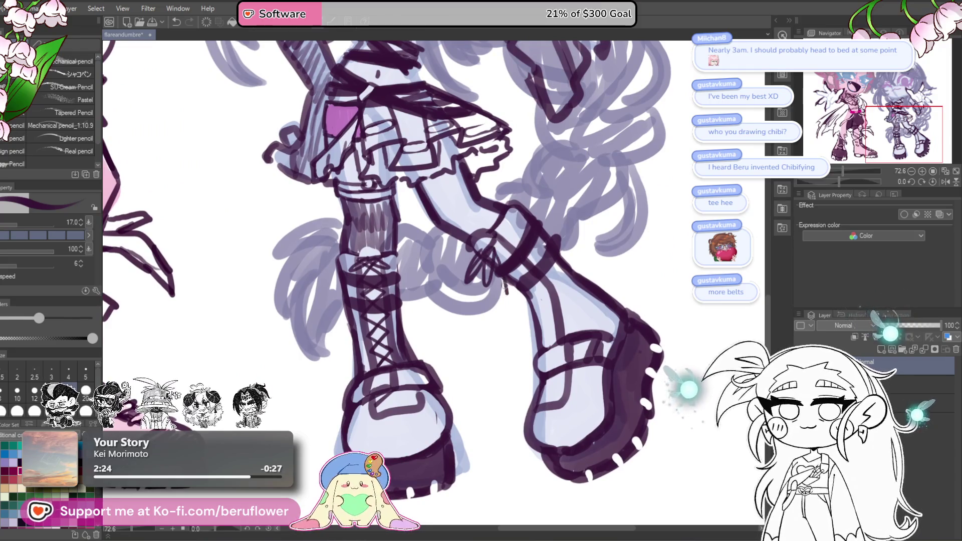
key("ctrl+z")
key("ctrl+z")
key("ctrl+z")
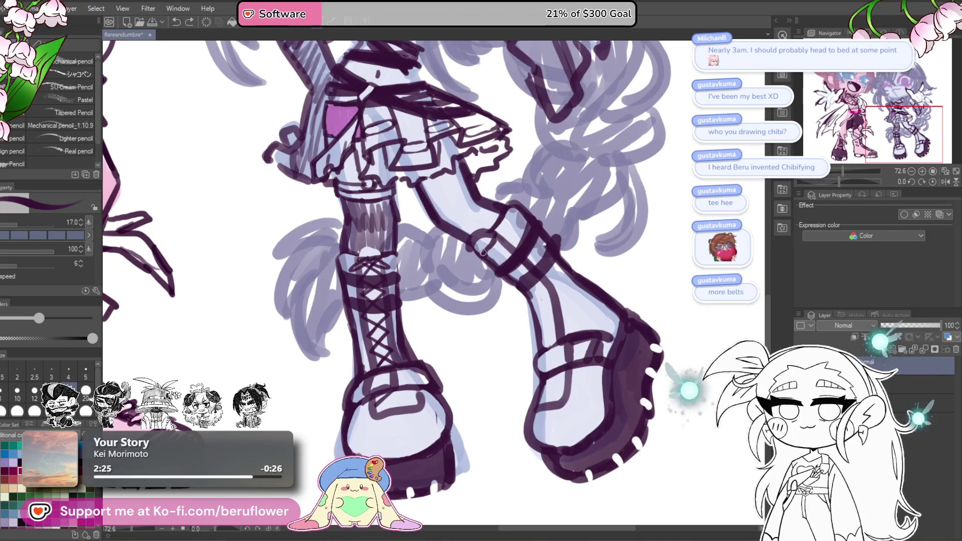
Ink bow-like lacing on the right ankle strap and cross-lacing up the boot shaft.
left_click_drag(478, 263, 473, 284)
left_click_drag(499, 276, 506, 305)
left_click_drag(490, 257, 484, 304)
mouse_move(488, 248)
left_mouse_down()
mouse_move(518, 252)
mouse_move(523, 273)
left_mouse_up()
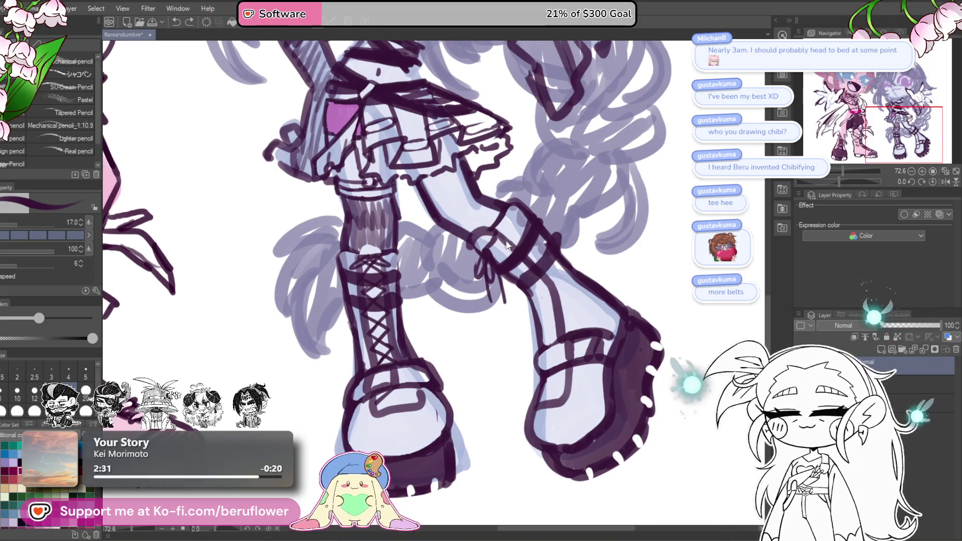
mouse_move(529, 262)
left_mouse_down()
mouse_move(551, 308)
mouse_move(548, 328)
left_mouse_up()
scroll(556, 338, "down", 2)
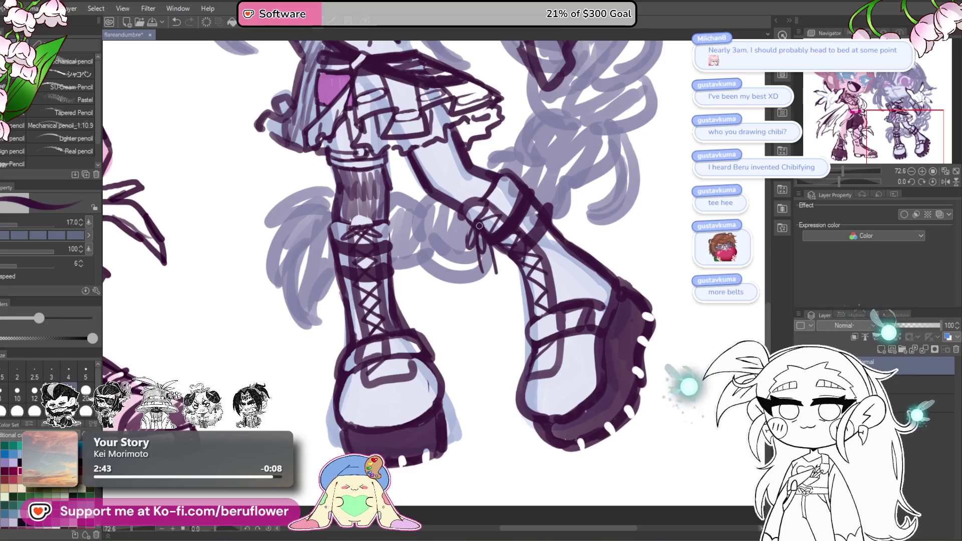
scroll(535, 235, "down", 1)
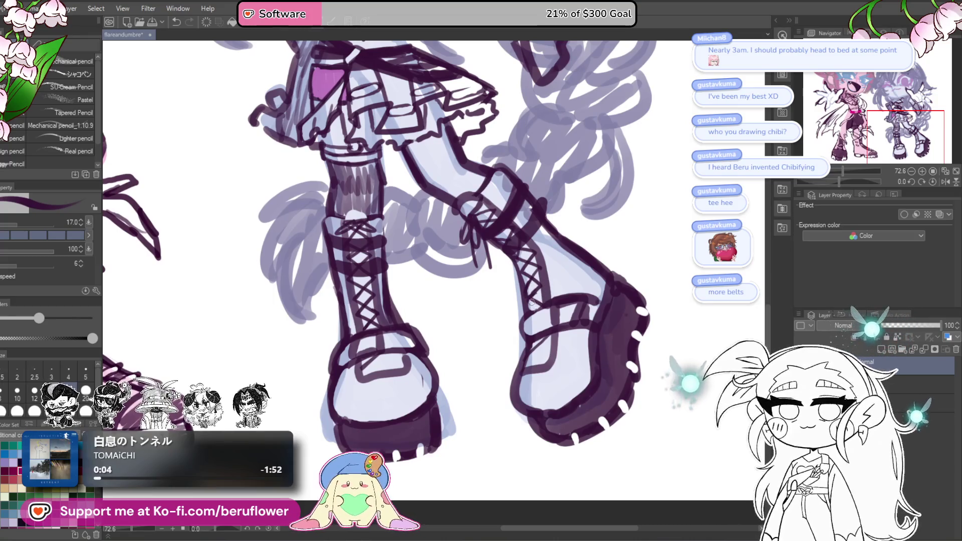
scroll(550, 297, "down", 2)
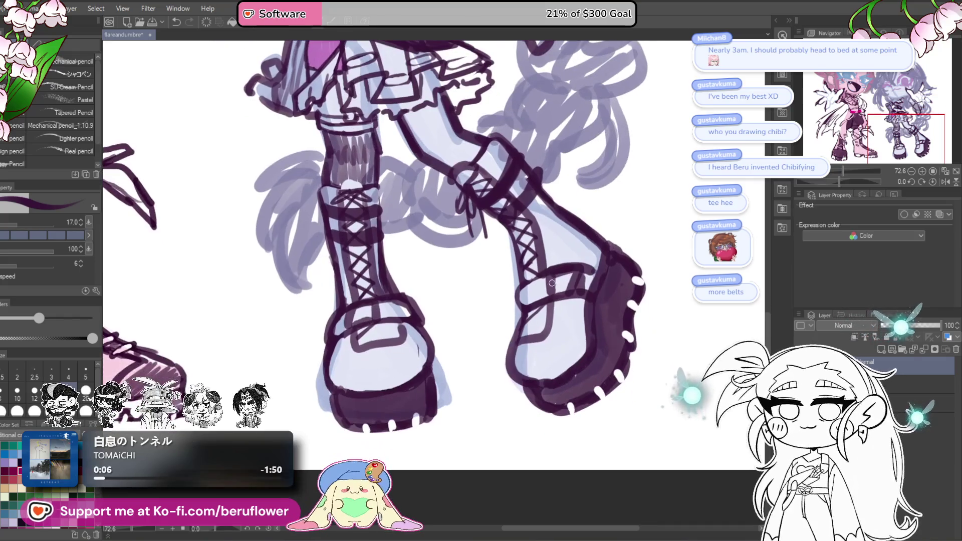
Zoom out to review both chibi figures, then frame the lavender figure's arm.
scroll(551, 280, "down", 2)
scroll(548, 204, "up", 2)
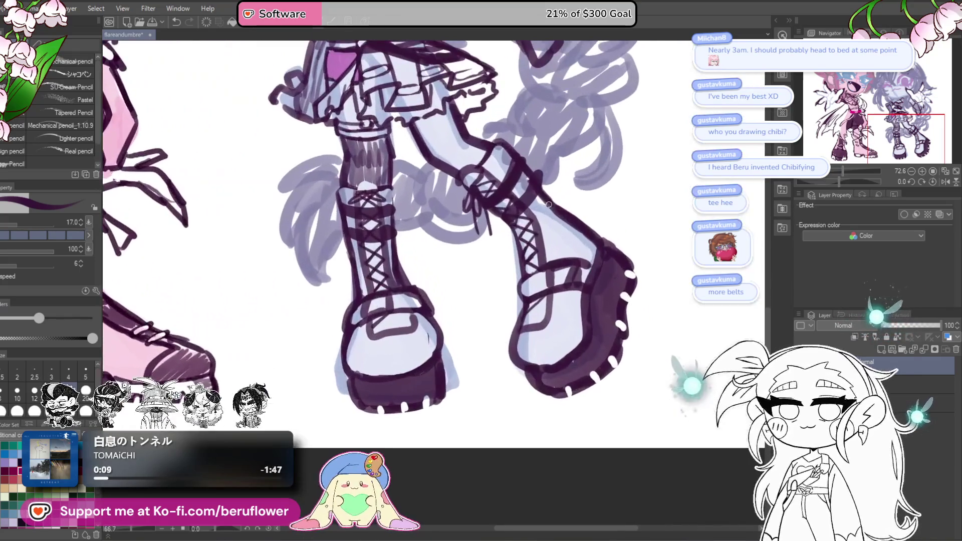
scroll(495, 333, "down", 1)
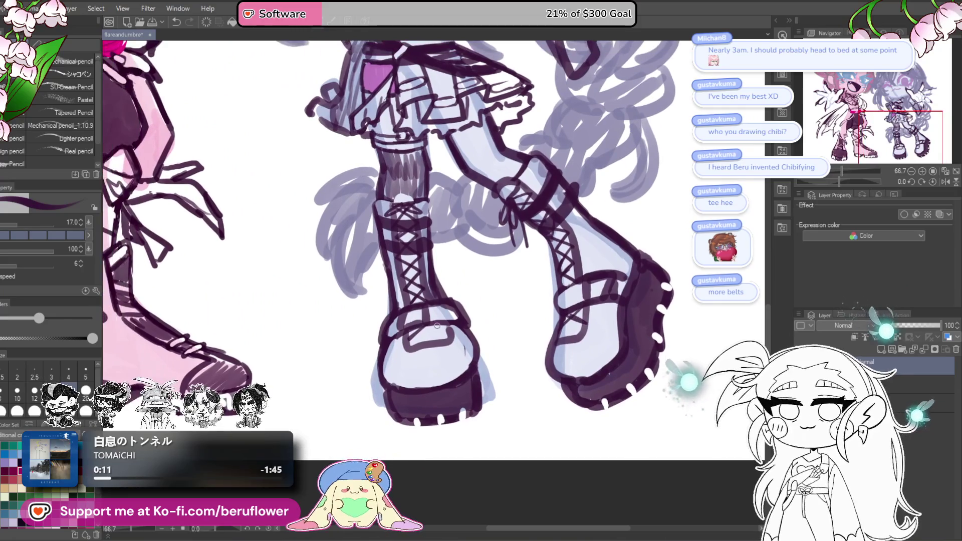
scroll(447, 331, "down", 2)
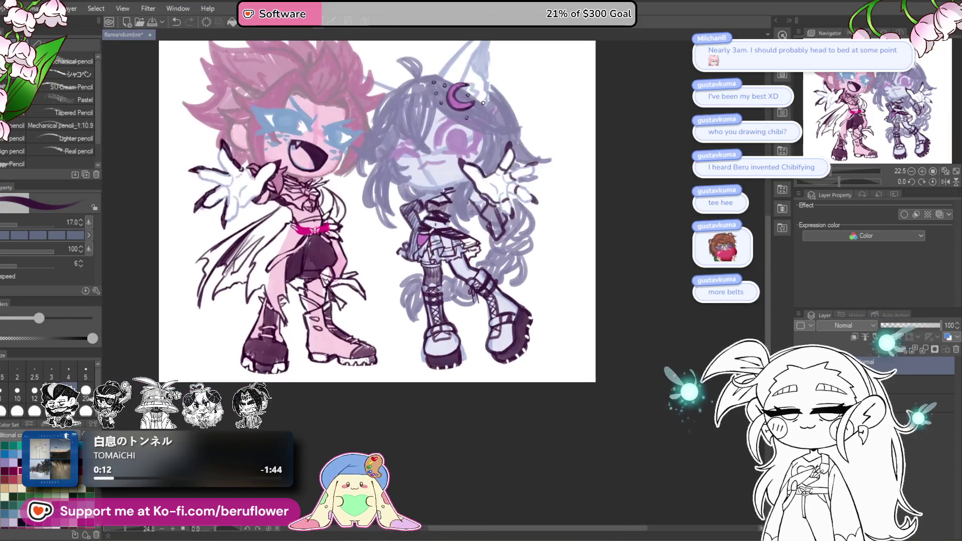
scroll(512, 377, "up", 3)
scroll(513, 377, "down", 1)
scroll(512, 377, "down", 2)
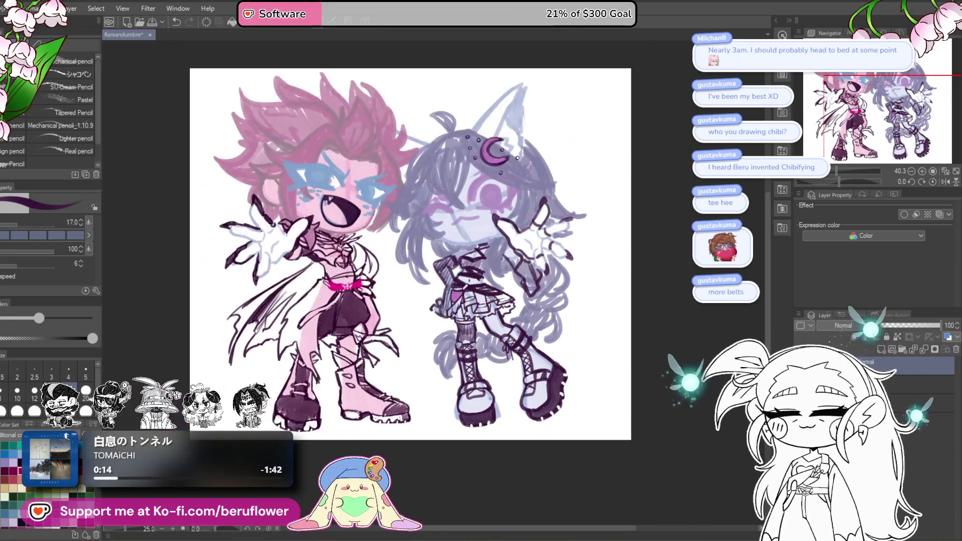
scroll(490, 399, "up", 1)
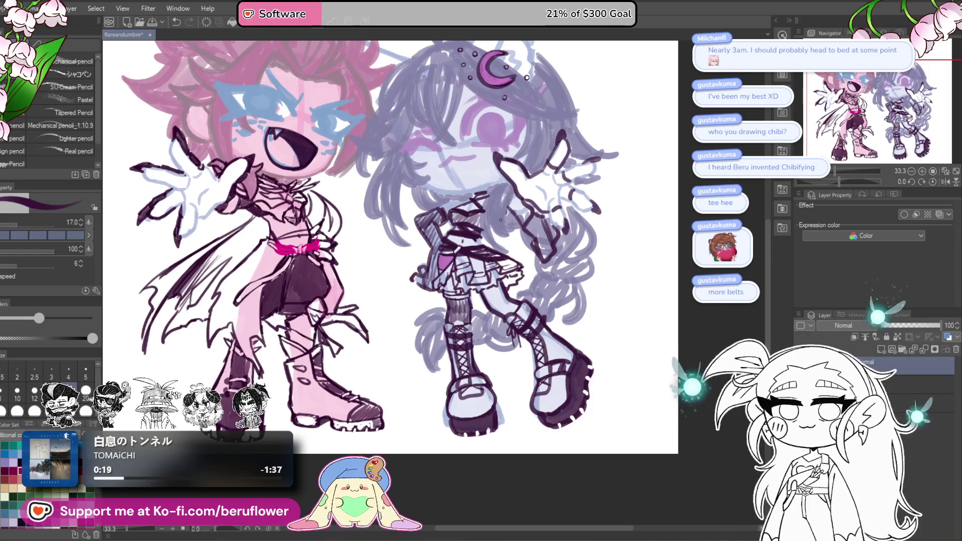
scroll(544, 204, "up", 2)
left_click_drag(544, 203, 558, 279)
Ink dark strokes over the lavender figure's raised sleeve and arm.
left_click_drag(544, 244, 578, 299)
left_click_drag(538, 226, 548, 245)
left_click_drag(546, 246, 579, 290)
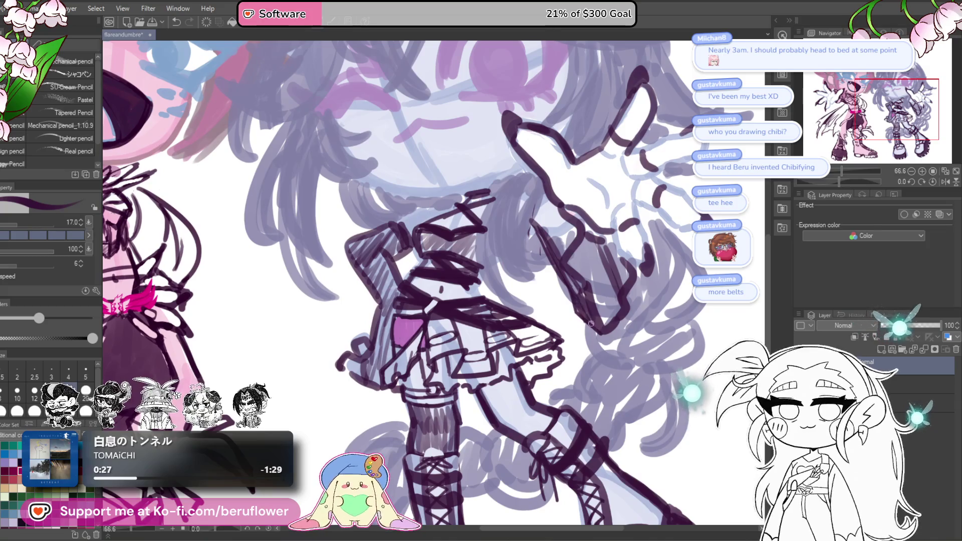
left_click_drag(647, 212, 645, 228)
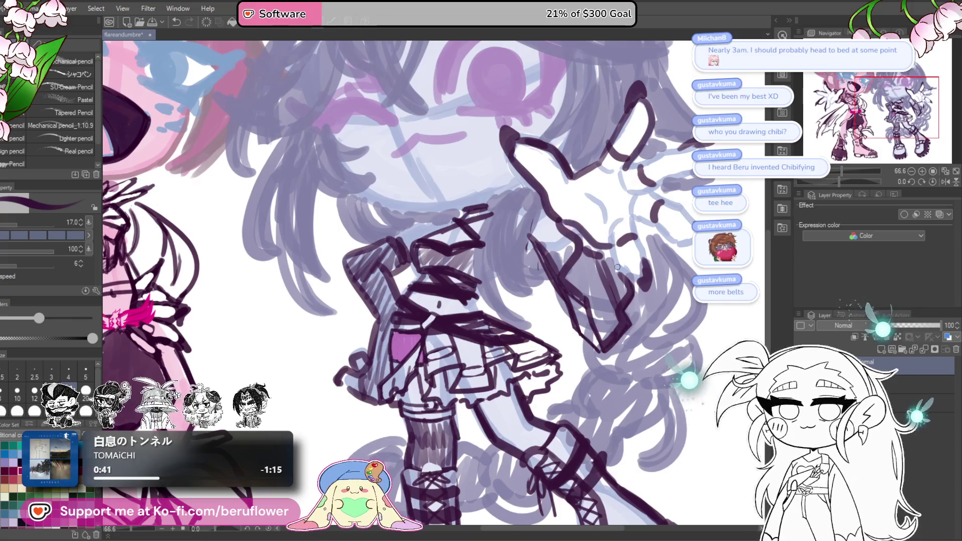
scroll(617, 267, "down", 5)
scroll(617, 267, "up", 1)
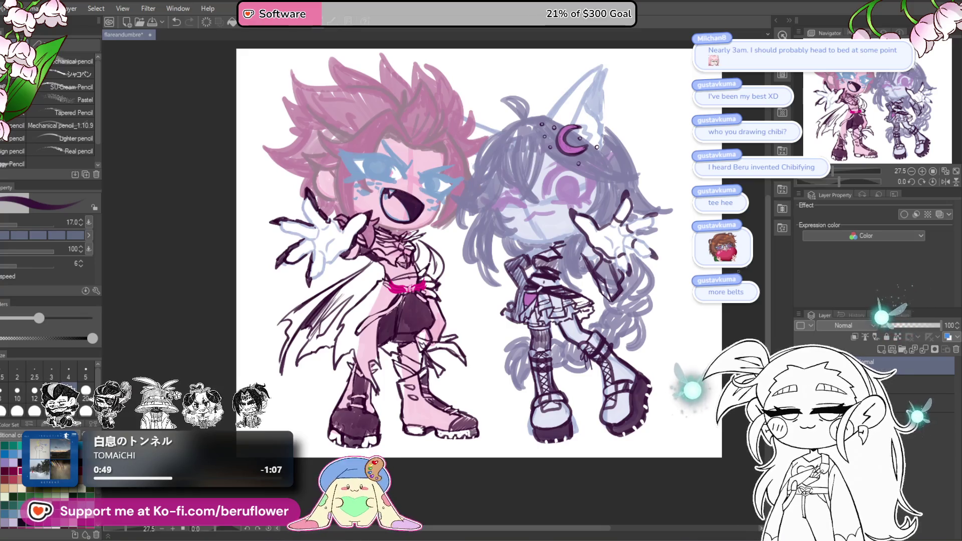
Erase the old dark fill inside the pink character's mouth.
left_click_drag(591, 374, 555, 402)
left_click_drag(470, 436, 489, 411)
scroll(406, 250, "up", 3)
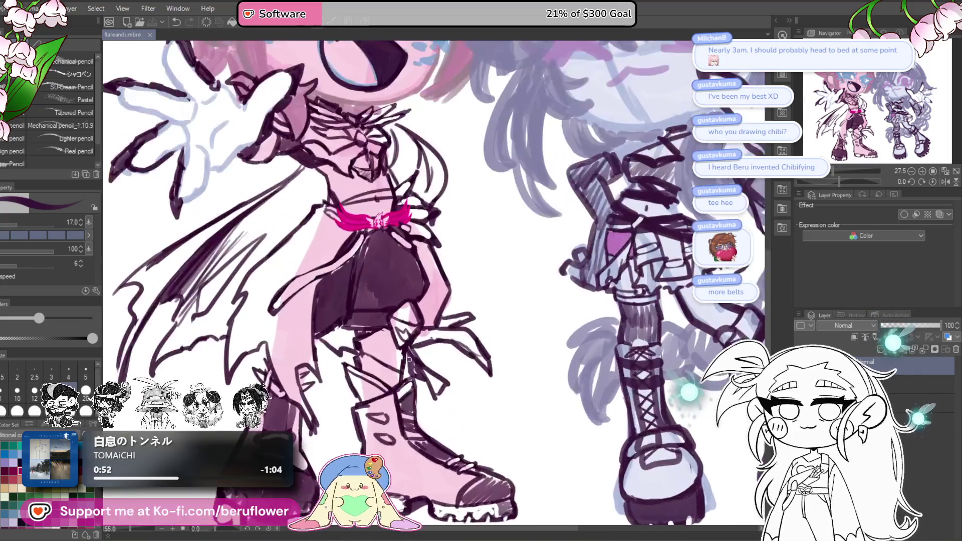
scroll(406, 250, "up", 5)
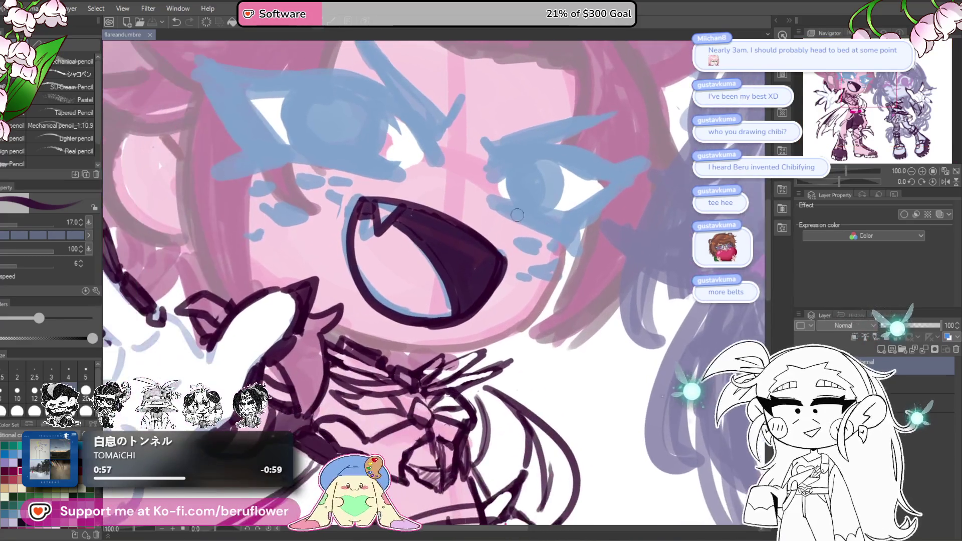
mouse_move(493, 259)
left_mouse_down()
mouse_move(456, 326)
mouse_move(383, 321)
mouse_move(351, 206)
mouse_move(435, 212)
mouse_move(465, 246)
left_mouse_up()
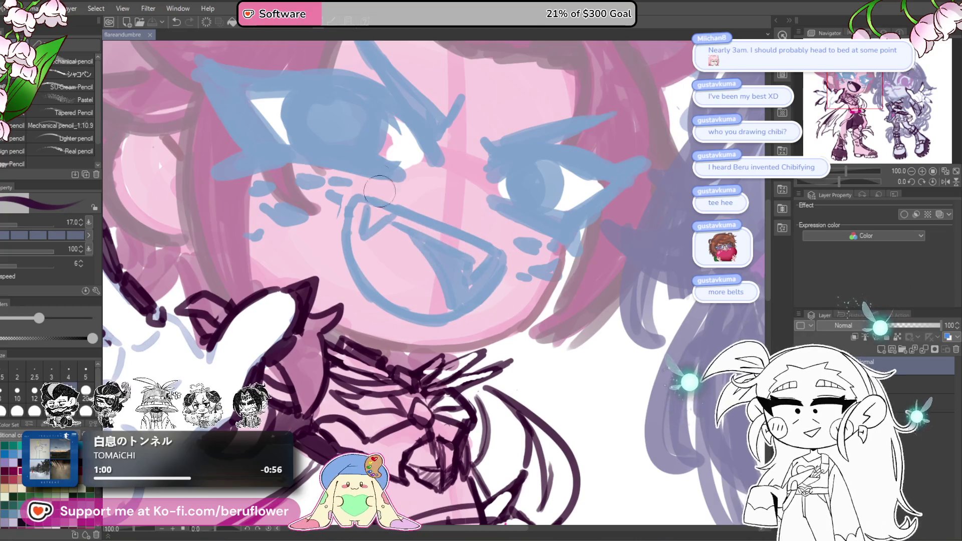
scroll(405, 231, "down", 5)
scroll(406, 230, "up", 3)
Ink the mouth's upper line and right side down to the chin on a tilted canvas.
left_click_drag(645, 173, 673, 209)
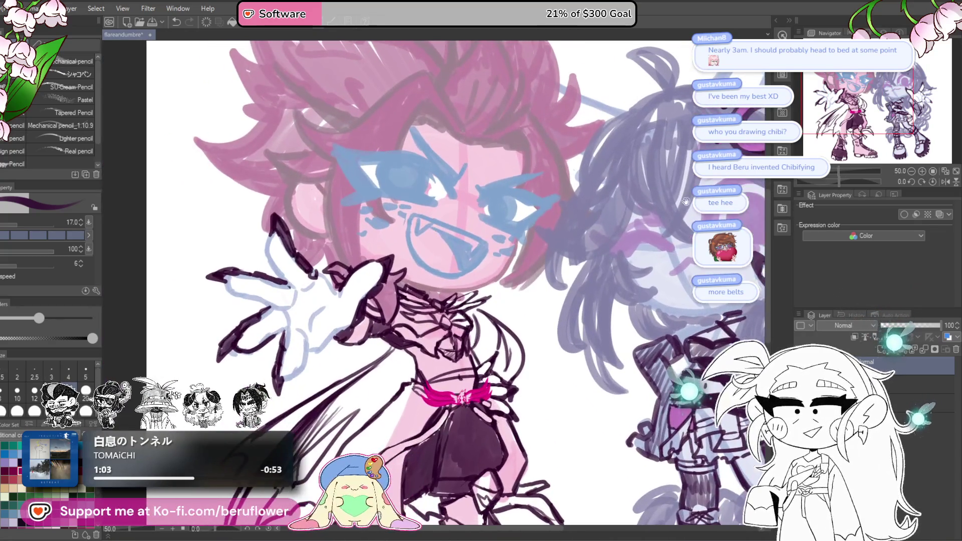
left_click_drag(838, 181, 828, 182)
scroll(474, 196, "up", 3)
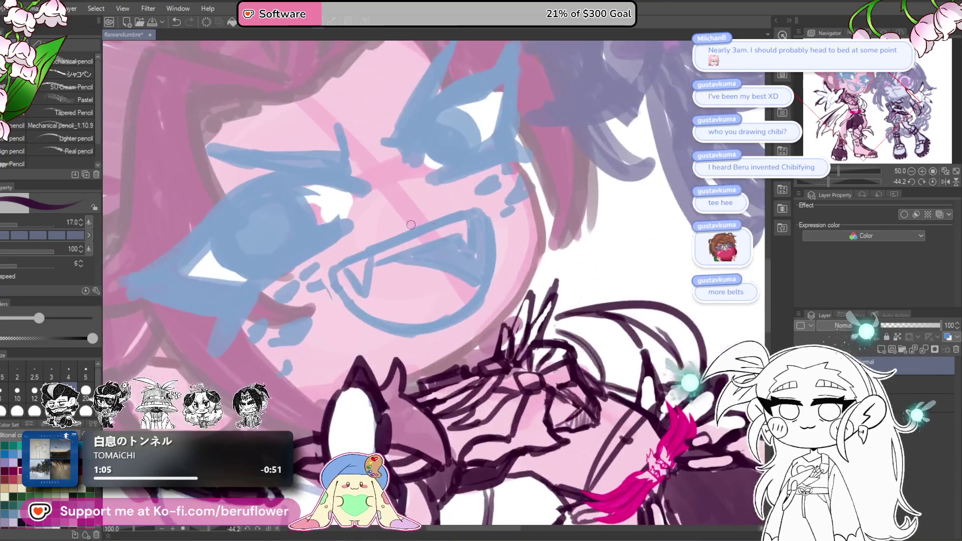
mouse_move(476, 195)
left_mouse_down()
mouse_move(397, 243)
mouse_move(485, 189)
left_mouse_up()
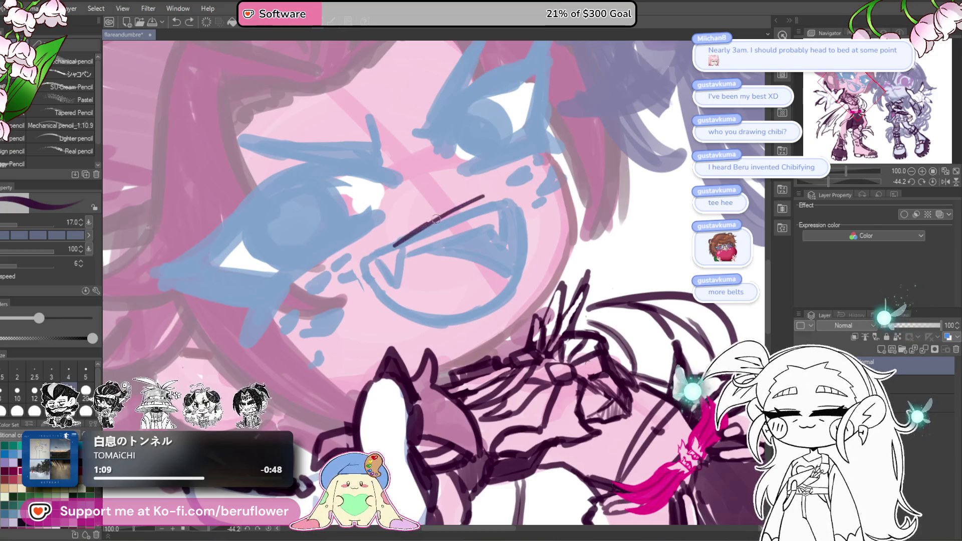
left_click(930, 183)
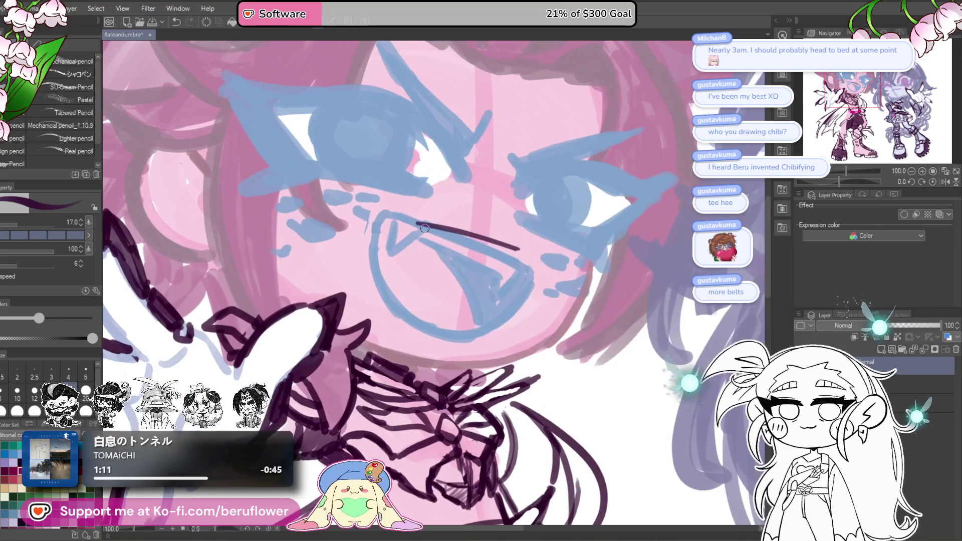
left_click_drag(417, 224, 446, 332)
key("ctrl+z")
left_click_drag(520, 249, 471, 333)
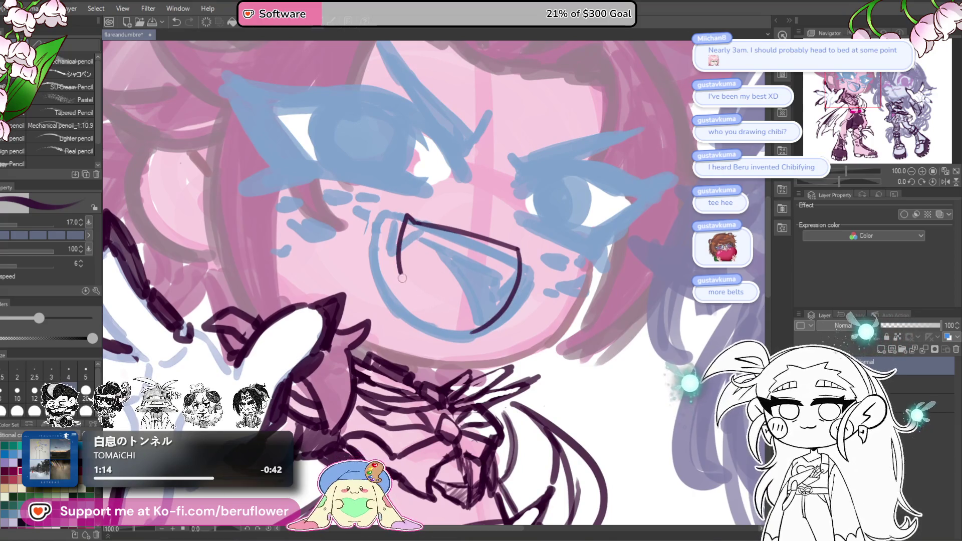
Redraw the uneven right-side mouth curve and extend the outline around to the chin.
scroll(565, 245, "down", 5)
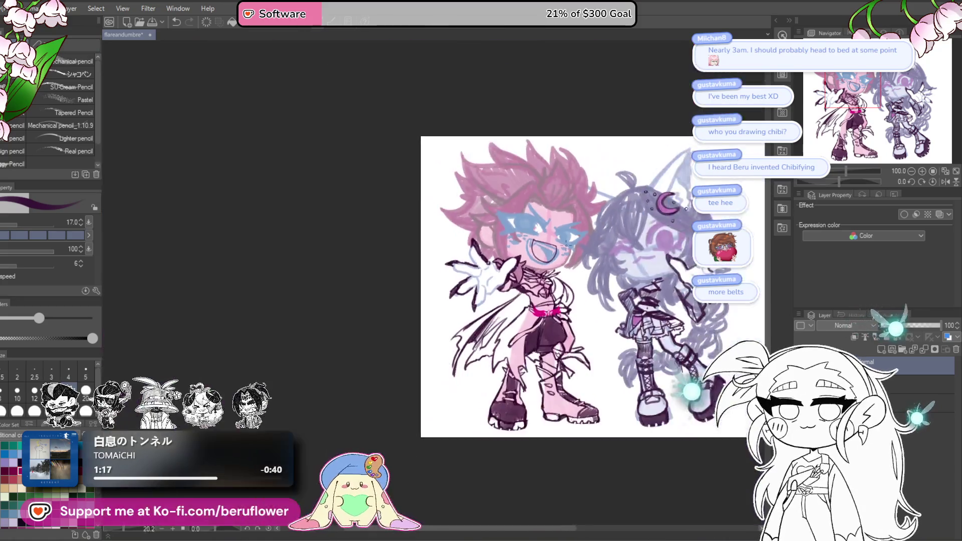
scroll(531, 249, "up", 4)
left_click_drag(532, 250, 518, 300)
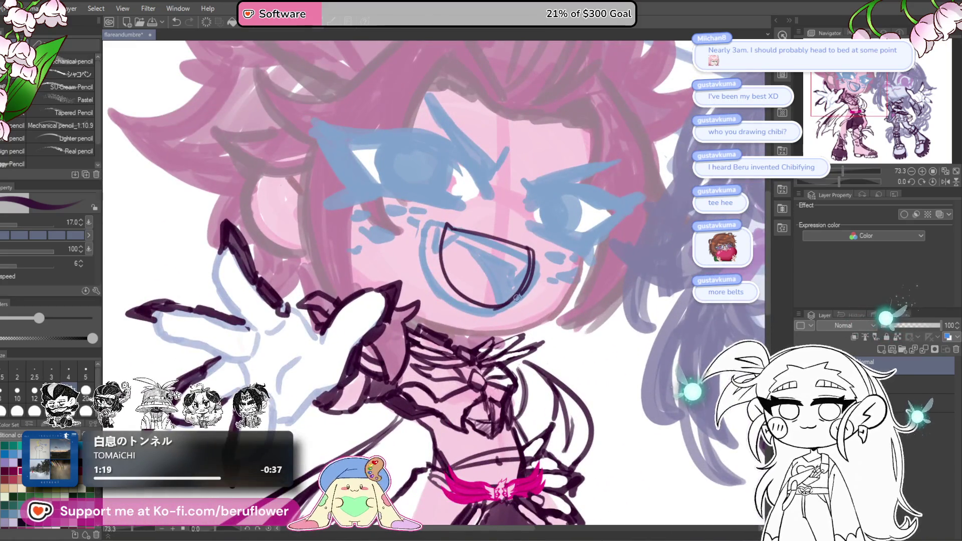
left_click_drag(532, 259, 515, 292)
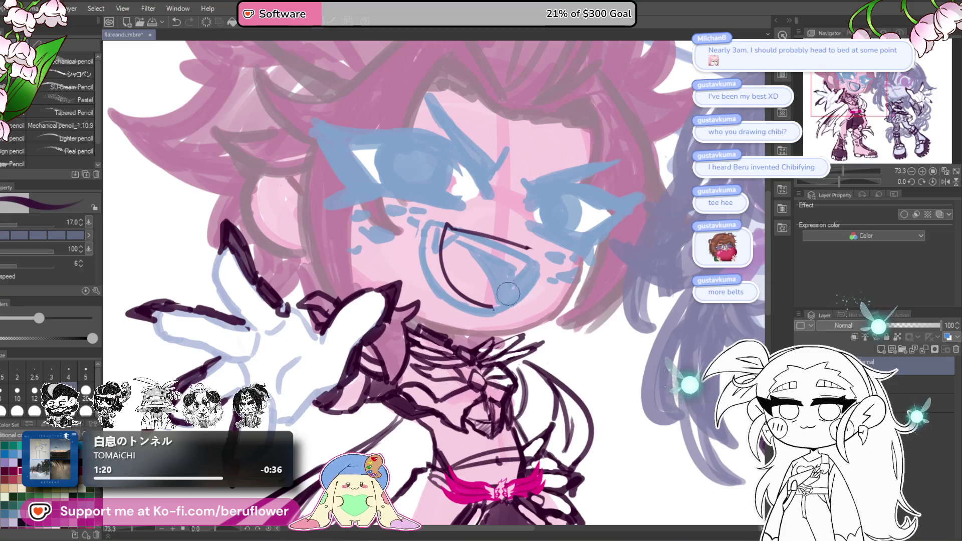
left_click_drag(524, 287, 495, 306)
Ink the mouth's left edge, remove the doubled line, and set up a smaller Liquify brush.
left_click_drag(858, 172, 828, 175)
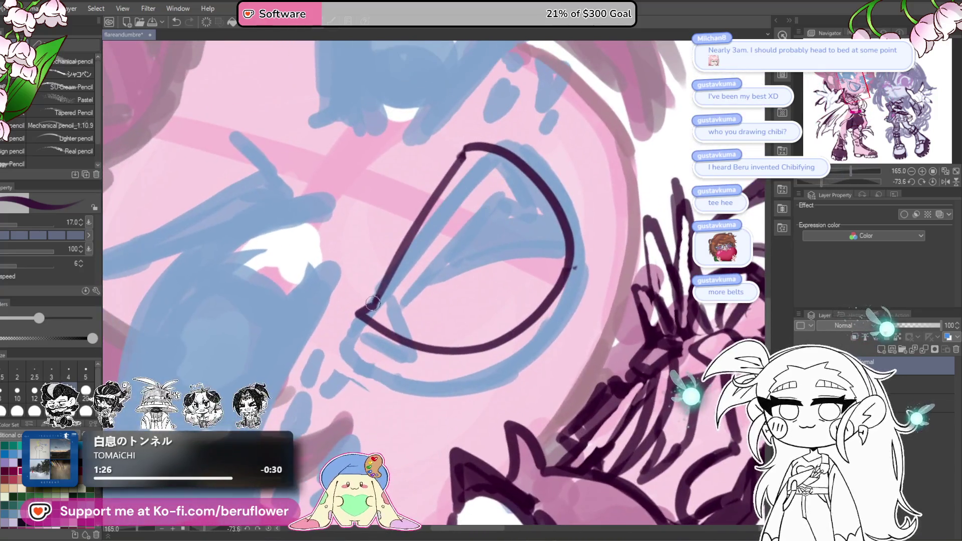
mouse_move(372, 303)
left_mouse_down()
mouse_move(446, 165)
mouse_move(406, 320)
left_mouse_up()
key("e")
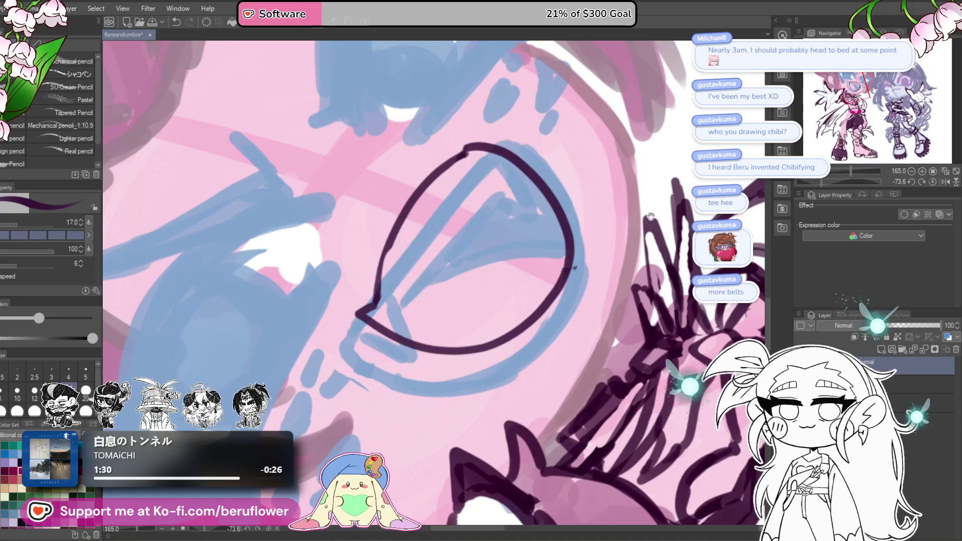
left_click(932, 182)
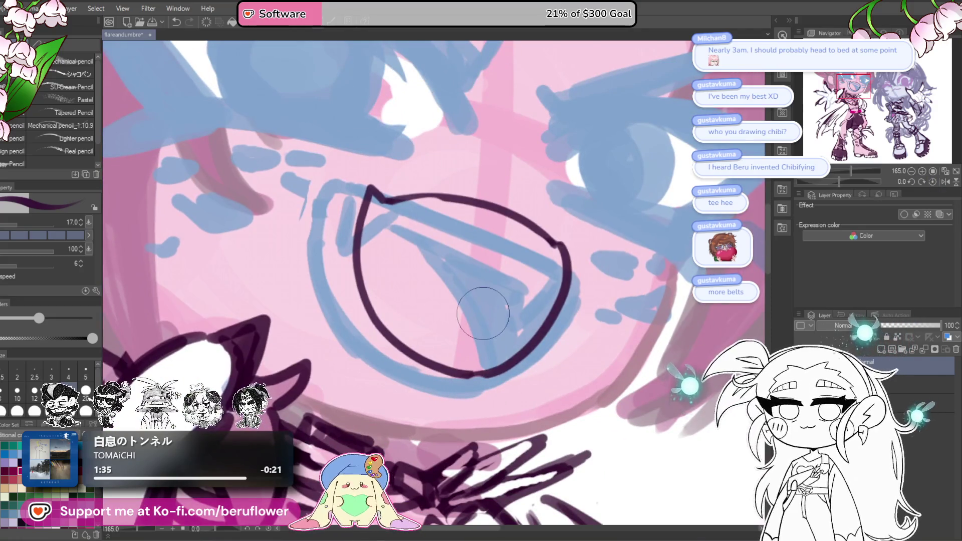
key("j")
left_click_drag(606, 276, 494, 279)
key("bracketleft")
key("bracketleft")
key("bracketleft")
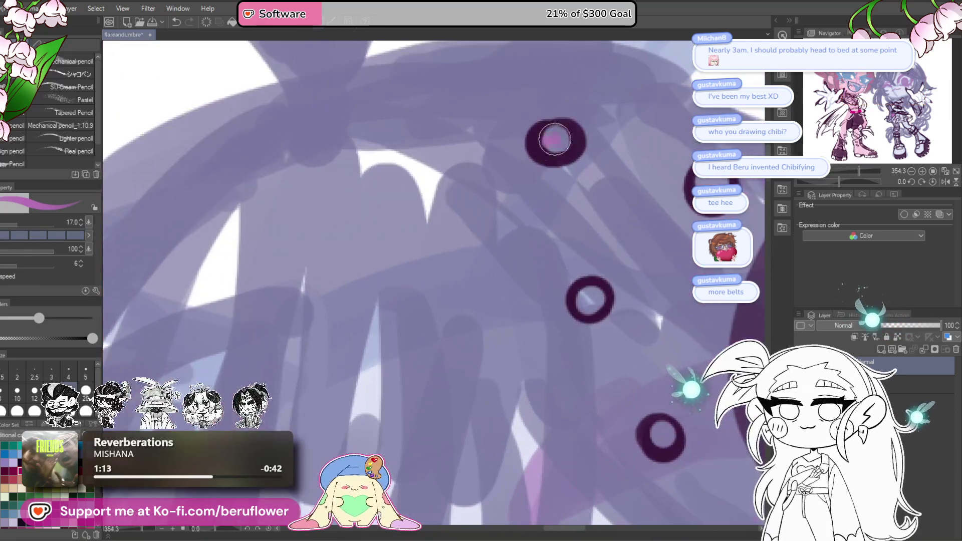
Fill the small dark rings around the moon ornament with pink, then save with Ctrl+S.
mouse_move(642, 387)
left_mouse_down()
mouse_move(583, 313)
mouse_move(581, 293)
left_mouse_up()
scroll(551, 280, "down", 5)
scroll(523, 270, "up", 3)
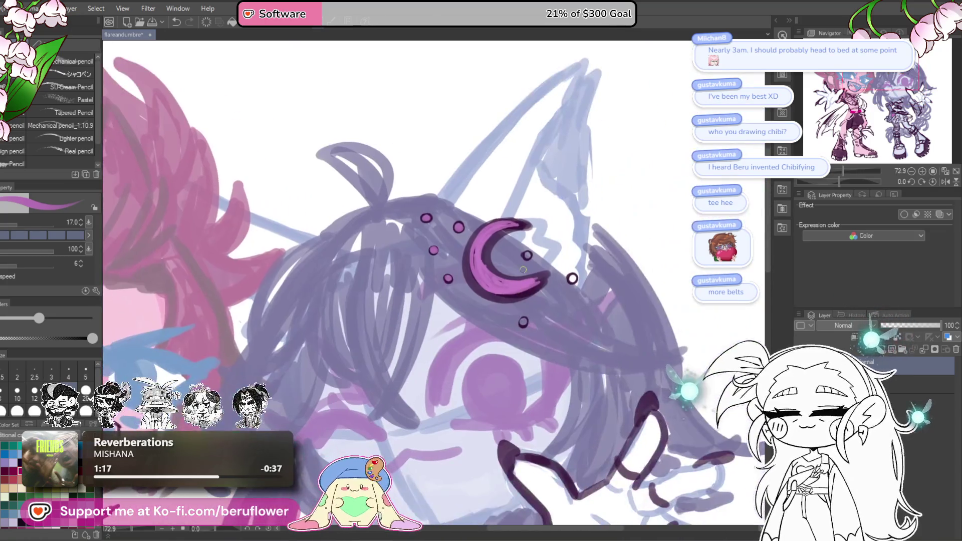
left_click_drag(528, 232, 533, 236)
left_click_drag(518, 397, 524, 401)
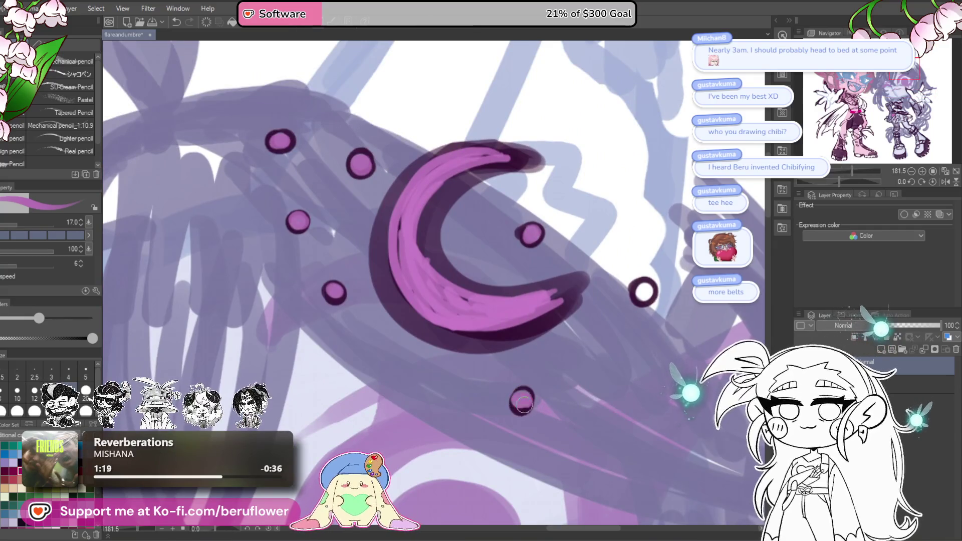
left_click_drag(643, 288, 647, 291)
scroll(646, 290, "down", 5)
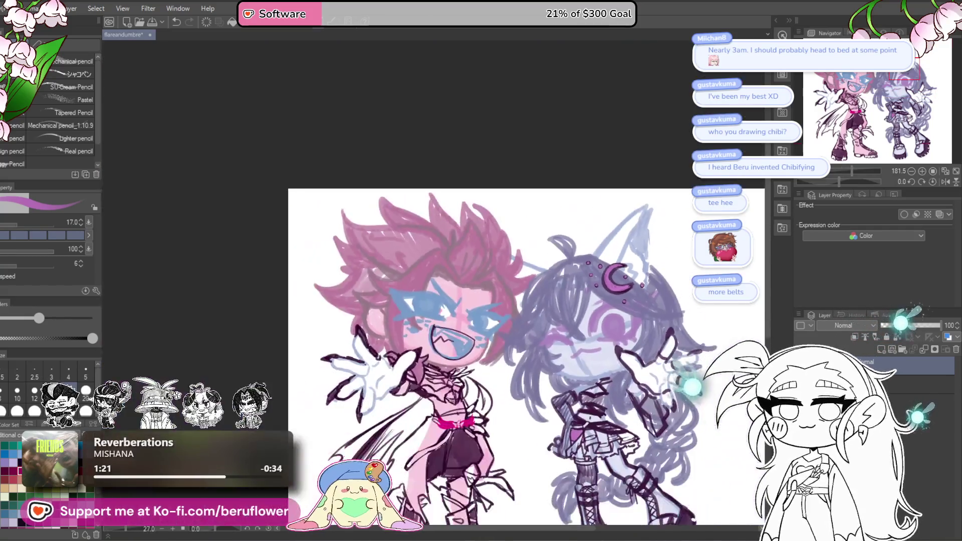
left_click_drag(631, 461, 641, 392)
key("ctrl+s")
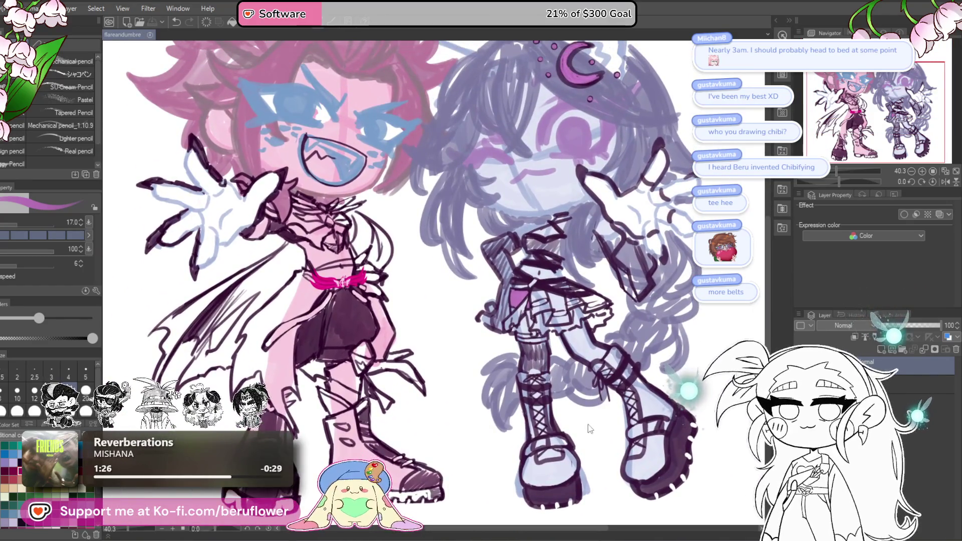
Keep the line art layer at 100 opacity and switch to the シャコペン pencil at size 20.
left_click_drag(909, 326, 915, 327)
key("ctrl+z")
key("ctrl+z")
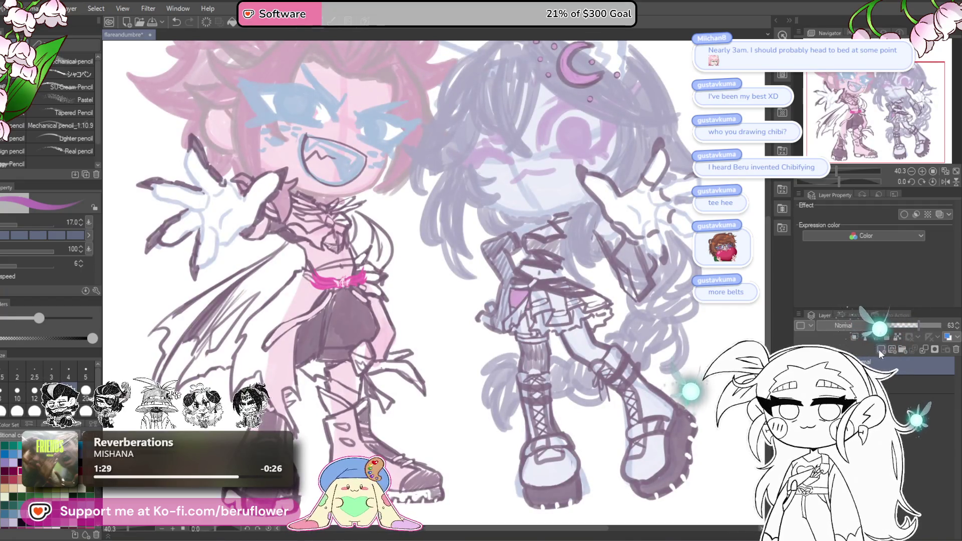
left_click(894, 325)
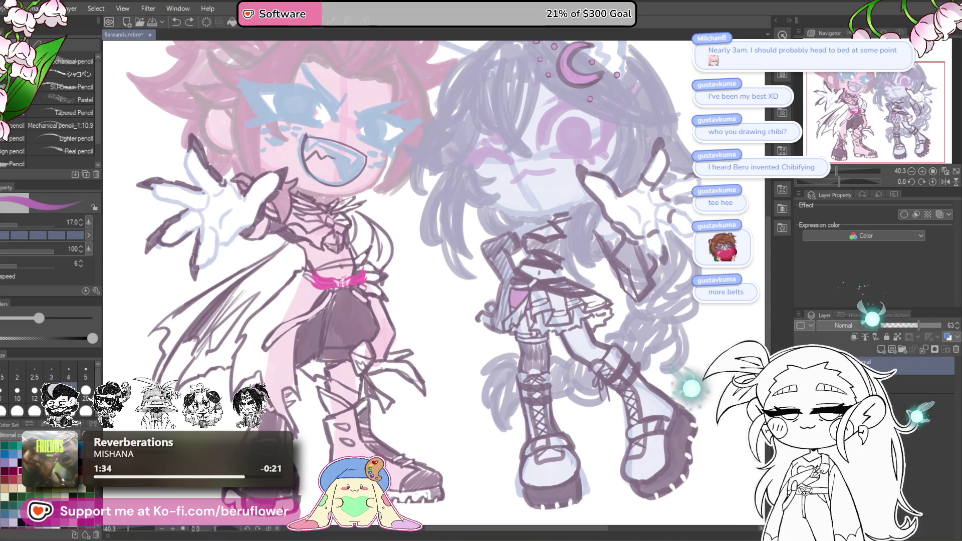
key("ctrl+z")
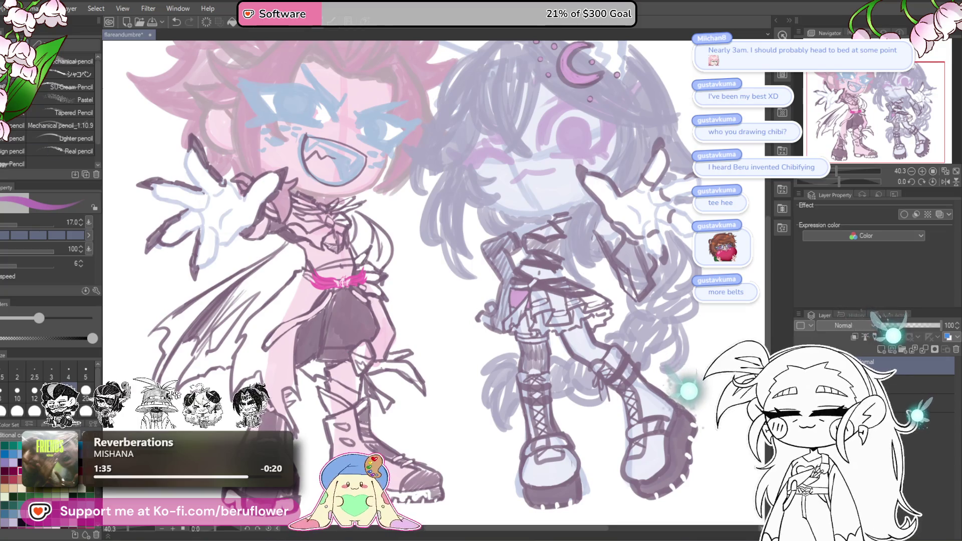
key("p")
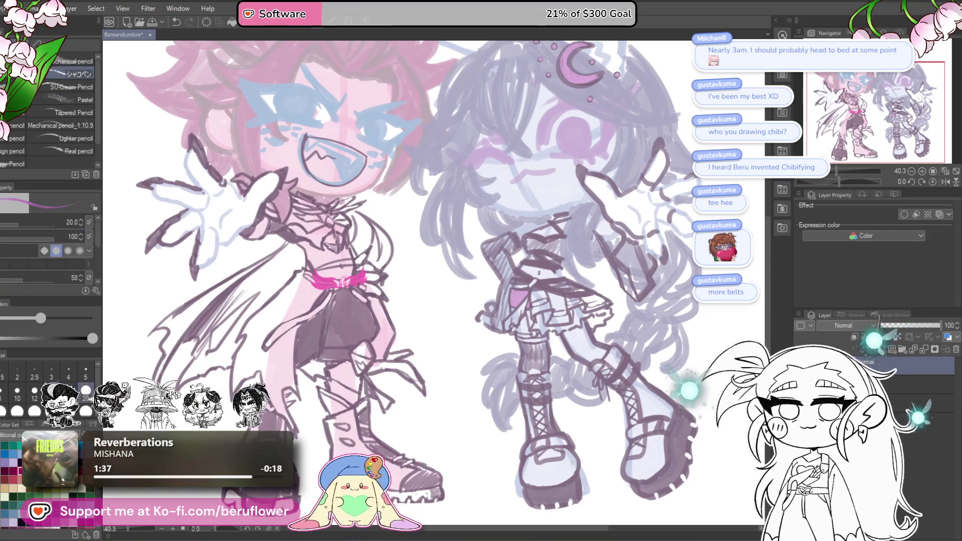
mouse_move(480, 182)
left_mouse_down()
mouse_move(398, 155)
mouse_move(401, 277)
left_mouse_up()
Ink the lavender figure's small mouth line, briefly fading the layer to check it.
scroll(401, 276, "up", 8)
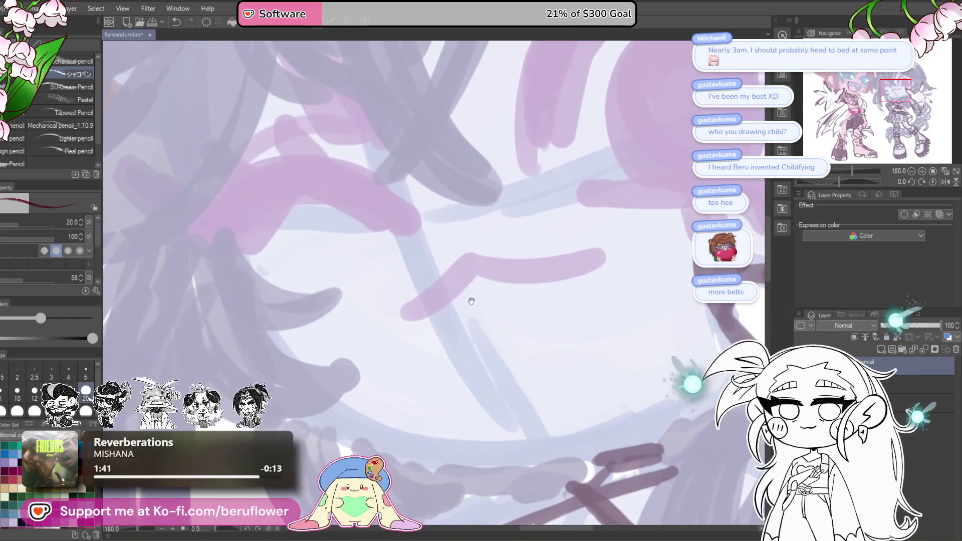
mouse_move(408, 313)
left_mouse_down()
mouse_move(468, 260)
mouse_move(569, 262)
left_mouse_up()
scroll(458, 240, "down", 5)
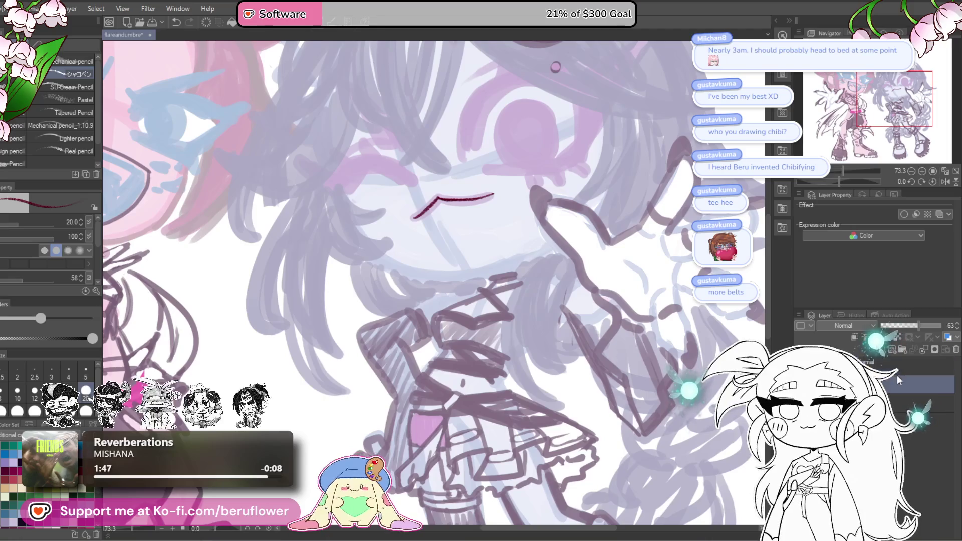
left_click_drag(939, 325, 911, 328)
key("ctrl+z")
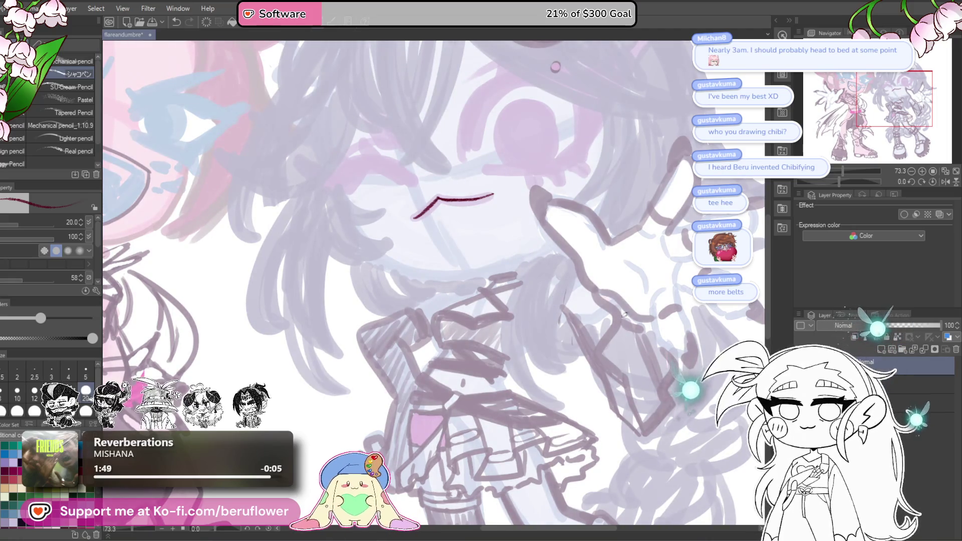
scroll(852, 177, "up", 3)
Draw the long dark red chin curve on a rotated canvas and add a small fang.
mouse_move(852, 177)
left_mouse_down()
mouse_move(439, 171)
mouse_move(431, 278)
mouse_move(445, 349)
left_mouse_up()
scroll(435, 248, "down", 2)
left_click_drag(432, 296, 495, 387)
left_click(933, 181)
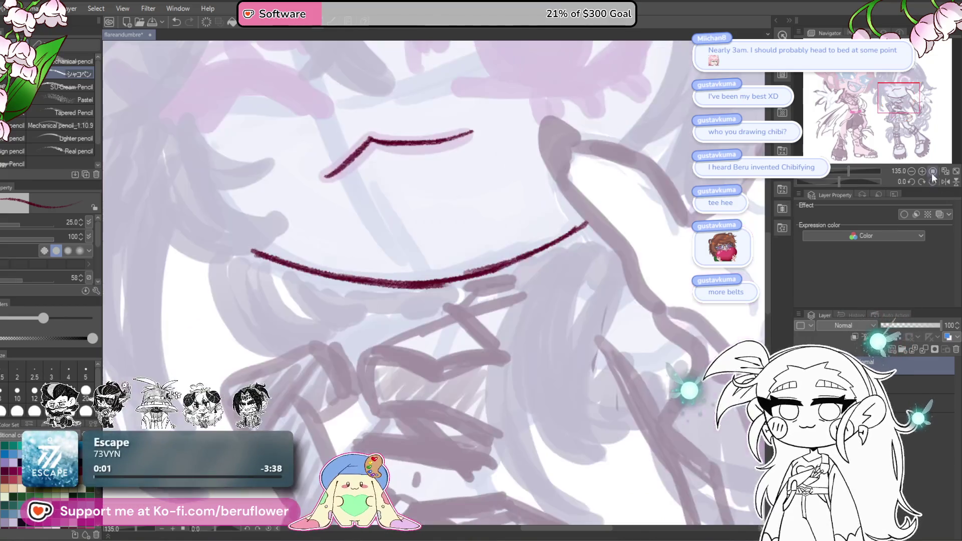
left_click_drag(533, 289, 532, 271)
Thicken and restroke the chin curve, then thicken the small fang beneath it.
left_click_drag(838, 181, 865, 181)
left_click_drag(429, 258, 413, 431)
left_click_drag(412, 373, 423, 474)
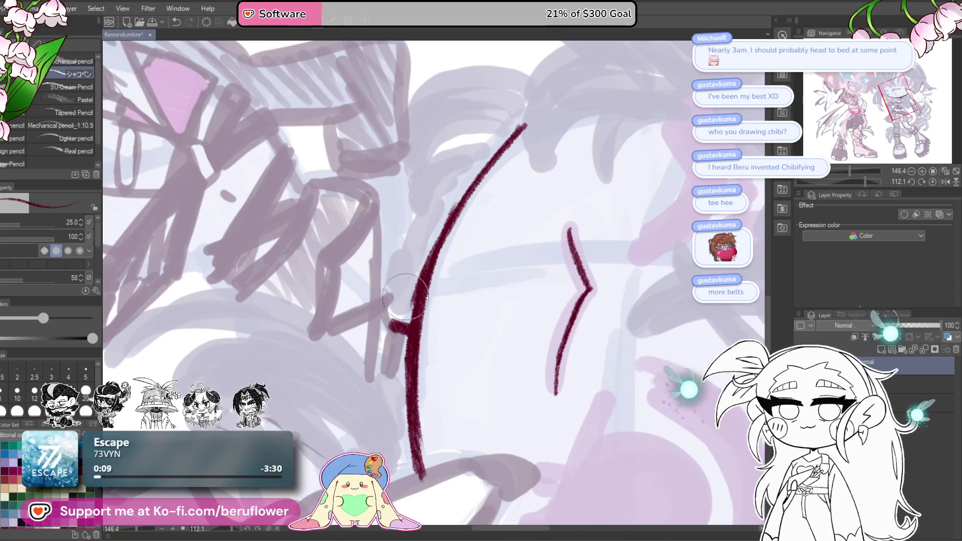
mouse_move(511, 126)
left_mouse_down()
mouse_move(461, 189)
mouse_move(427, 257)
mouse_move(409, 351)
left_mouse_up()
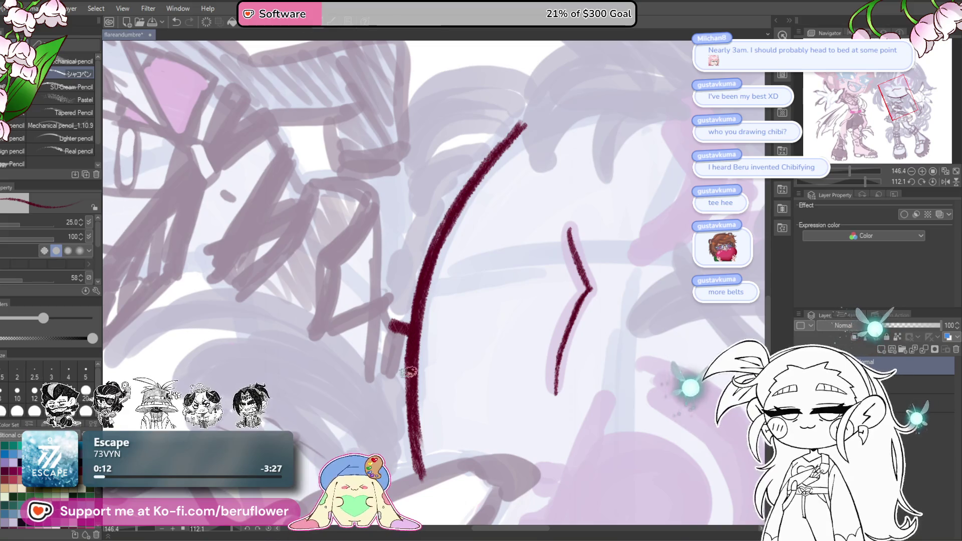
scroll(414, 459, "down", 5)
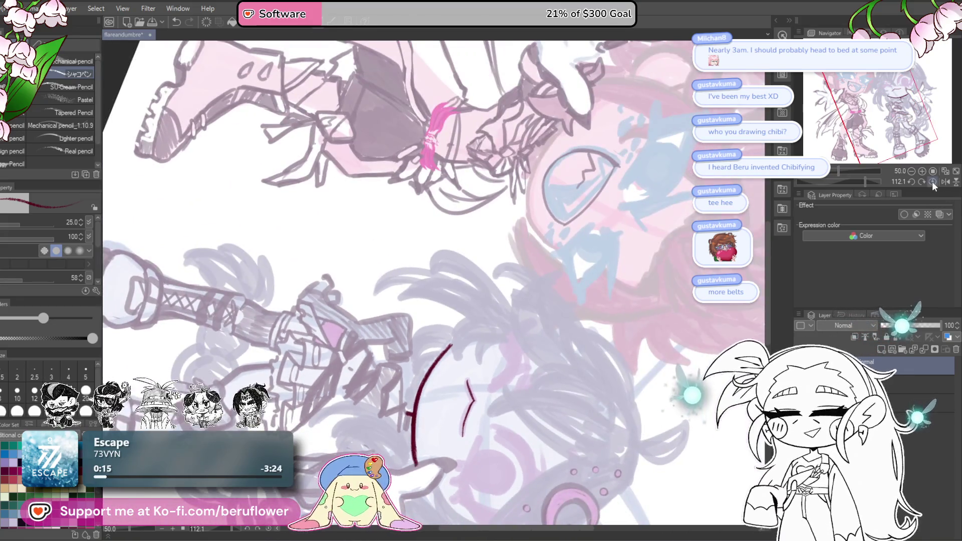
left_click(931, 182)
scroll(537, 237, "up", 5)
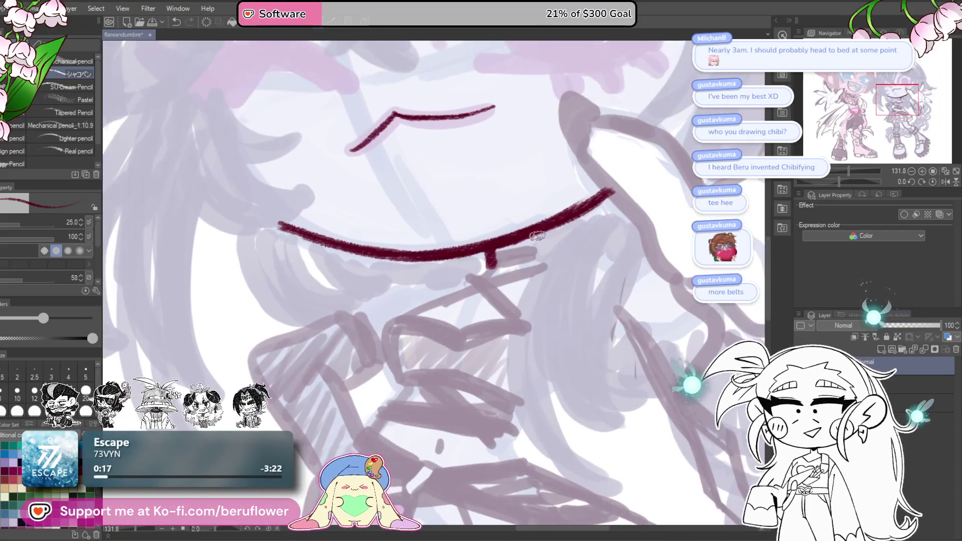
mouse_move(535, 256)
left_mouse_down()
mouse_move(537, 231)
mouse_move(507, 245)
mouse_move(524, 272)
left_mouse_up()
scroll(507, 245, "down", 5)
scroll(508, 246, "up", 7)
scroll(524, 267, "down", 5)
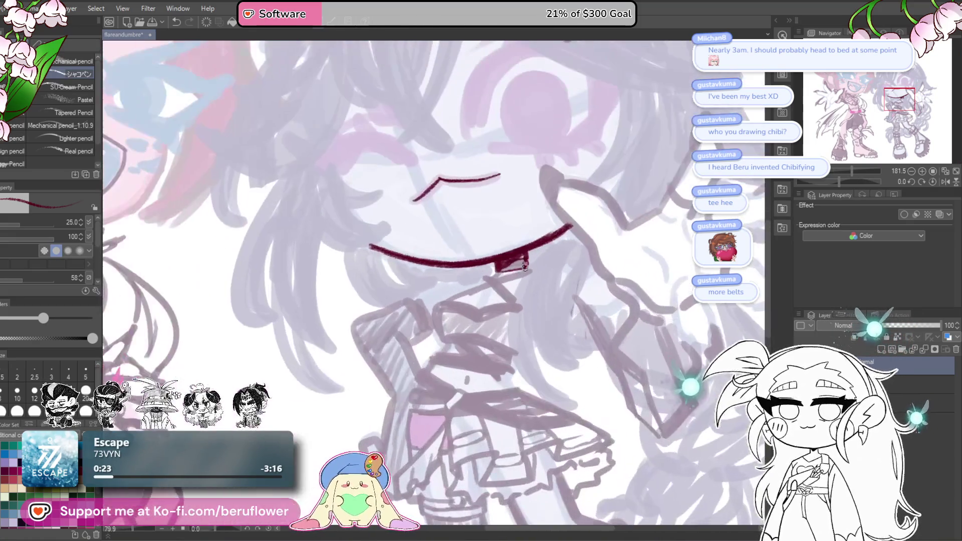
scroll(529, 248, "up", 4)
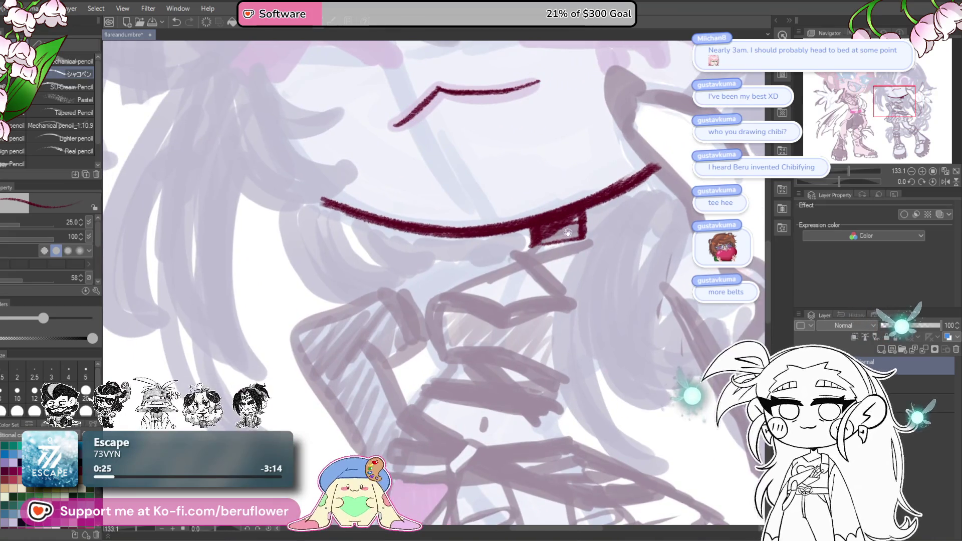
Ink the upper eyelid arc in dark red, redoing it as a V-shaped eye outline.
mouse_move(531, 246)
left_mouse_down()
mouse_move(547, 359)
mouse_move(496, 274)
left_mouse_up()
left_click_drag(532, 202, 430, 295)
left_click_drag(480, 220, 426, 320)
left_click_drag(454, 273, 450, 349)
key("ctrl+z")
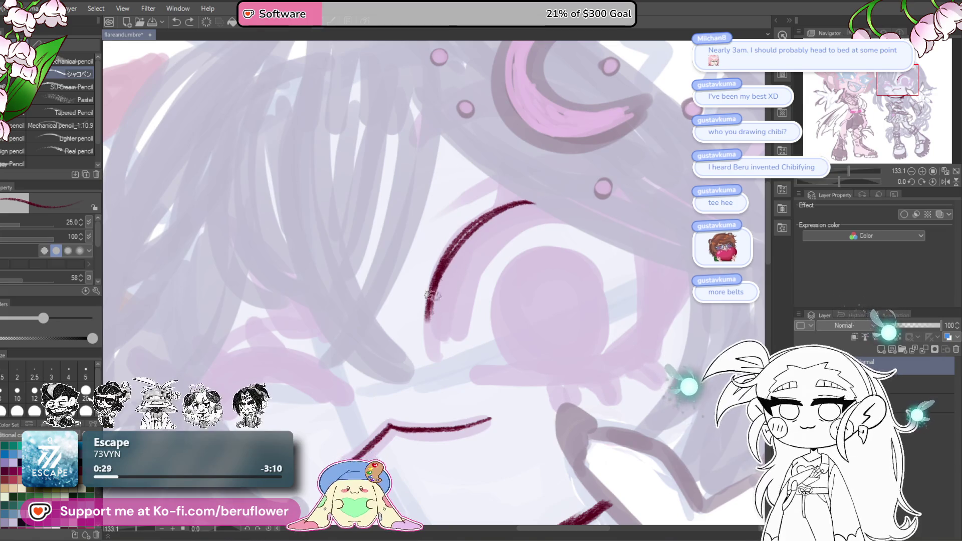
key("ctrl+z")
mouse_move(441, 284)
left_mouse_down()
mouse_move(453, 344)
mouse_move(521, 232)
left_mouse_up()
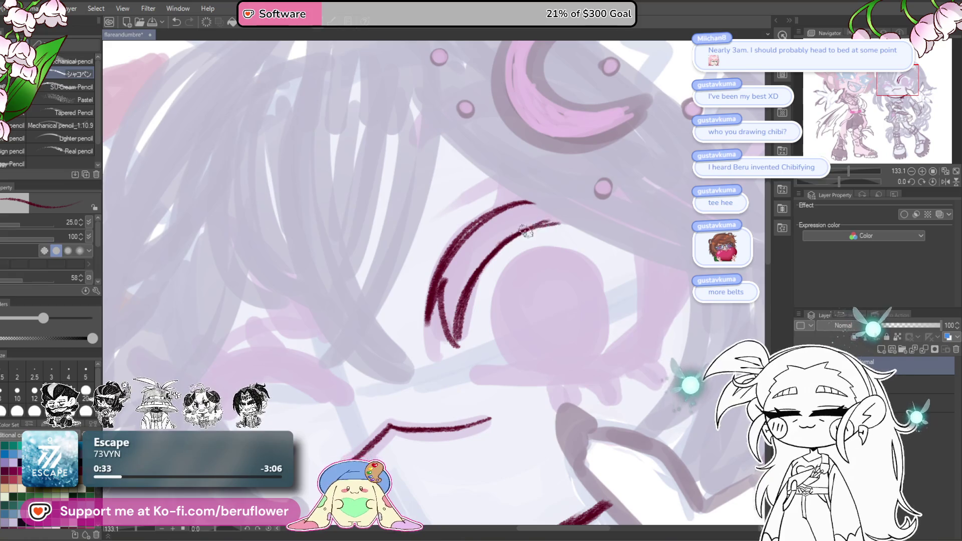
With the canvas rotated, add a curved lash stroke and the short lower eyelid line.
left_click_drag(500, 281, 439, 278)
left_click_drag(842, 181, 828, 182)
mouse_move(405, 289)
left_mouse_down()
mouse_move(373, 351)
mouse_move(390, 392)
left_mouse_up()
key("ctrl+0")
key("ctrl+alt+0")
left_click_drag(495, 385, 508, 357)
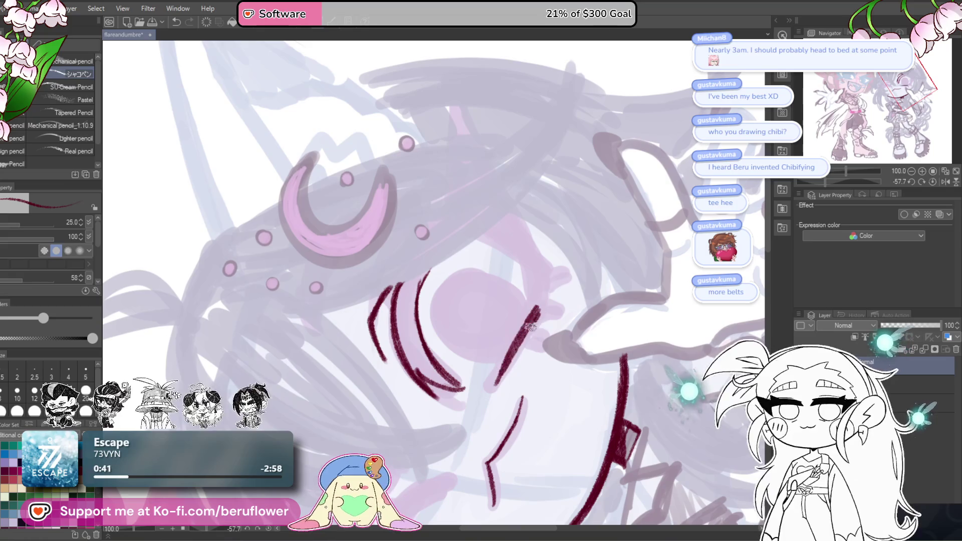
left_click(933, 181)
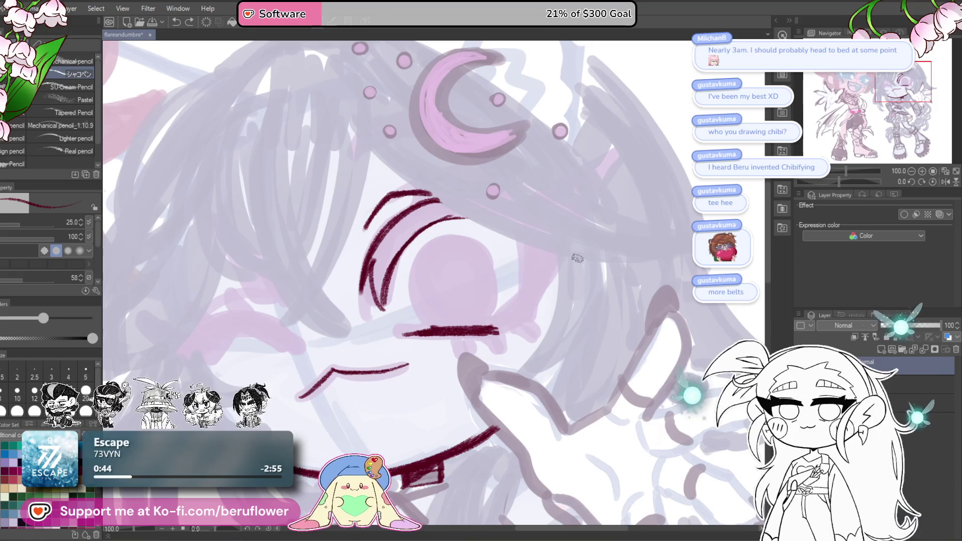
Add a second curved lash, lengthen the lower lid, and join the eye corner to it.
scroll(576, 257, "up", 1)
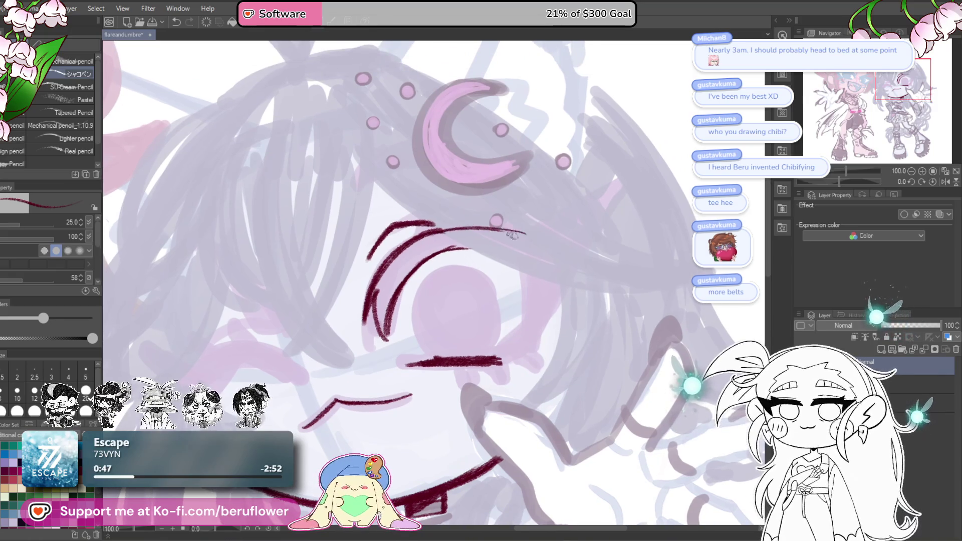
key("ctrl+z")
left_click_drag(829, 187, 822, 178)
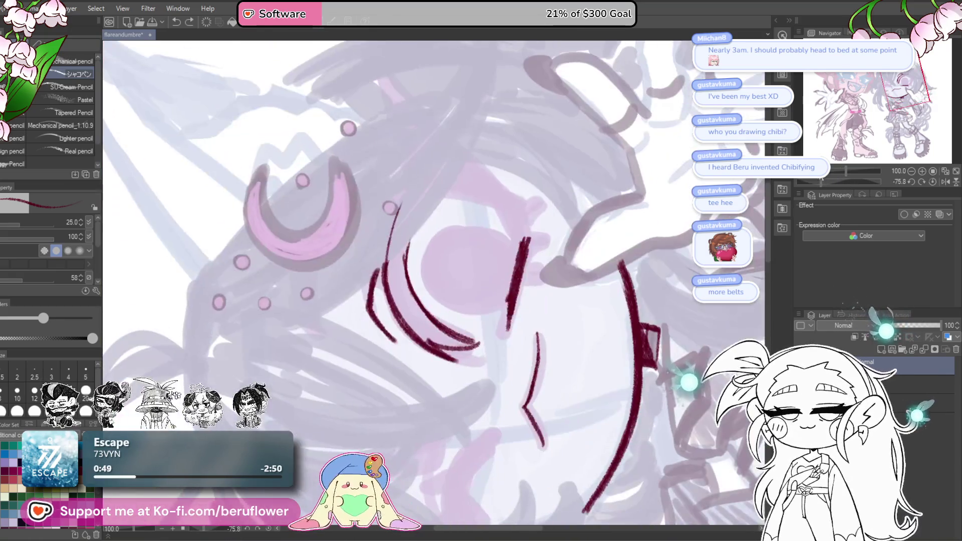
left_click_drag(403, 191, 384, 258)
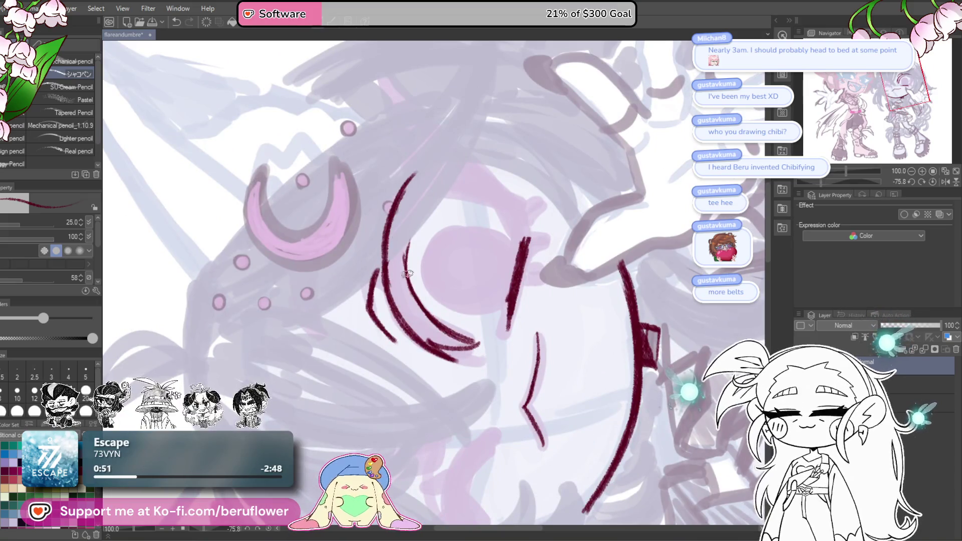
left_click(933, 181)
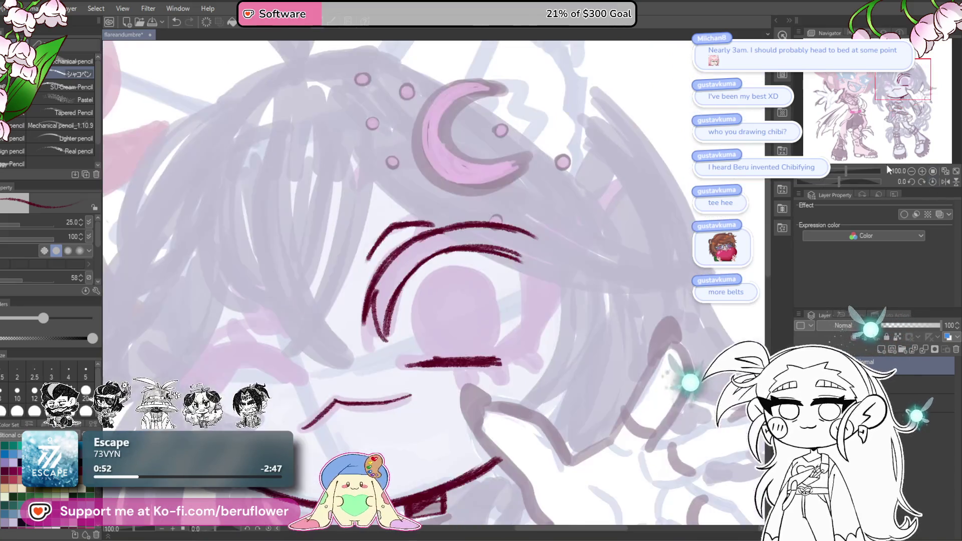
left_click_drag(488, 349, 510, 348)
mouse_move(612, 174)
left_mouse_down()
mouse_move(524, 324)
mouse_move(511, 328)
left_mouse_up()
Draw the pointed flick on the upper eyelid, redrawing it once, then zoom into the face.
scroll(502, 320, "down", 3)
scroll(502, 319, "up", 3)
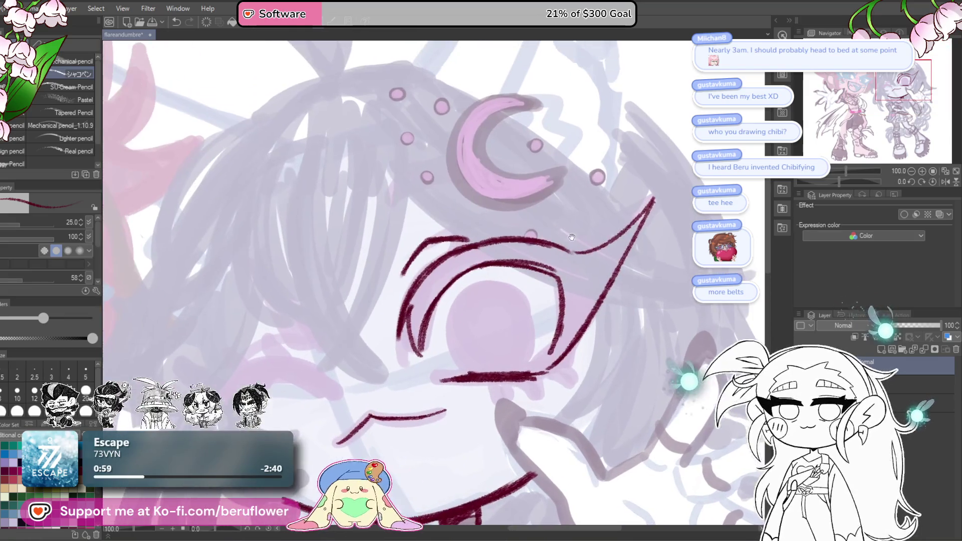
left_click_drag(551, 244, 617, 217)
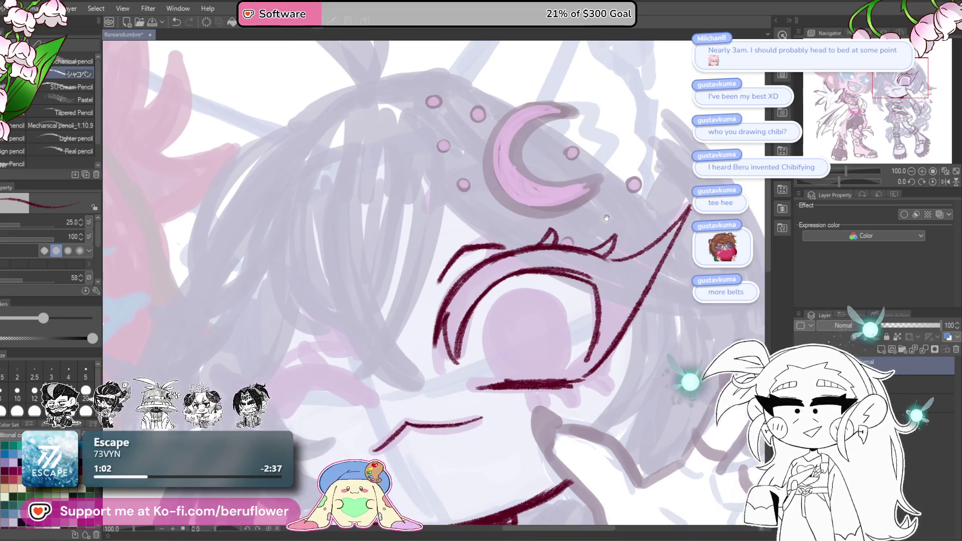
left_click_drag(685, 220, 620, 206)
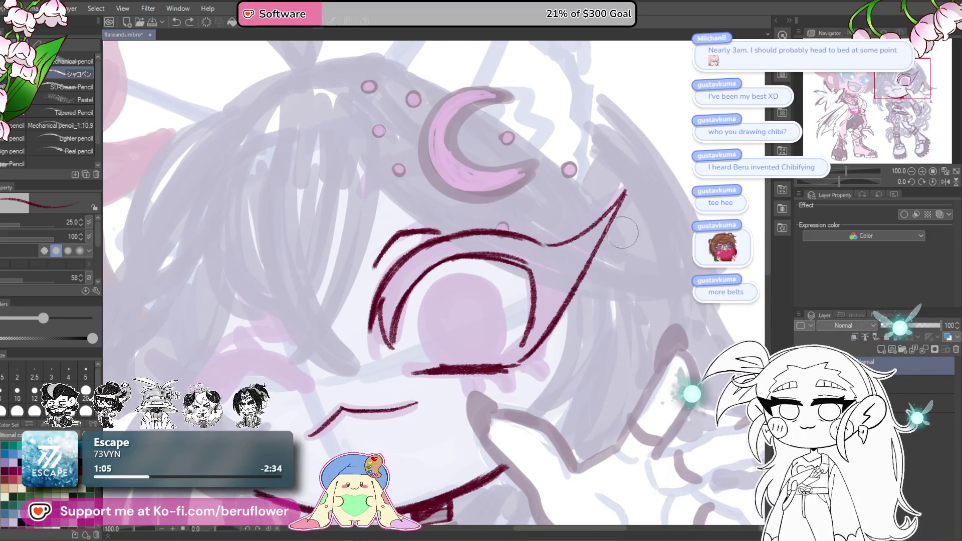
key("ctrl+z")
left_click_drag(616, 216, 521, 363)
scroll(487, 390, "down", 5)
scroll(488, 391, "up", 3)
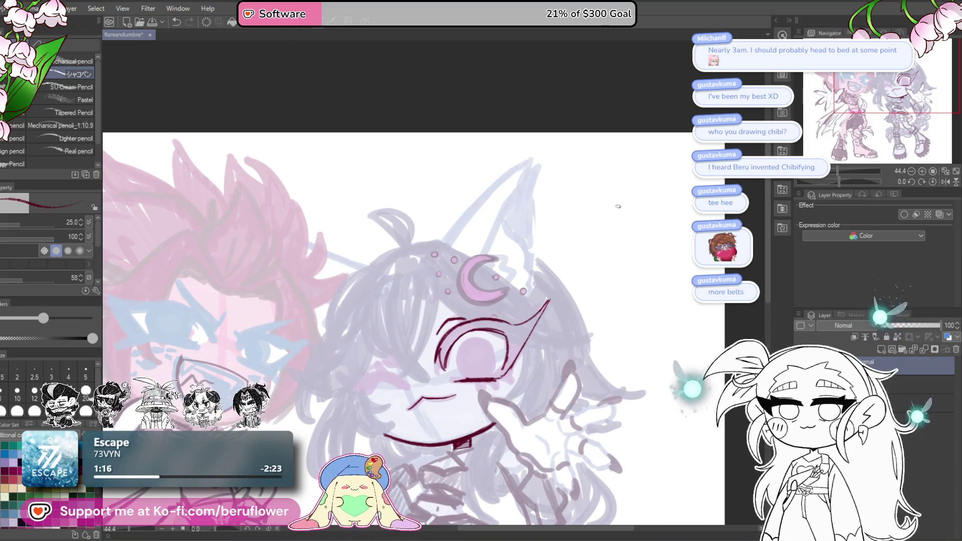
left_click_drag(602, 399, 589, 323)
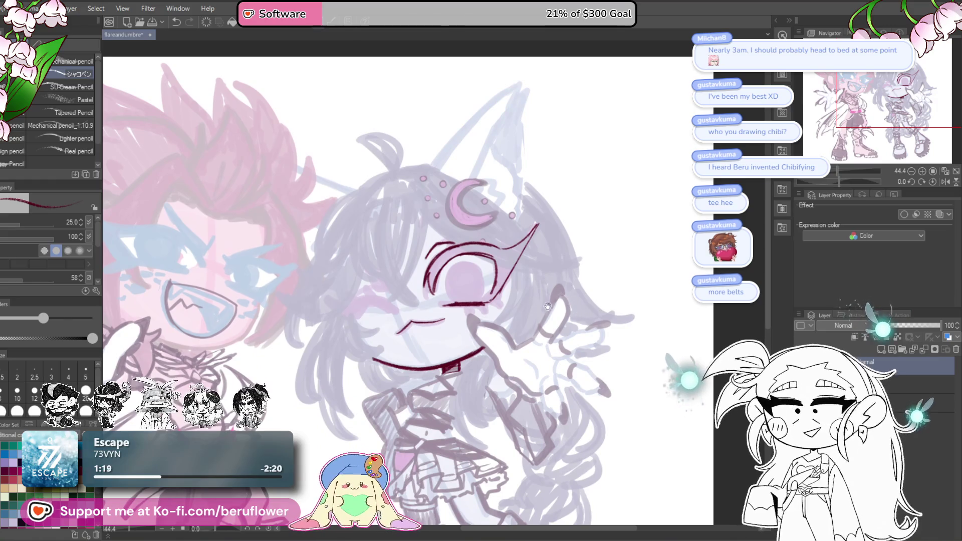
key("ctrl+plus")
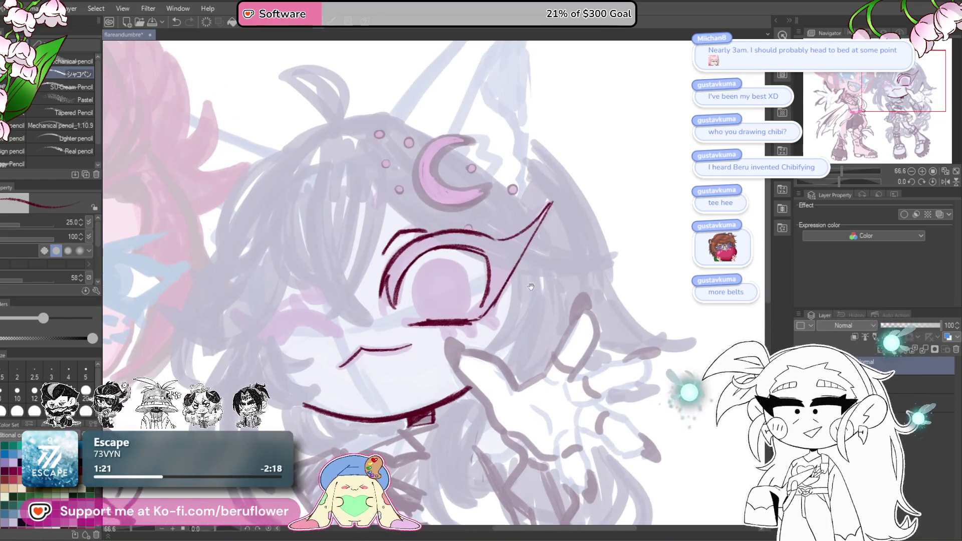
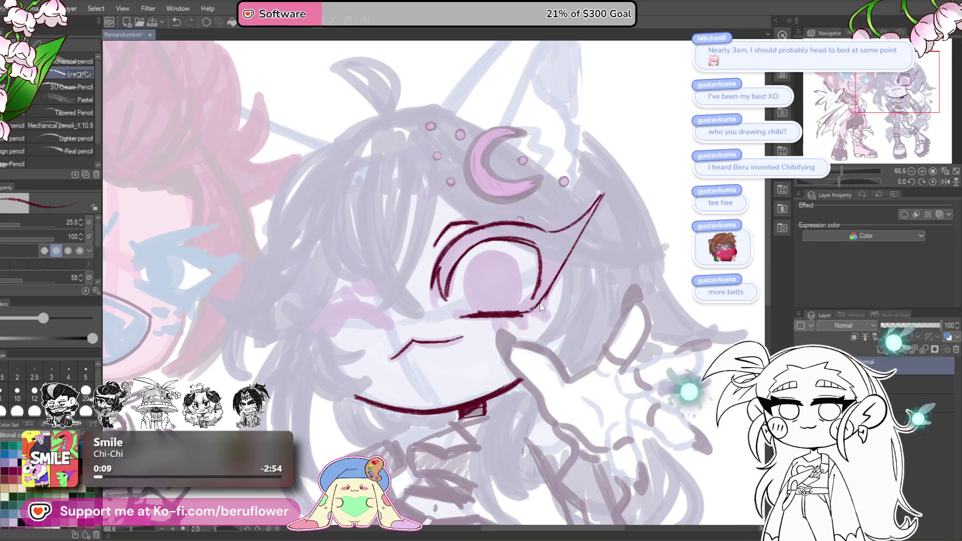
Redraw the pointed upper eyelid with a hatched outer corner and an upward lash spike.
key("ctrl+z")
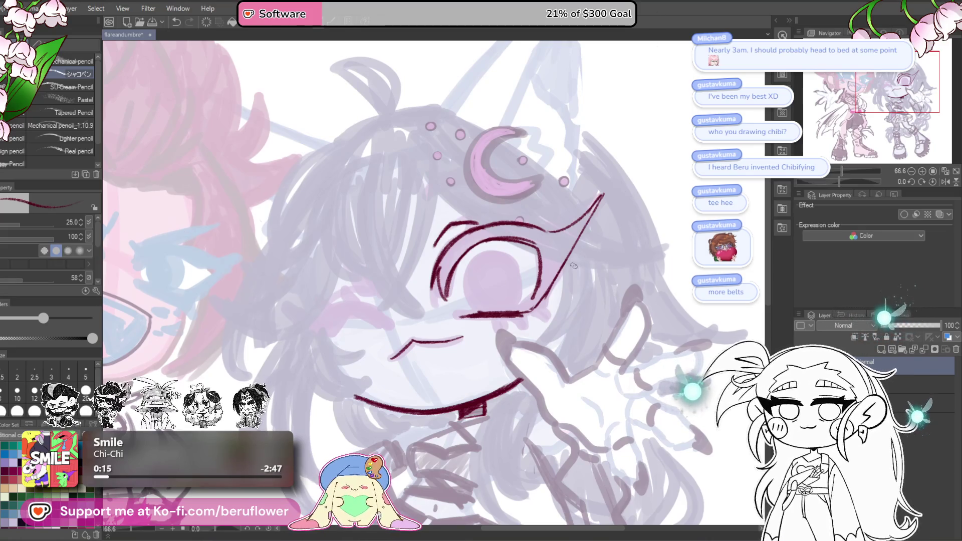
scroll(574, 266, "up", 5)
mouse_move(475, 223)
left_mouse_down()
mouse_move(551, 205)
mouse_move(669, 109)
mouse_move(581, 235)
left_mouse_up()
left_click_drag(641, 146, 576, 210)
left_click_drag(492, 173, 600, 238)
mouse_move(531, 256)
left_mouse_down()
mouse_move(586, 218)
mouse_move(566, 248)
mouse_move(524, 266)
left_mouse_up()
mouse_move(454, 253)
left_mouse_down()
mouse_move(498, 207)
mouse_move(491, 216)
left_mouse_up()
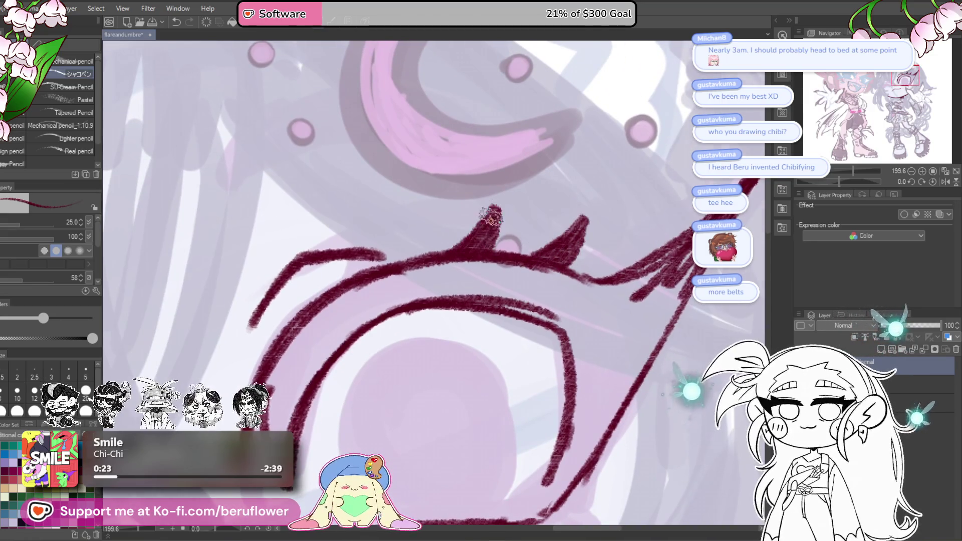
Draw the round iris outline, then re-stroke it darker and thicker.
scroll(490, 215, "down", 5)
scroll(415, 276, "up", 5)
mouse_move(501, 252)
left_mouse_down()
mouse_move(518, 245)
mouse_move(467, 202)
left_mouse_up()
mouse_move(441, 384)
left_mouse_down()
mouse_move(407, 329)
mouse_move(457, 236)
mouse_move(518, 216)
mouse_move(569, 322)
mouse_move(539, 376)
left_mouse_up()
mouse_move(566, 301)
left_mouse_down()
mouse_move(494, 208)
mouse_move(405, 276)
left_mouse_up()
mouse_move(435, 229)
left_mouse_down()
mouse_move(426, 374)
mouse_move(398, 325)
mouse_move(418, 262)
mouse_move(506, 214)
left_mouse_up()
Add short strokes and small lower lashes at the eye's lower-right corner.
mouse_move(619, 243)
left_mouse_down()
mouse_move(596, 240)
mouse_move(576, 180)
left_mouse_up()
mouse_move(587, 262)
left_mouse_down()
mouse_move(535, 322)
mouse_move(536, 291)
mouse_move(563, 318)
mouse_move(501, 301)
mouse_move(551, 308)
mouse_move(565, 329)
mouse_move(593, 339)
left_mouse_up()
mouse_move(498, 326)
left_mouse_down()
mouse_move(512, 350)
mouse_move(496, 333)
mouse_move(459, 342)
left_mouse_up()
key("ctrl+minus")
left_click_drag(483, 312, 469, 342)
key("ctrl+minus")
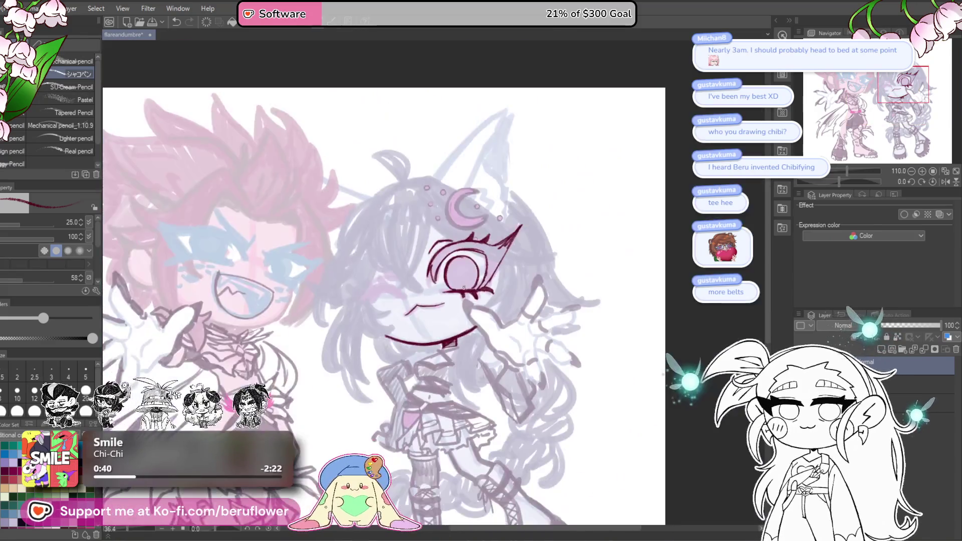
key("ctrl+plus")
Darken the upper eyelid with more maroon hatching.
left_click_drag(464, 286, 506, 325)
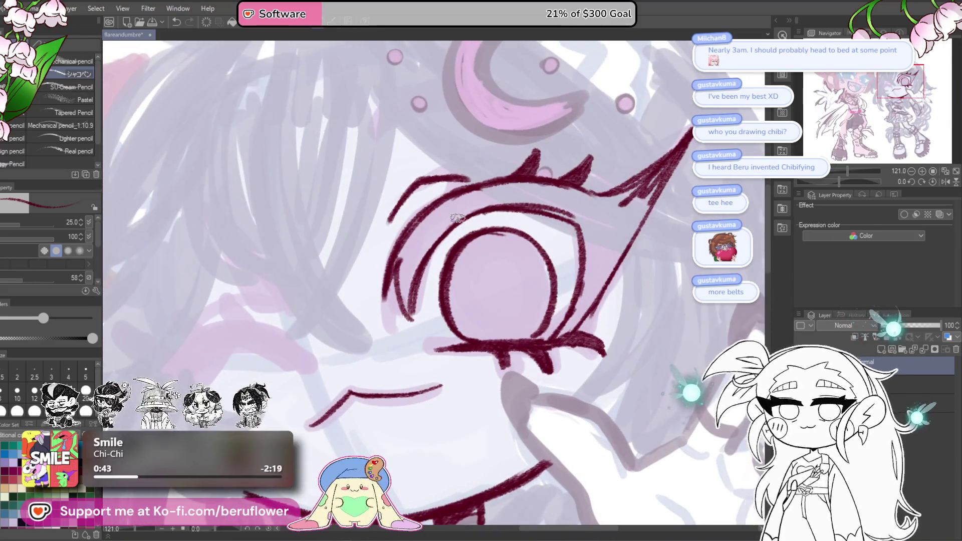
mouse_move(457, 215)
left_mouse_down()
mouse_move(451, 205)
mouse_move(466, 200)
mouse_move(425, 217)
mouse_move(408, 305)
mouse_move(441, 210)
mouse_move(546, 189)
left_mouse_up()
mouse_move(594, 233)
left_mouse_down()
mouse_move(551, 195)
mouse_move(481, 175)
mouse_move(420, 216)
mouse_move(391, 278)
mouse_move(416, 269)
mouse_move(416, 191)
mouse_move(439, 216)
mouse_move(428, 227)
mouse_move(454, 240)
mouse_move(460, 265)
left_mouse_up()
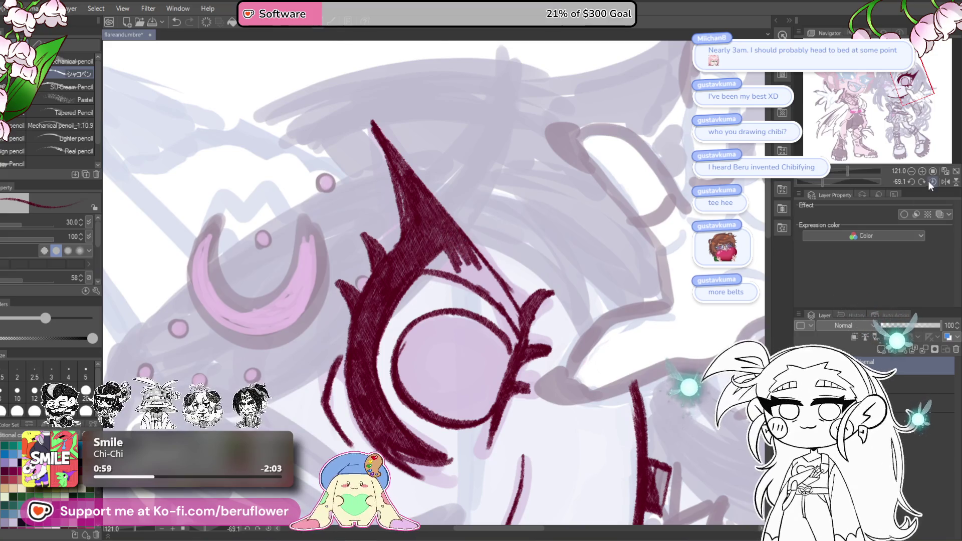
Reset the canvas rotation upright and hatch inside the lid spike down its inner edge.
left_click(930, 183)
mouse_move(439, 283)
left_mouse_down()
mouse_move(449, 306)
mouse_move(435, 345)
mouse_move(441, 287)
left_mouse_up()
mouse_move(438, 326)
left_mouse_down()
mouse_move(408, 366)
mouse_move(468, 273)
mouse_move(419, 379)
left_mouse_up()
left_click_drag(450, 326, 424, 358)
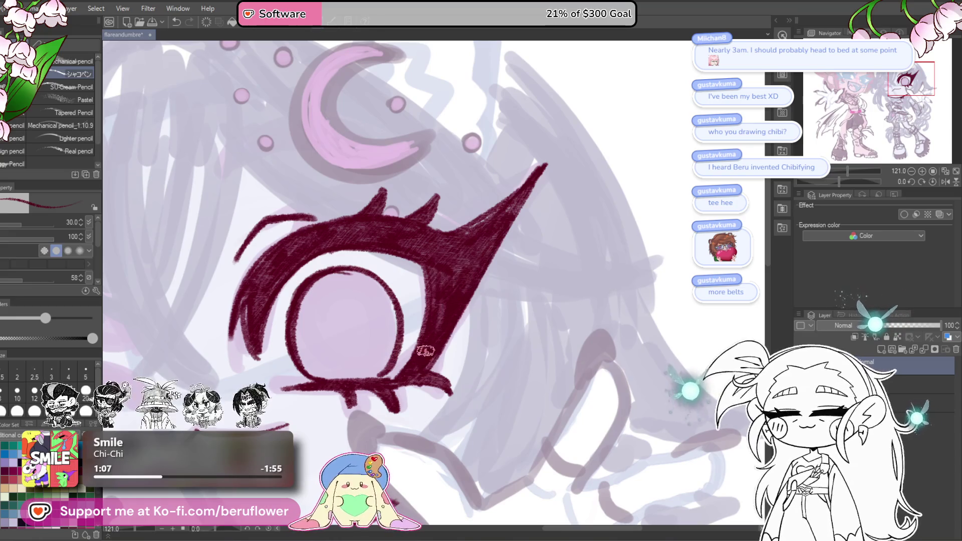
Undo the stray thin line above the eye and redraw the upper lid line.
key("ctrl+0")
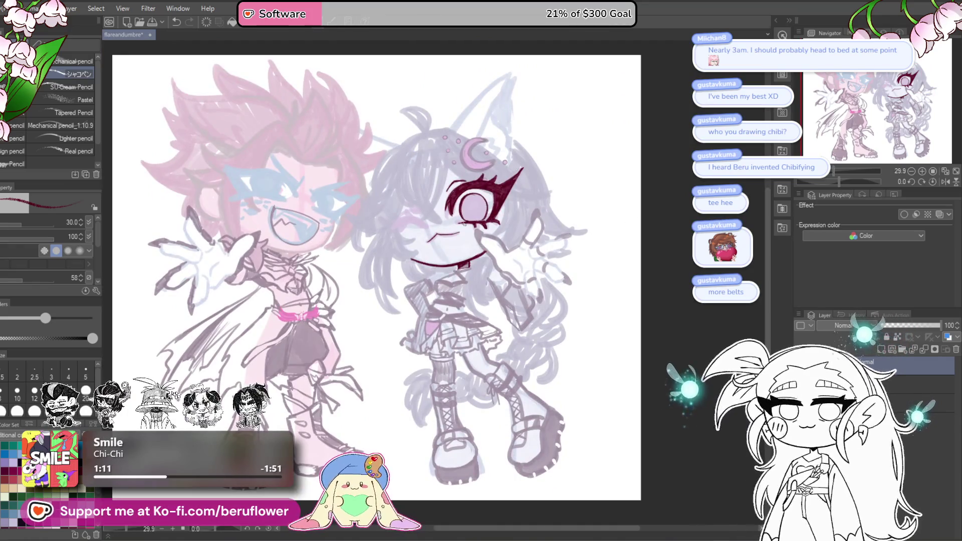
scroll(440, 281, "up", 3)
left_click_drag(440, 280, 518, 337)
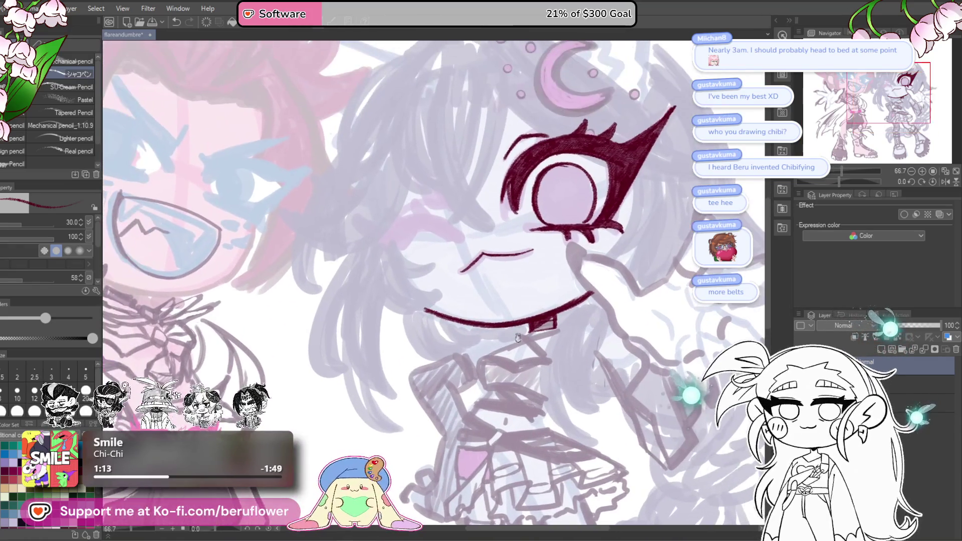
scroll(586, 220, "up", 1)
left_click_drag(515, 74, 506, 199)
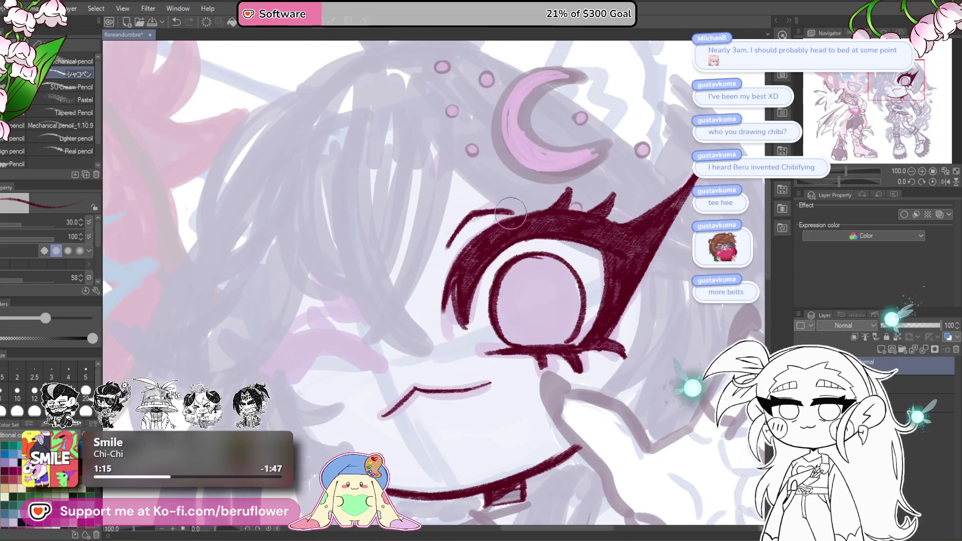
key("ctrl+z")
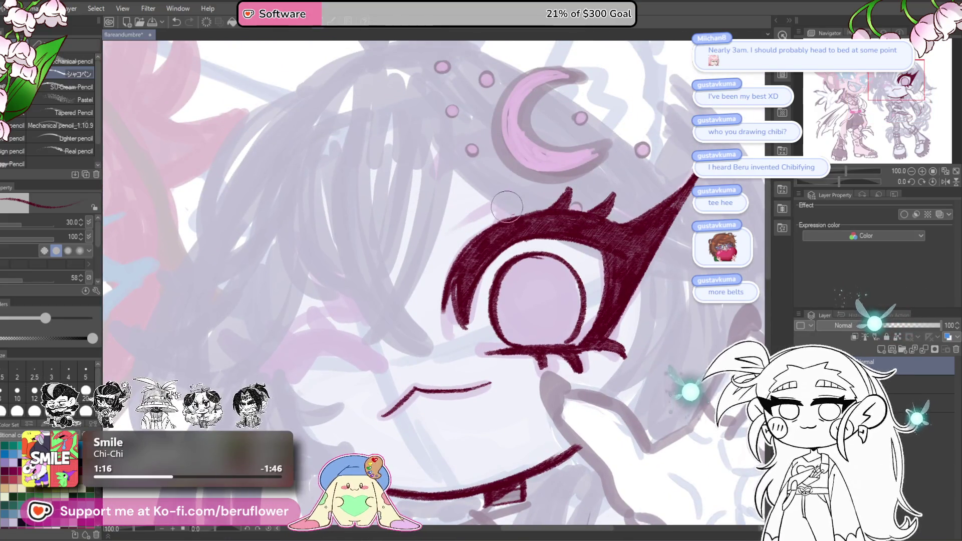
left_click_drag(610, 228, 611, 230)
left_click_drag(586, 198, 470, 237)
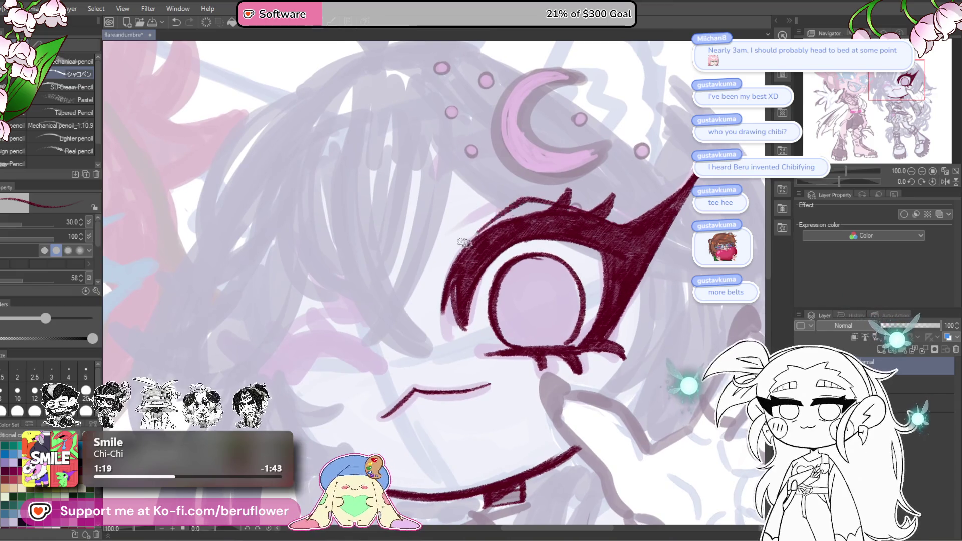
Zoom and pan across the face to bring the other eye into view.
scroll(531, 200, "down", 5)
scroll(466, 284, "up", 3)
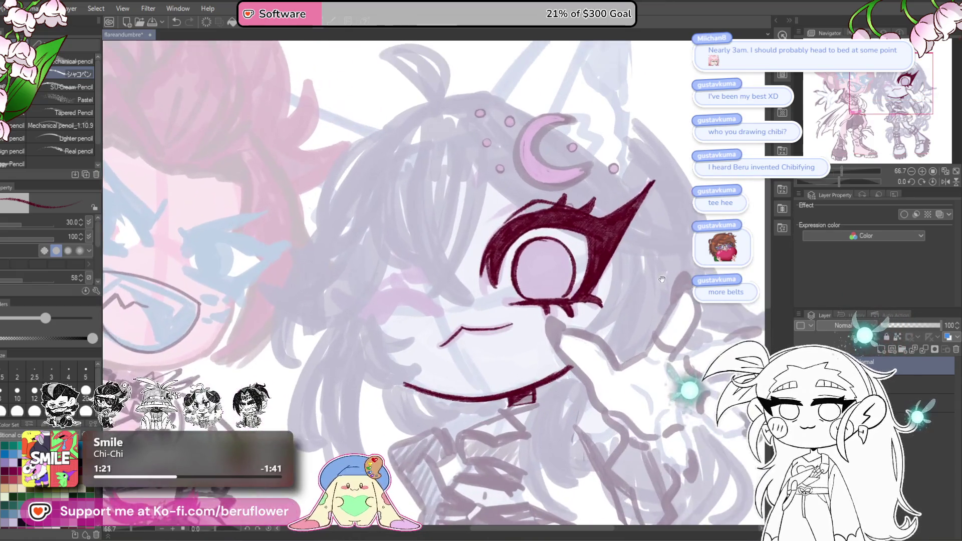
scroll(466, 284, "down", 4)
scroll(481, 279, "up", 4)
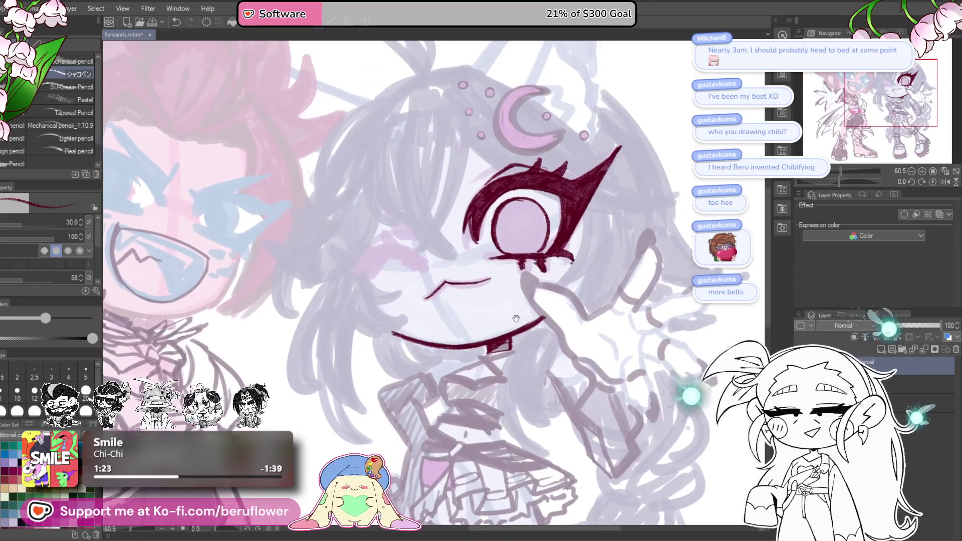
scroll(495, 275, "up", 3)
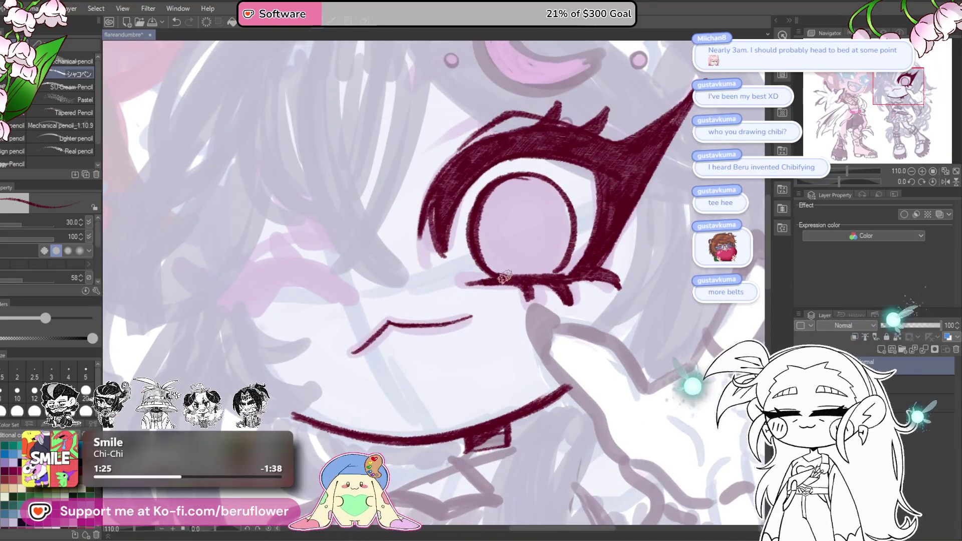
left_click_drag(523, 145, 656, 135)
Draw the winking eye's zigzag line with a peak stroke and thicken it with hatching.
mouse_move(460, 262)
left_mouse_down()
mouse_move(507, 250)
mouse_move(432, 253)
mouse_move(394, 272)
left_mouse_up()
left_click_drag(349, 246, 427, 301)
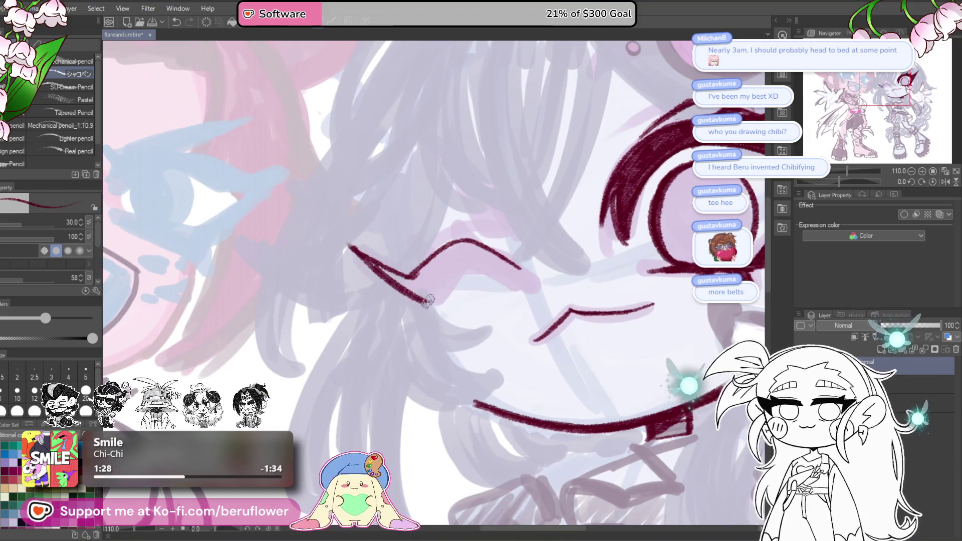
left_click_drag(470, 246, 458, 220)
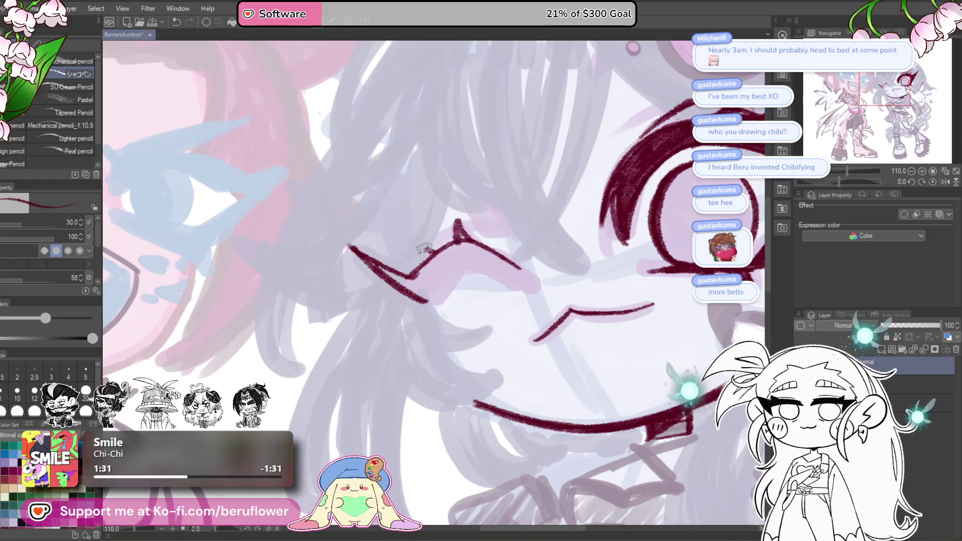
scroll(427, 255, "down", 5)
scroll(428, 256, "up", 4)
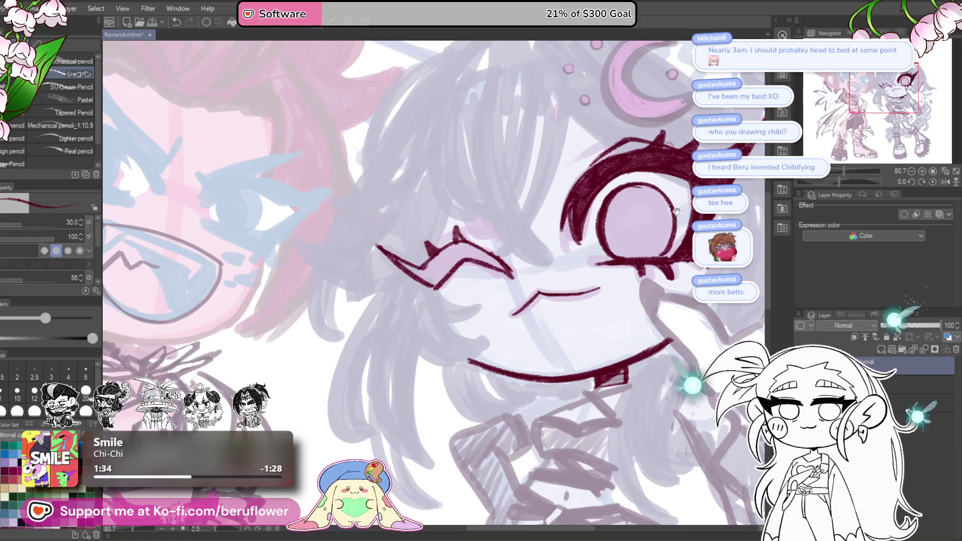
scroll(416, 254, "up", 2)
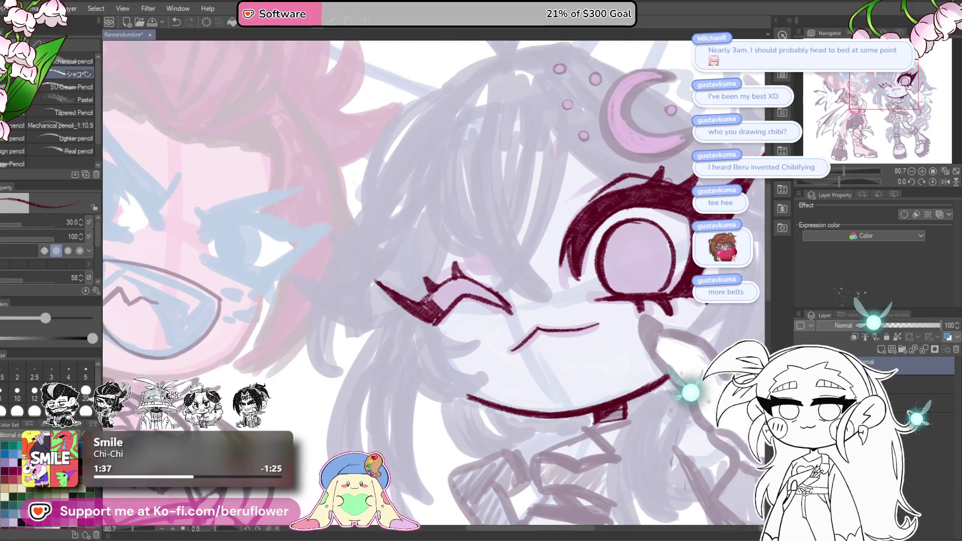
left_click_drag(462, 292, 496, 302)
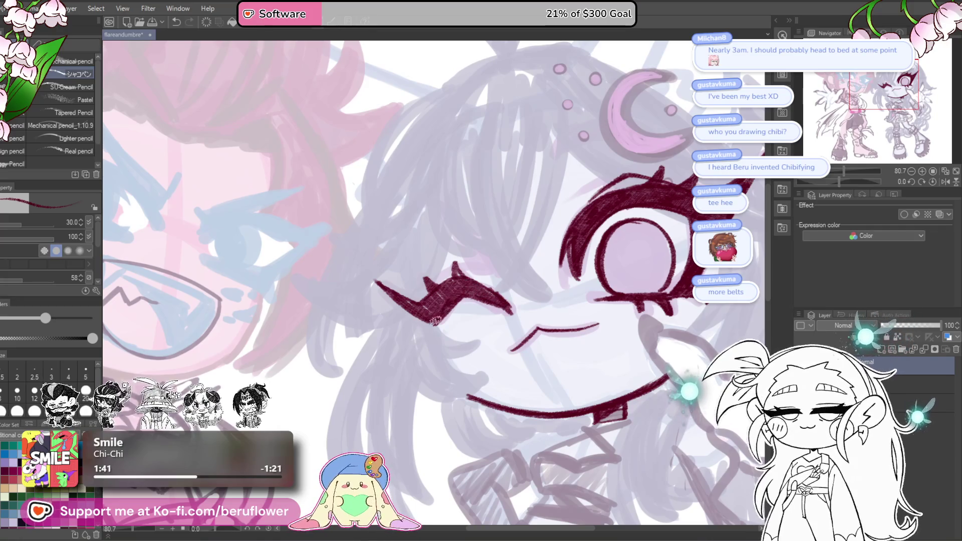
Recentre on the whole face and draw a thin hair strand down its left side.
scroll(652, 354, "down", 2)
left_click_drag(652, 354, 513, 312)
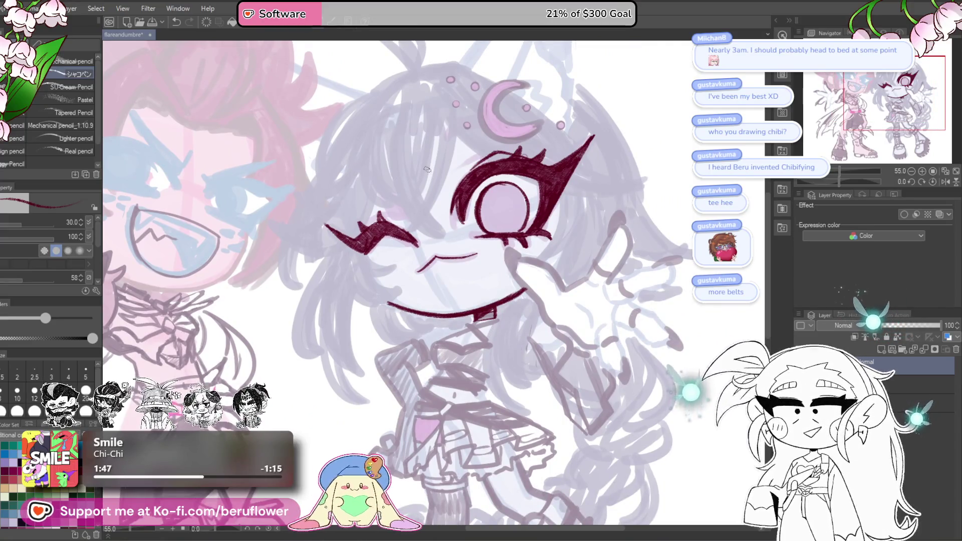
scroll(469, 227, "up", 2)
scroll(469, 226, "down", 2)
scroll(487, 203, "up", 1)
scroll(488, 204, "down", 2)
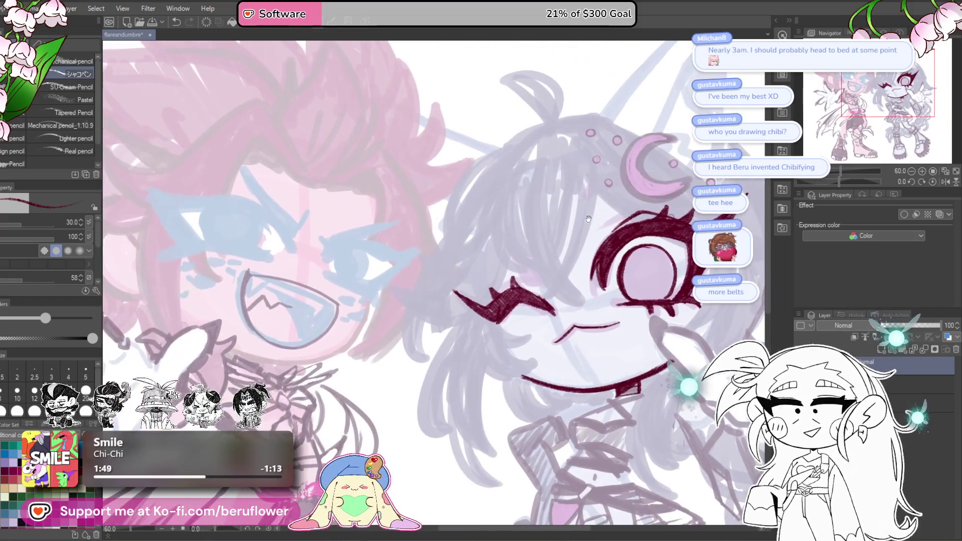
scroll(541, 271, "up", 1)
left_click_drag(541, 270, 465, 246)
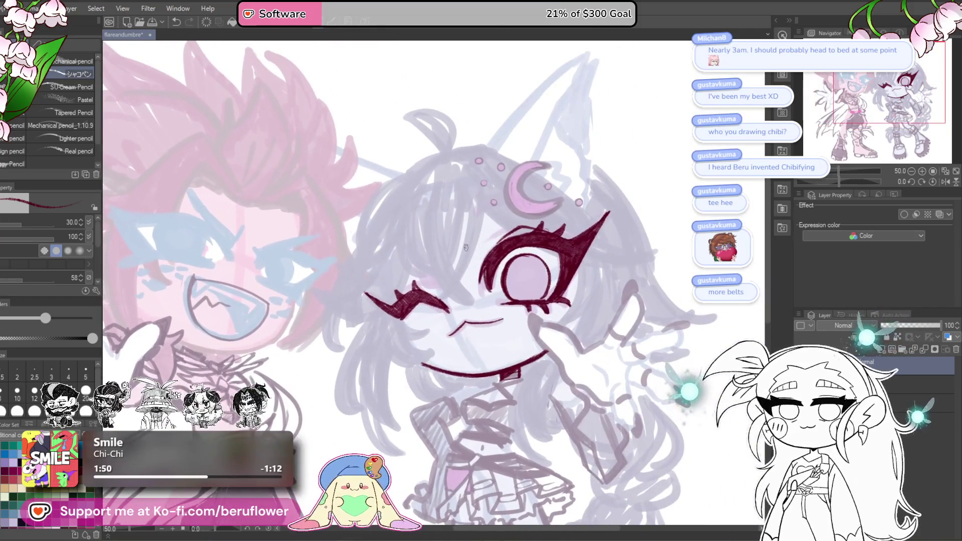
scroll(465, 247, "up", 1)
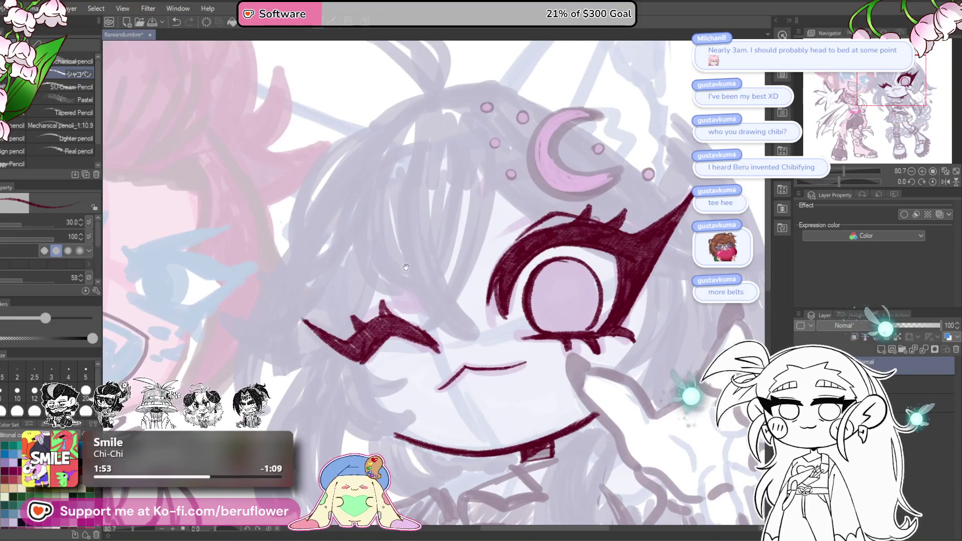
scroll(387, 217, "up", 1)
left_click_drag(387, 219, 500, 335)
Redraw the hair arc down the left side and a long strand curving down.
key("ctrl+z")
key("ctrl+z")
left_click_drag(378, 168, 409, 302)
left_click_drag(380, 192, 411, 300)
key("ctrl+z")
key("ctrl+z")
left_click_drag(377, 168, 409, 303)
mouse_move(374, 216)
left_mouse_down()
mouse_move(408, 303)
mouse_move(498, 338)
left_mouse_up()
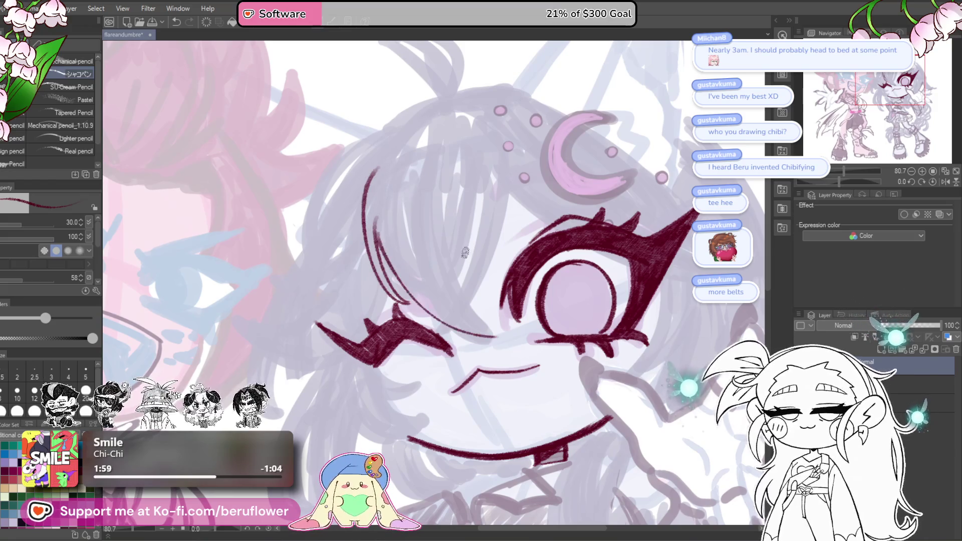
key("ctrl+z")
left_click_drag(404, 136, 483, 336)
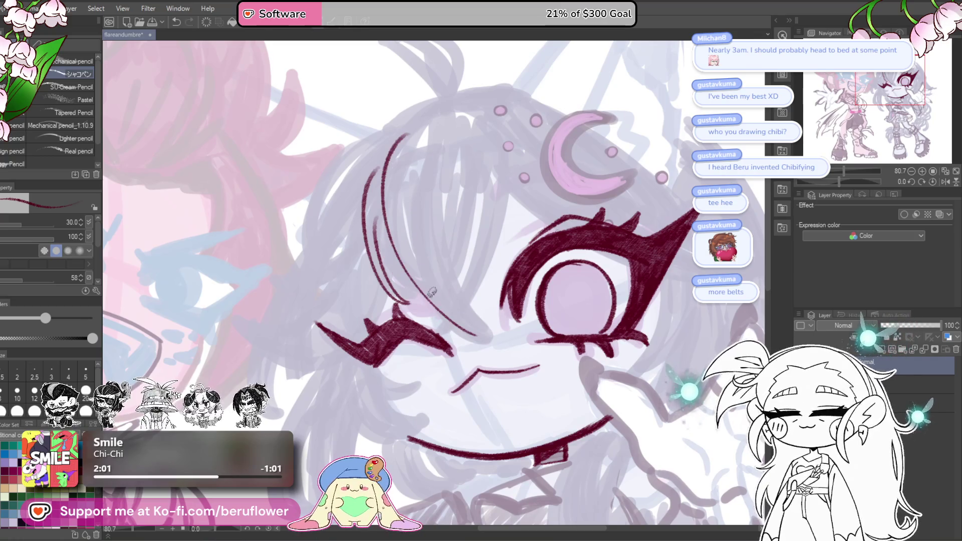
Add more bang strands curving down toward the winking eye, undoing the failed tries.
left_click_drag(507, 164, 452, 320)
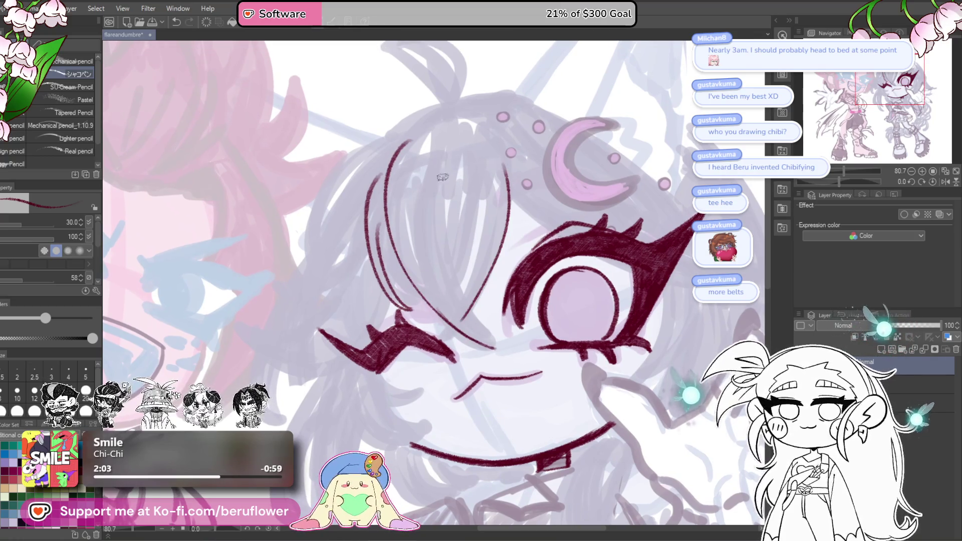
mouse_move(395, 159)
left_mouse_down()
mouse_move(427, 126)
mouse_move(466, 311)
left_mouse_up()
left_click_drag(426, 209, 484, 336)
mouse_move(434, 249)
left_mouse_down()
mouse_move(472, 328)
mouse_move(437, 258)
left_mouse_up()
left_click_drag(419, 160, 505, 297)
left_click_drag(421, 203, 504, 301)
key("ctrl+z")
mouse_move(420, 202)
left_mouse_down()
mouse_move(506, 303)
mouse_move(423, 156)
left_mouse_up()
key("ctrl+z")
key("ctrl+z")
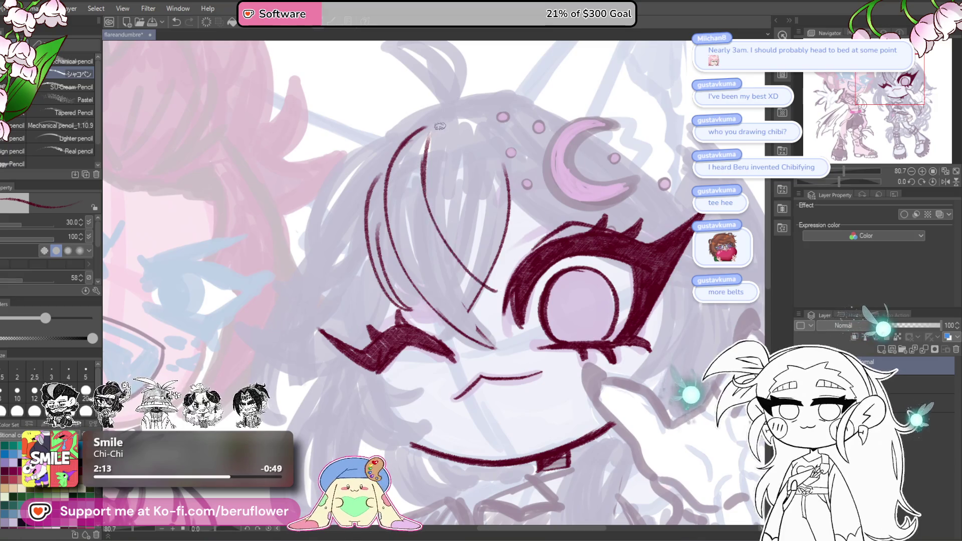
Draw strands from the eye corner up to the hair top and one near the top.
left_click_drag(496, 296, 423, 129)
left_click_drag(424, 218, 473, 317)
mouse_move(434, 252)
left_mouse_down()
mouse_move(500, 344)
mouse_move(480, 277)
mouse_move(499, 313)
left_mouse_up()
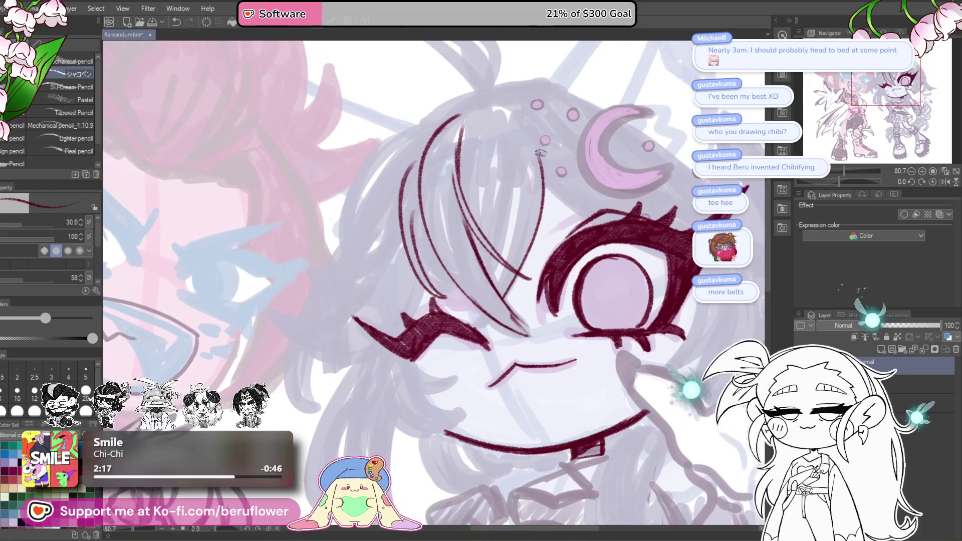
left_click_drag(494, 104, 541, 147)
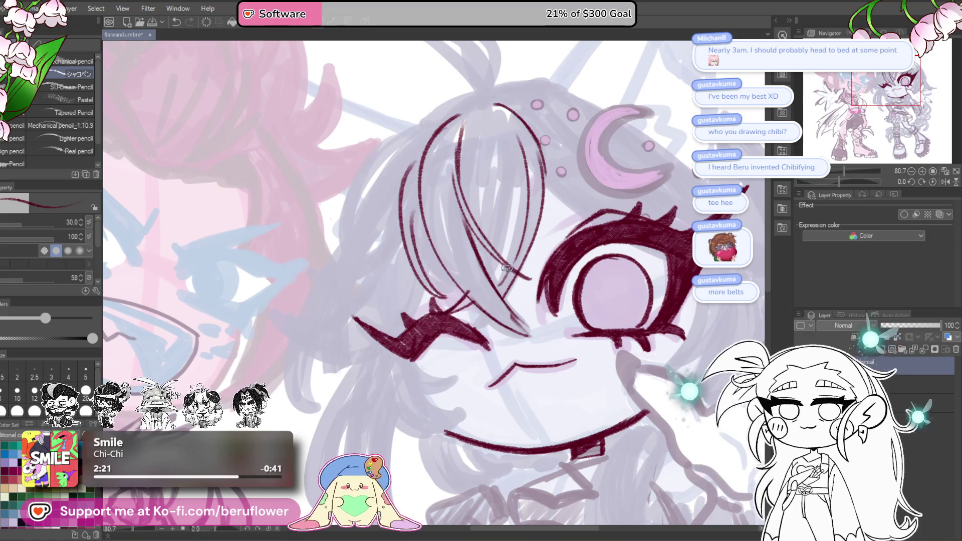
scroll(506, 268, "down", 5)
mouse_move(596, 184)
left_mouse_down()
mouse_move(546, 189)
mouse_move(533, 210)
left_mouse_up()
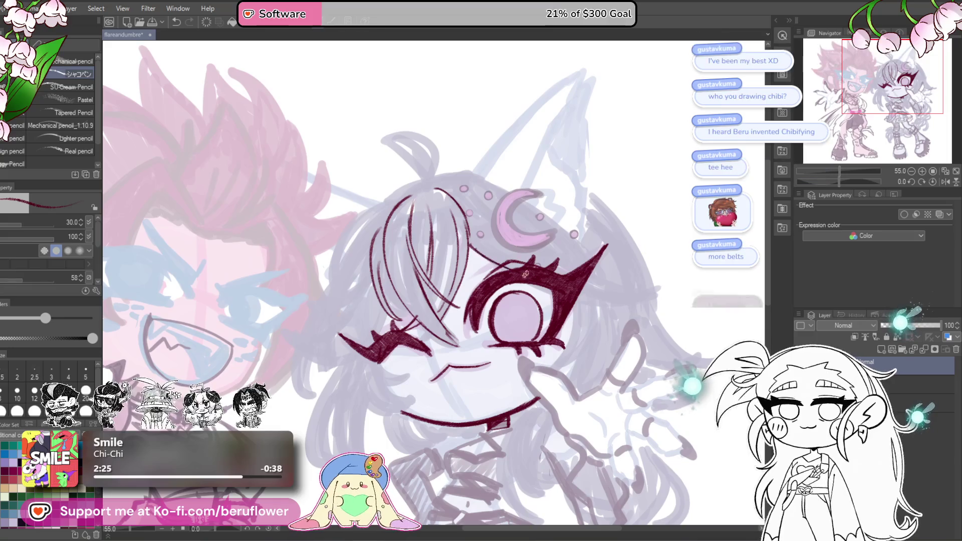
left_click_drag(612, 196, 607, 209)
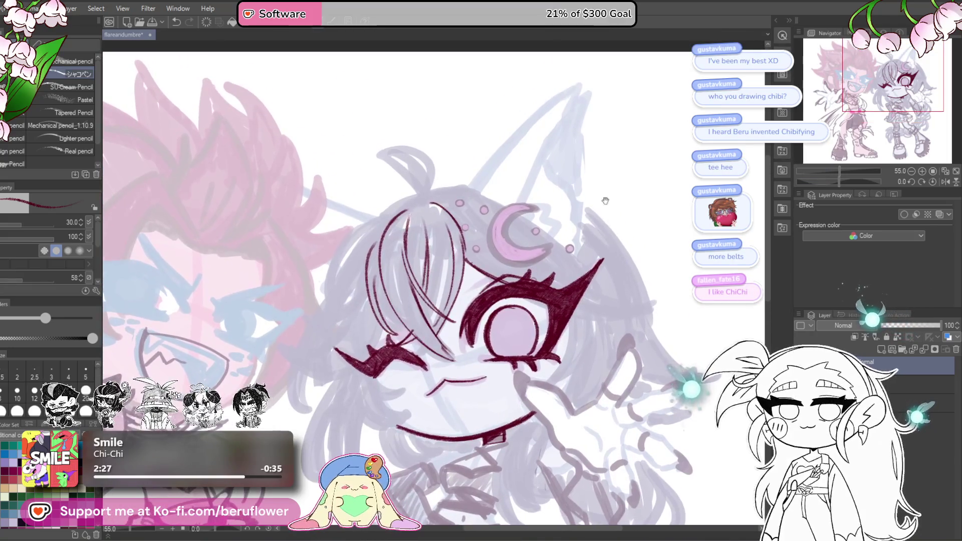
Zoom in on the winking girl's face and undo a stray stroke near the hair.
left_click_drag(438, 196, 565, 176)
left_click_drag(496, 215, 521, 188)
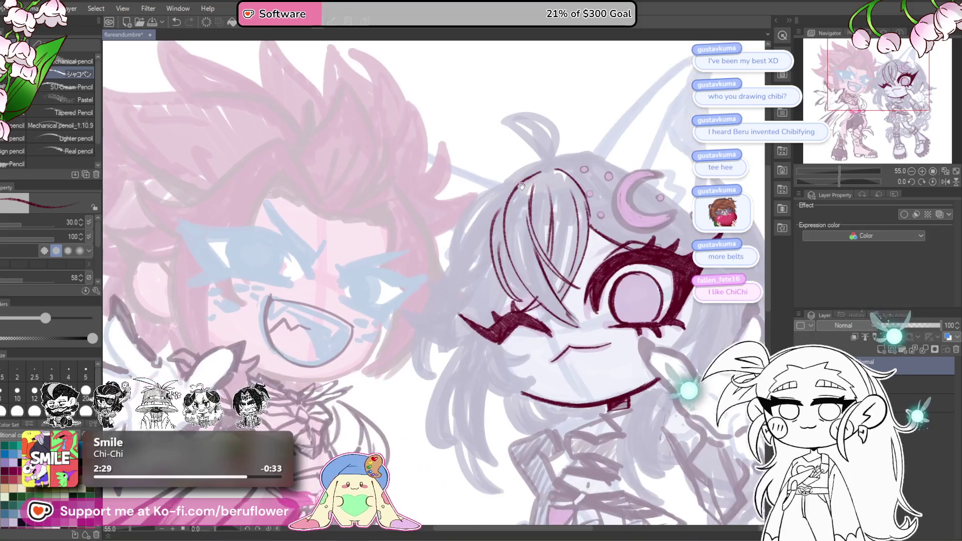
scroll(521, 188, "down", 10)
scroll(507, 303, "up", 11)
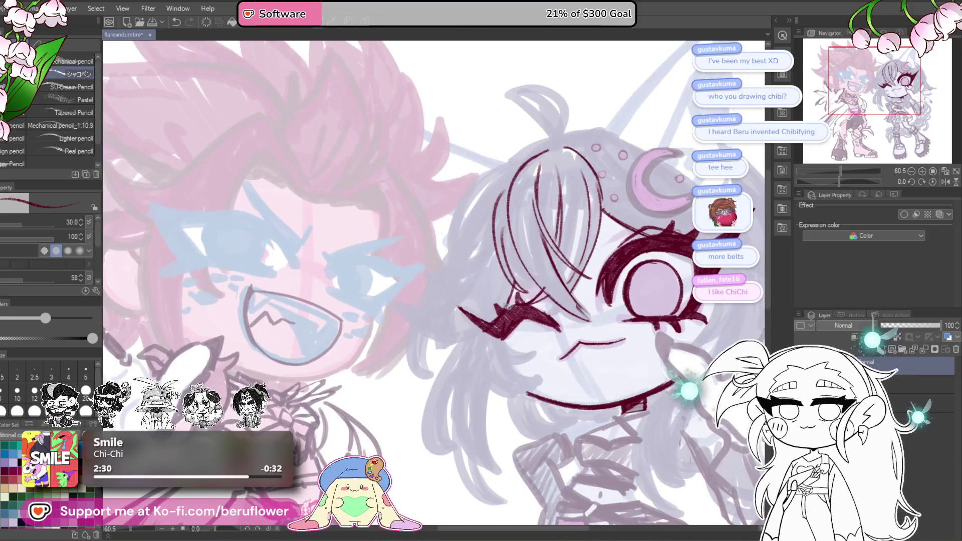
scroll(522, 278, "up", 4)
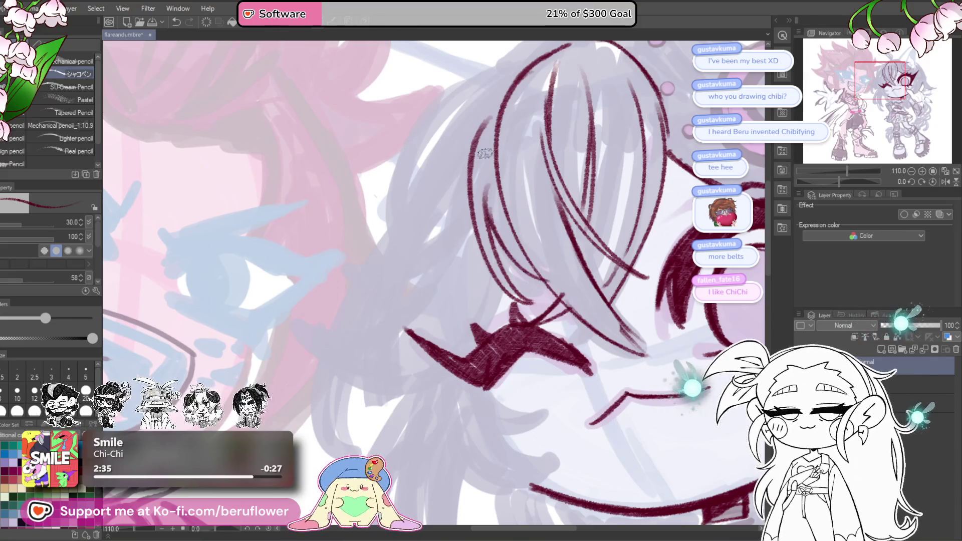
left_click_drag(635, 189, 601, 188)
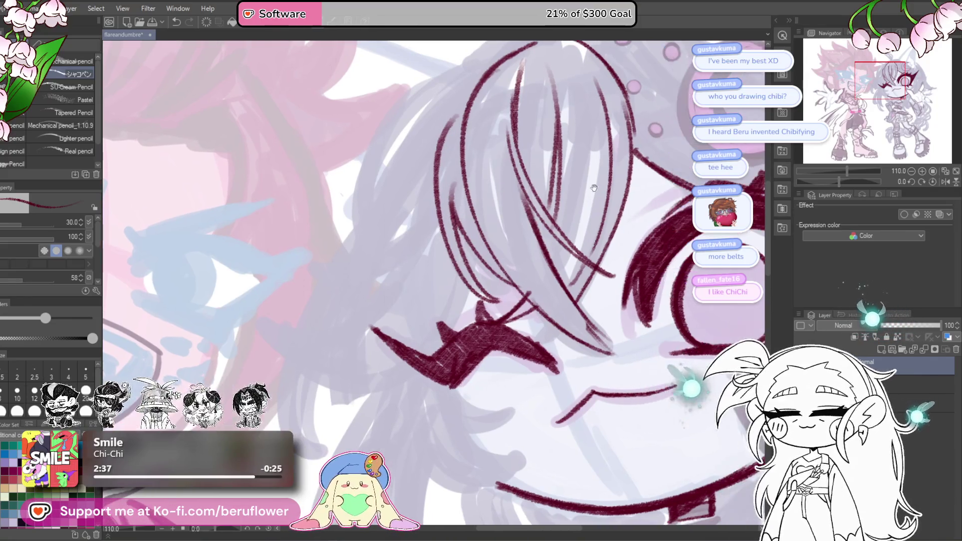
scroll(531, 289, "down", 5)
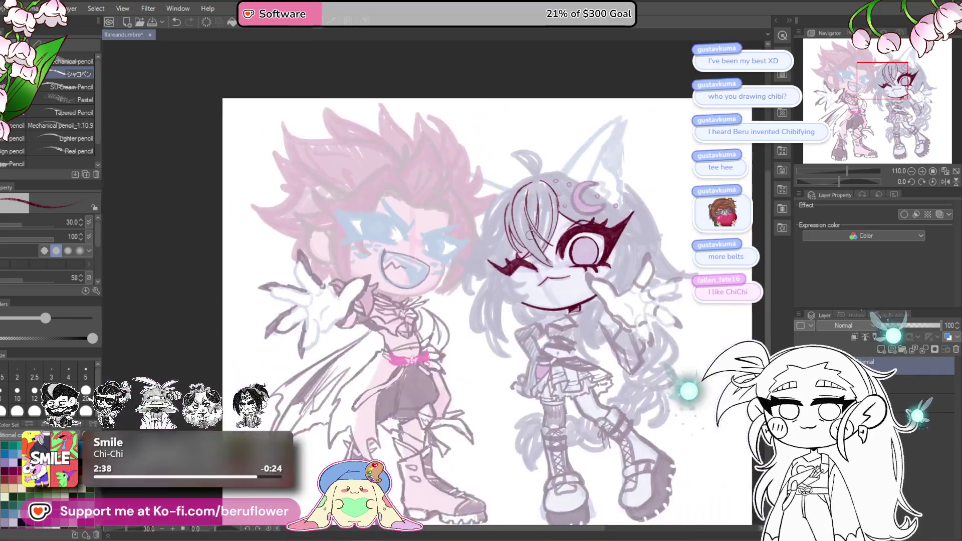
scroll(559, 309, "up", 5)
left_click_drag(545, 301, 556, 306)
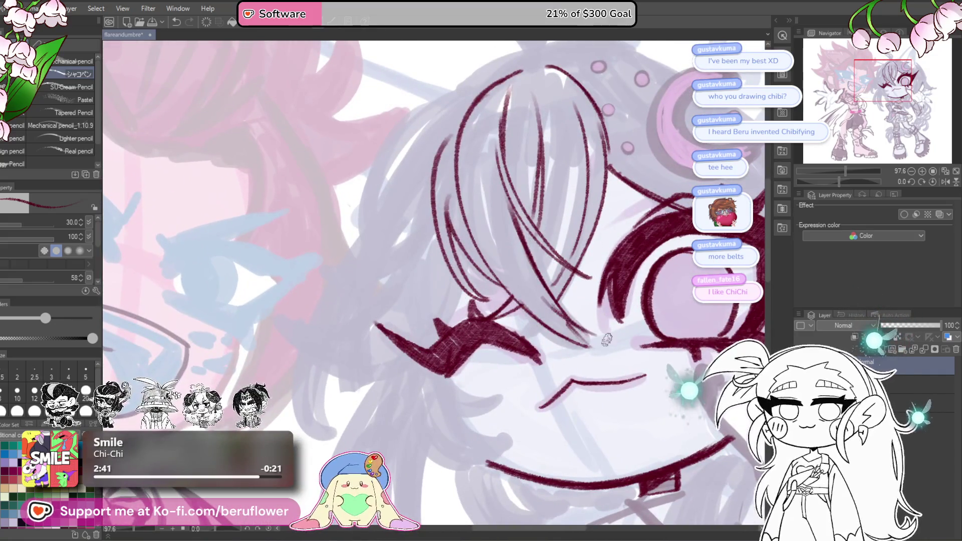
key("ctrl+z")
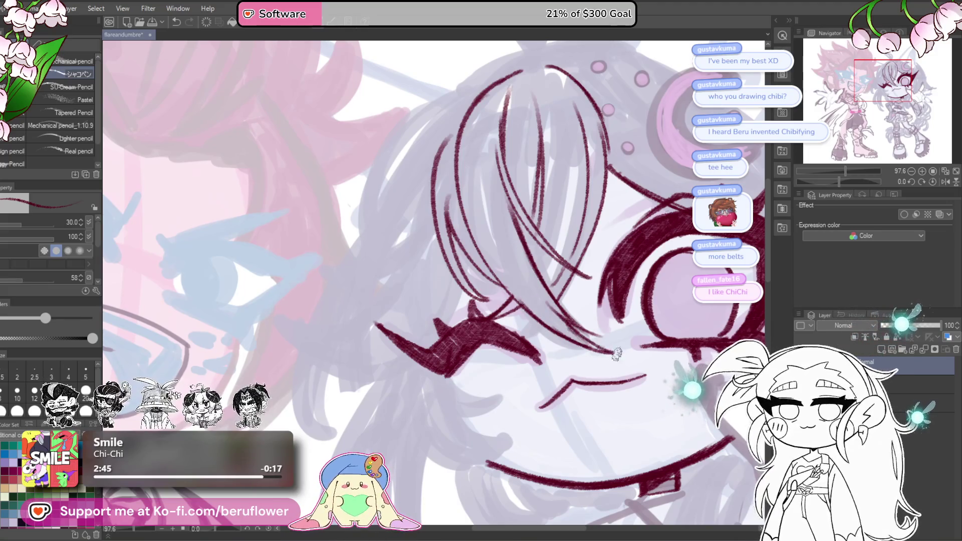
Thicken the winking eye's lash shape up toward the hair.
scroll(616, 354, "down", 5)
scroll(577, 361, "up", 4)
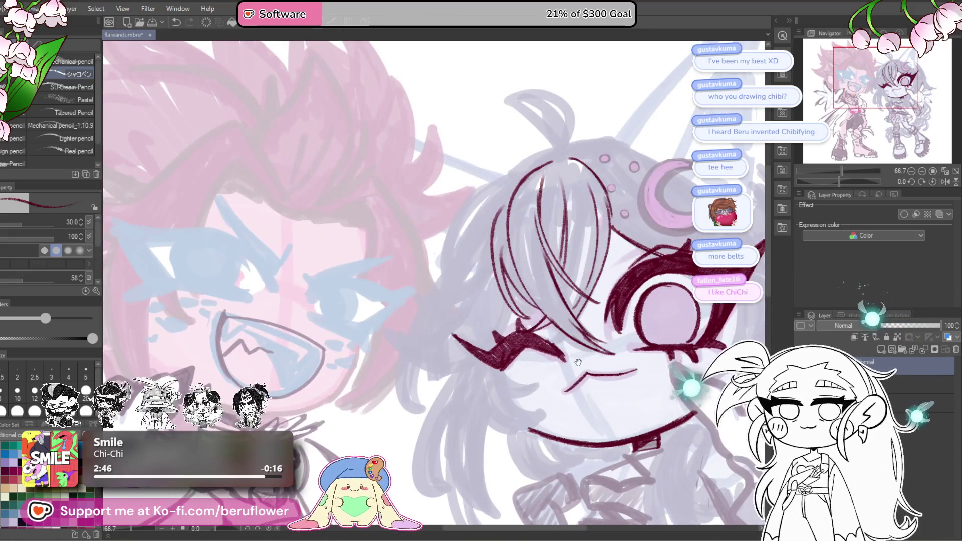
left_click_drag(586, 349, 547, 346)
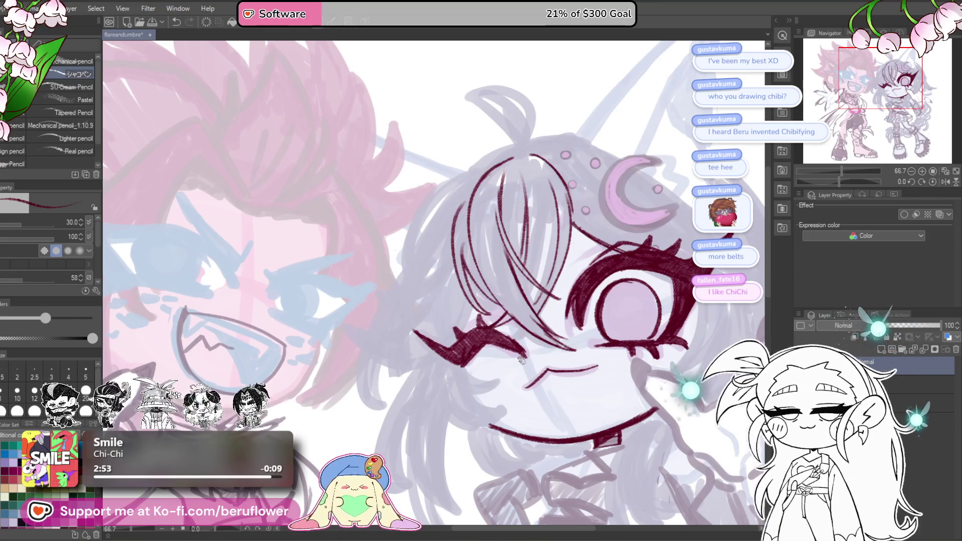
scroll(516, 345, "up", 4)
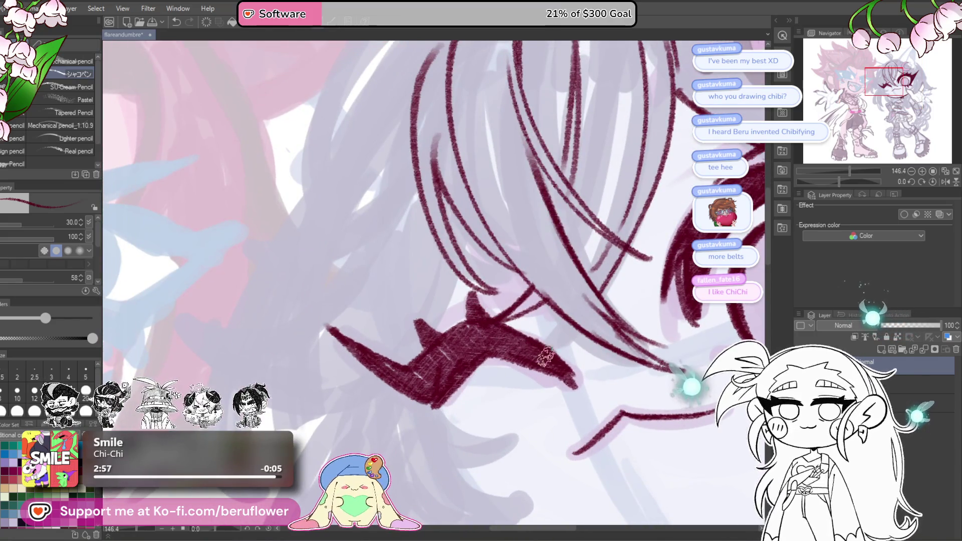
mouse_move(558, 363)
left_mouse_down()
mouse_move(551, 331)
mouse_move(602, 242)
mouse_move(547, 295)
mouse_move(494, 300)
mouse_move(495, 281)
mouse_move(506, 295)
mouse_move(471, 295)
mouse_move(478, 340)
left_mouse_up()
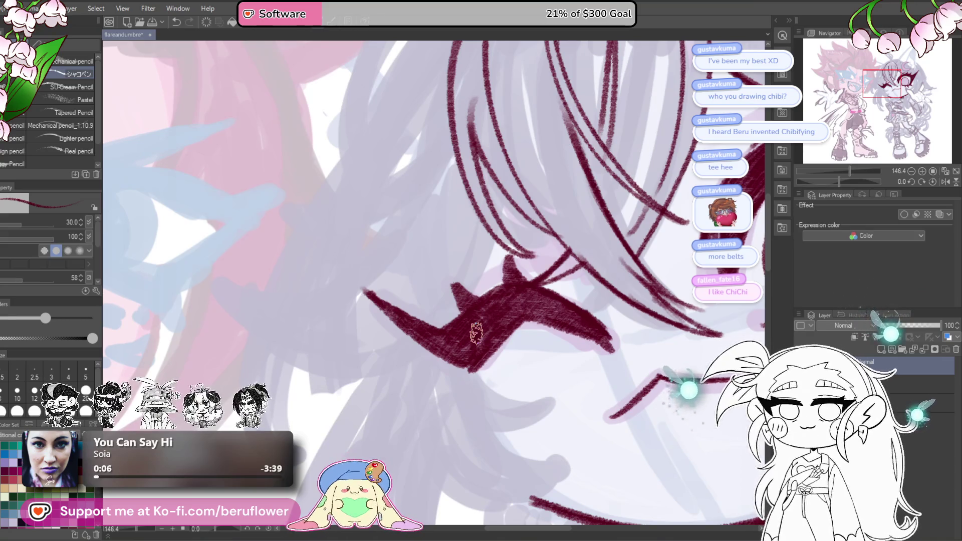
left_click_drag(476, 333, 516, 268)
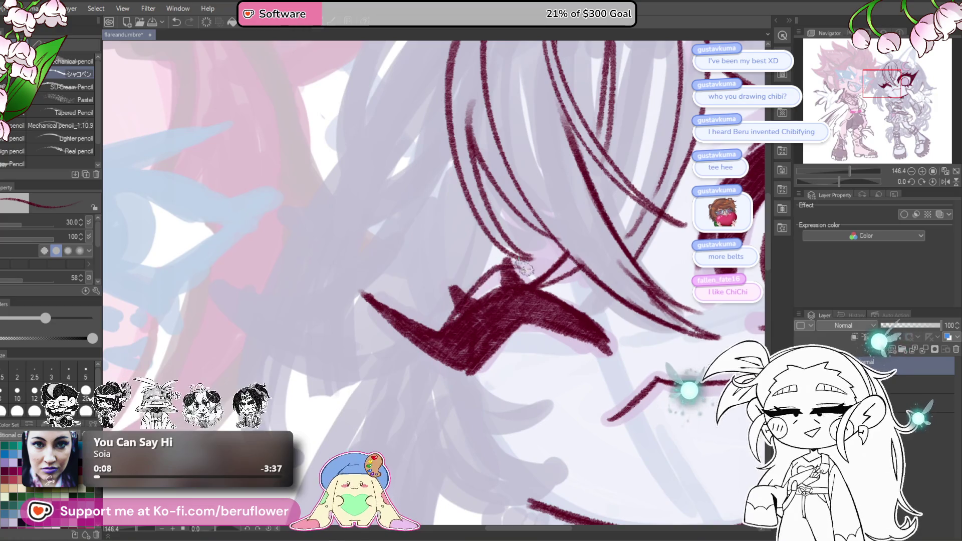
Fill in the open eye's upper lash spike in maroon.
scroll(551, 275, "down", 5)
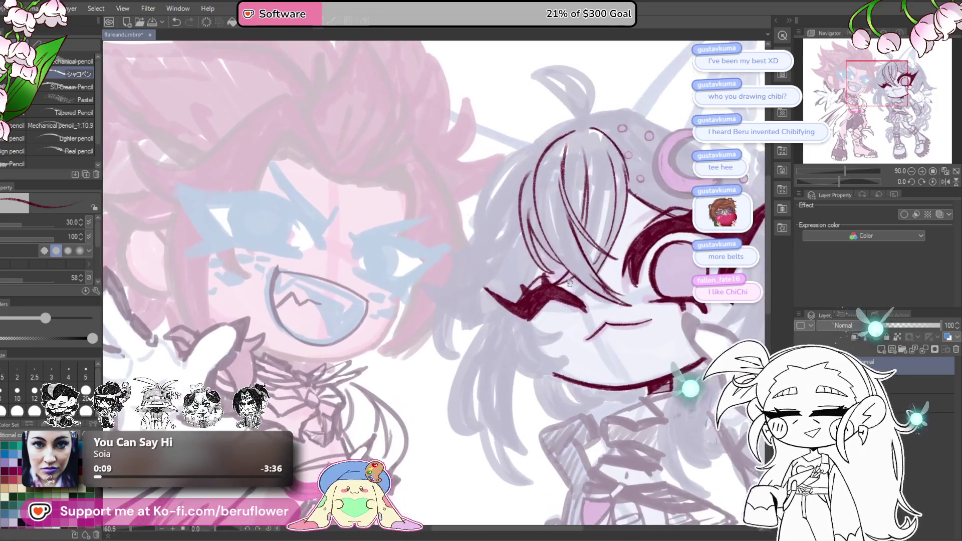
scroll(516, 278, "down", 2)
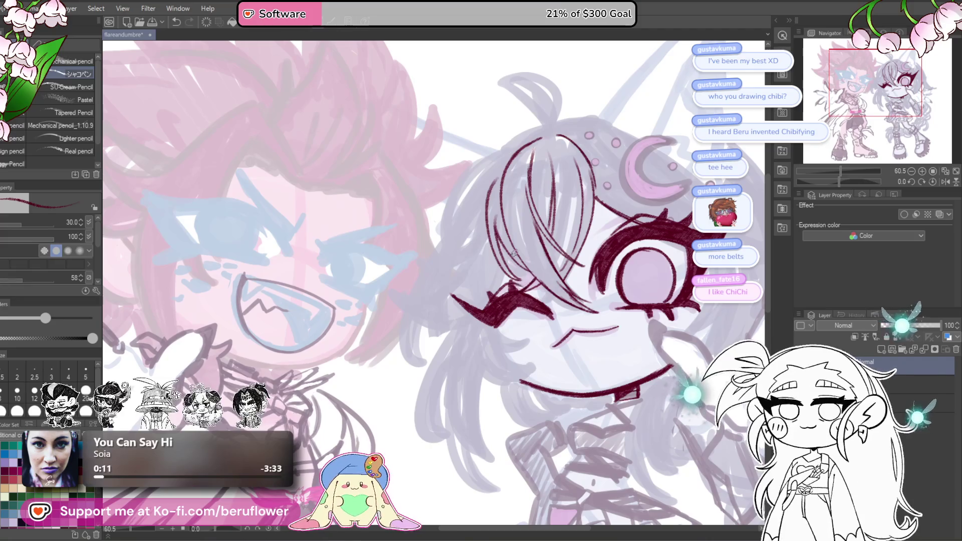
scroll(515, 259, "down", 1)
scroll(551, 240, "down", 4)
scroll(601, 228, "up", 4)
scroll(611, 225, "up", 5)
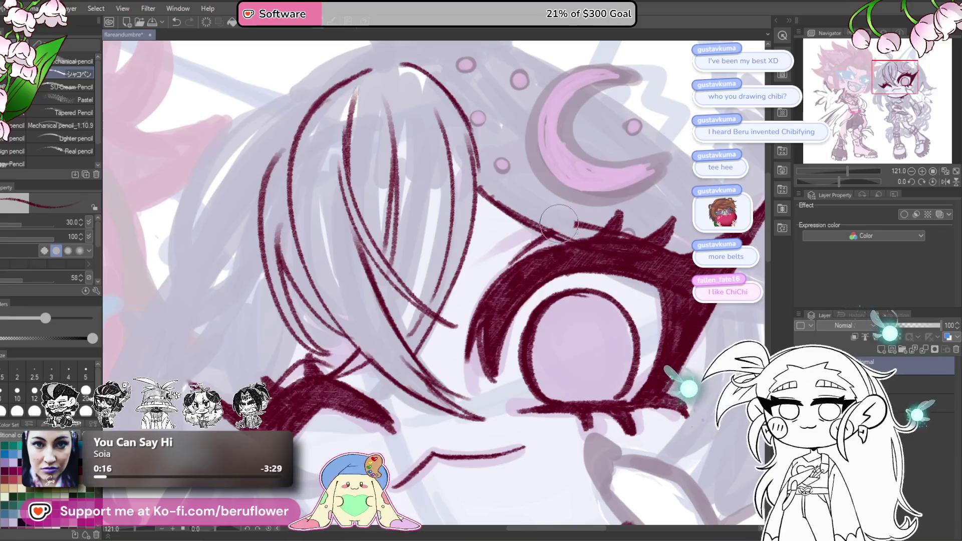
mouse_move(634, 225)
left_mouse_down()
mouse_move(617, 216)
mouse_move(614, 242)
left_mouse_up()
key("ctrl+minus")
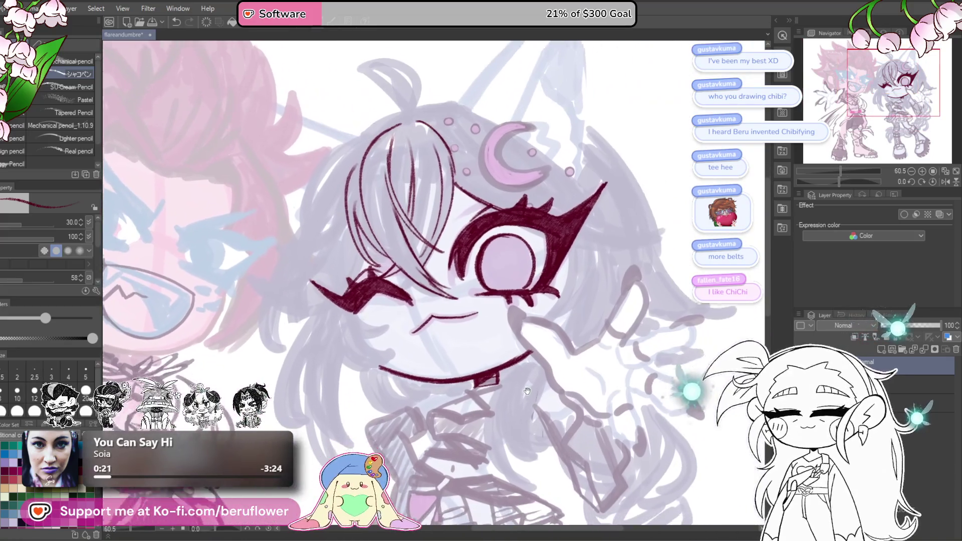
left_click_drag(527, 391, 514, 379)
Ink two lines and a long hair strand from the open eye down the face's right side.
mouse_move(557, 261)
left_mouse_down()
mouse_move(528, 311)
mouse_move(527, 339)
mouse_move(557, 289)
left_mouse_up()
left_click_drag(596, 230, 547, 327)
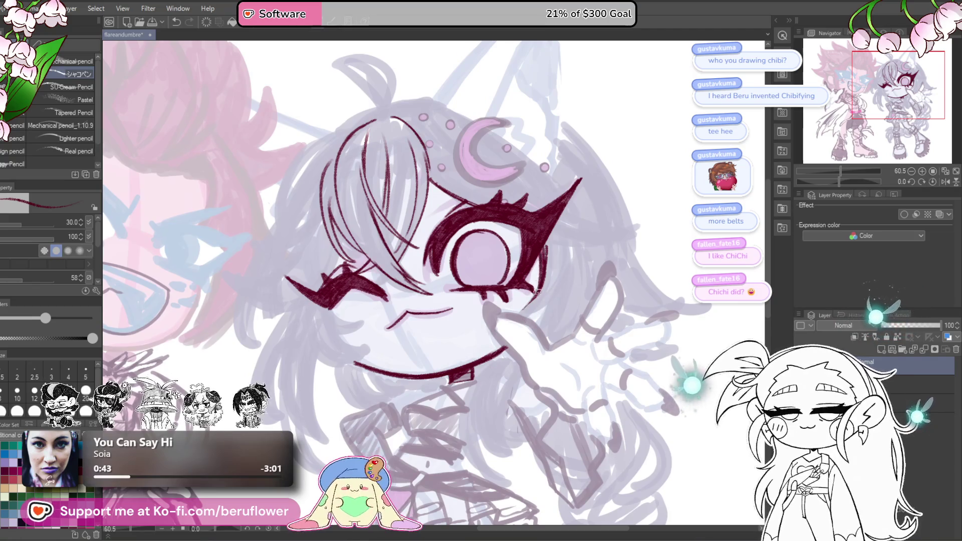
left_click_drag(514, 249, 514, 234)
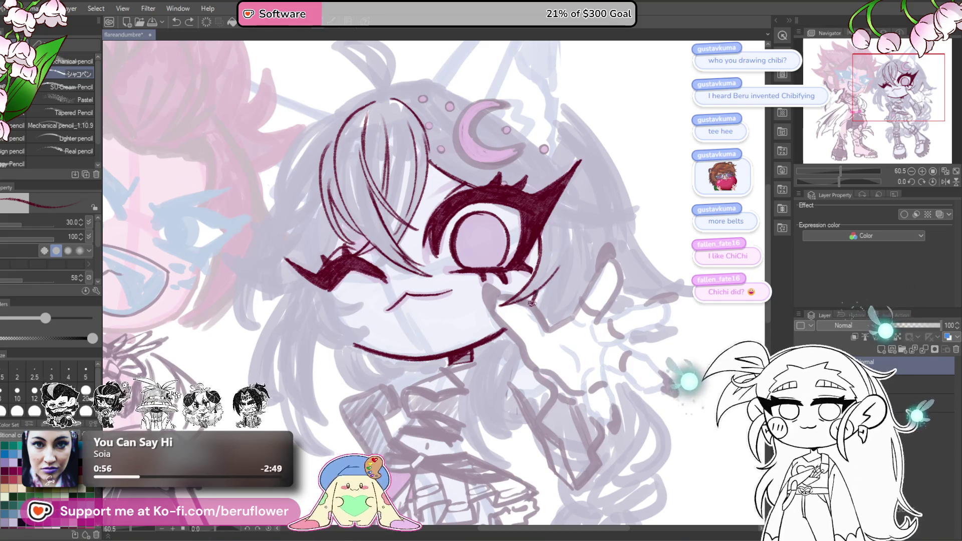
left_click_drag(580, 215, 526, 343)
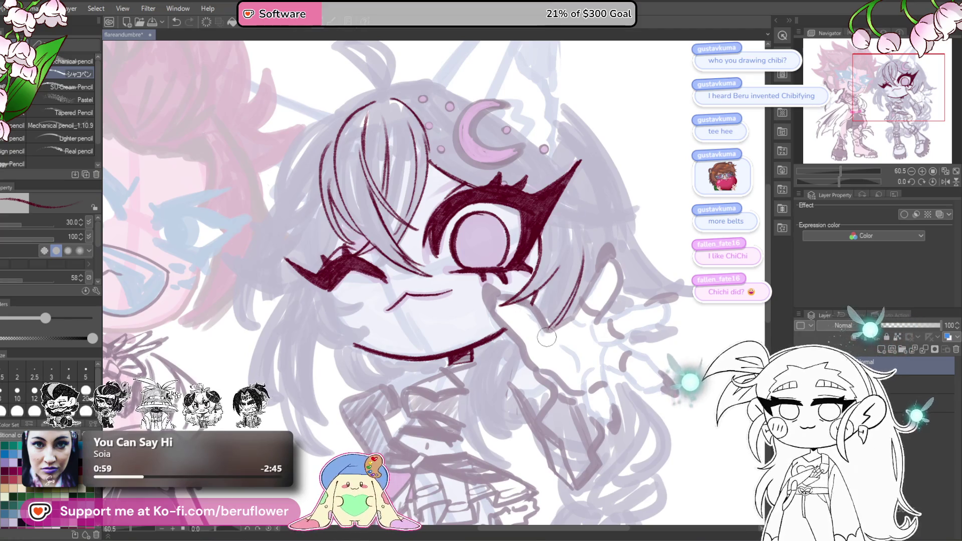
left_click_drag(564, 372, 548, 264)
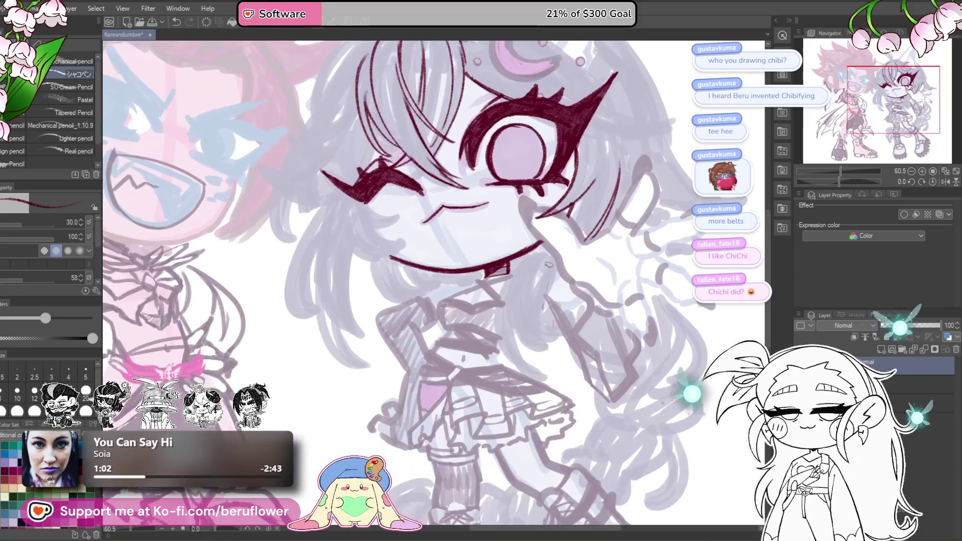
scroll(548, 264, "up", 5)
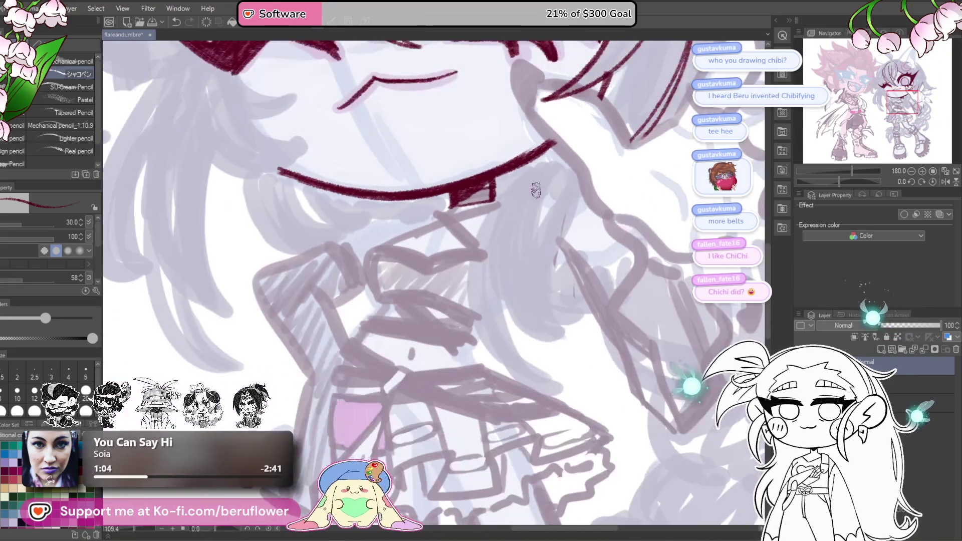
Ink the first curved maroon hair lines hanging from the chin, undoing the misdrawn curves.
scroll(535, 190, "down", 2)
left_click_drag(515, 149, 516, 441)
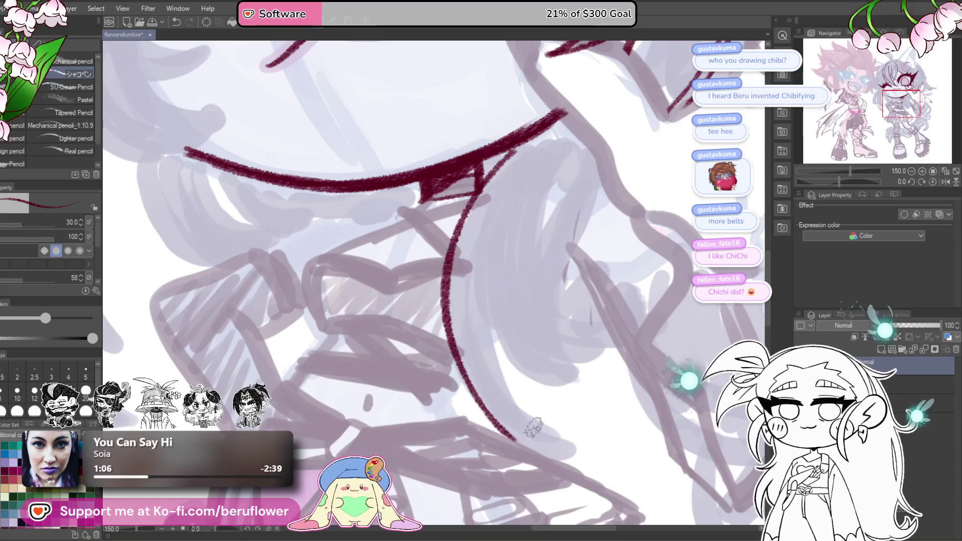
left_click_drag(511, 186, 551, 461)
key("ctrl+z")
key("ctrl+z")
left_click_drag(464, 181, 551, 426)
key("ctrl+z")
left_click_drag(501, 158, 496, 413)
mouse_move(478, 251)
left_mouse_down()
mouse_move(473, 280)
mouse_move(489, 331)
mouse_move(609, 387)
left_mouse_up()
mouse_move(488, 389)
left_mouse_down()
mouse_move(564, 457)
mouse_move(582, 431)
mouse_move(582, 353)
mouse_move(584, 379)
left_mouse_up()
key("ctrl+z")
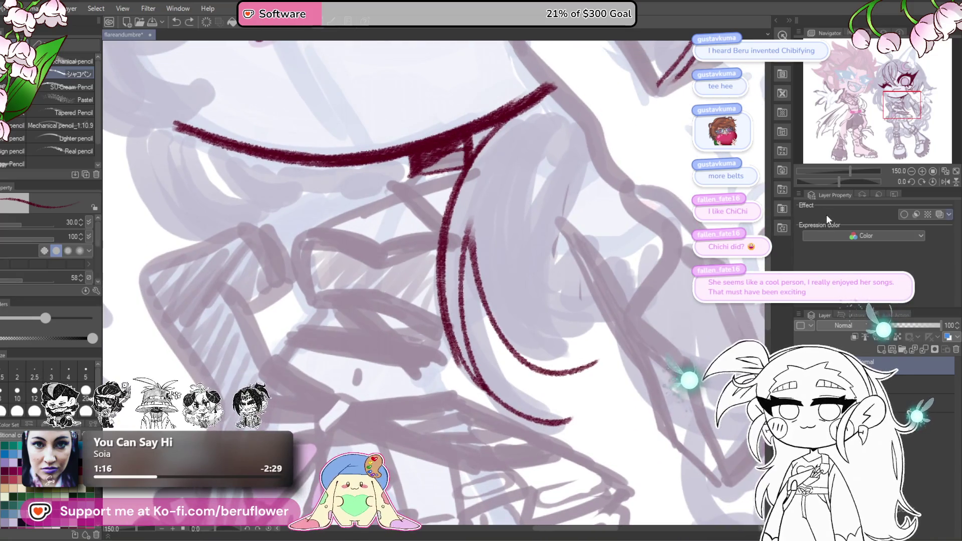
On a rotated canvas, ink a long strand along the left hair line, then restore upright.
left_click_drag(839, 181, 849, 182)
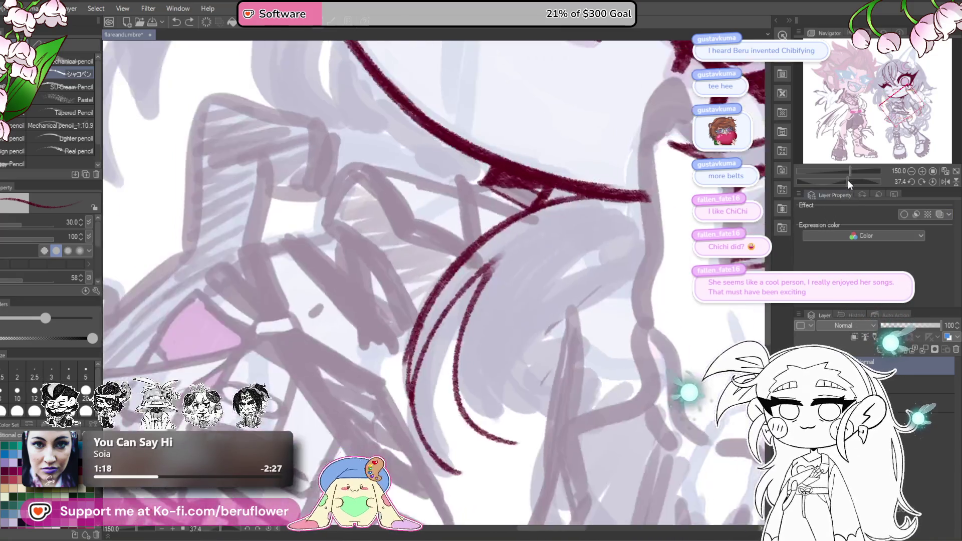
left_click_drag(681, 244, 717, 210)
left_click_drag(496, 280, 538, 231)
left_click_drag(531, 188, 509, 281)
key("ctrl+z")
mouse_move(526, 206)
left_mouse_down()
mouse_move(515, 273)
mouse_move(548, 328)
mouse_move(571, 345)
mouse_move(541, 326)
mouse_move(511, 396)
left_mouse_up()
mouse_move(478, 346)
left_mouse_down()
mouse_move(496, 409)
mouse_move(520, 421)
left_mouse_up()
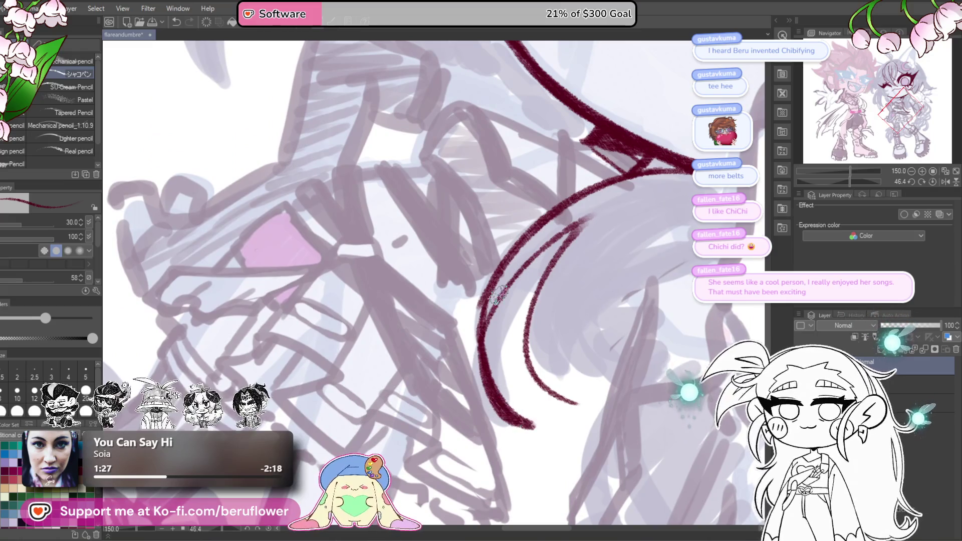
left_click(932, 181)
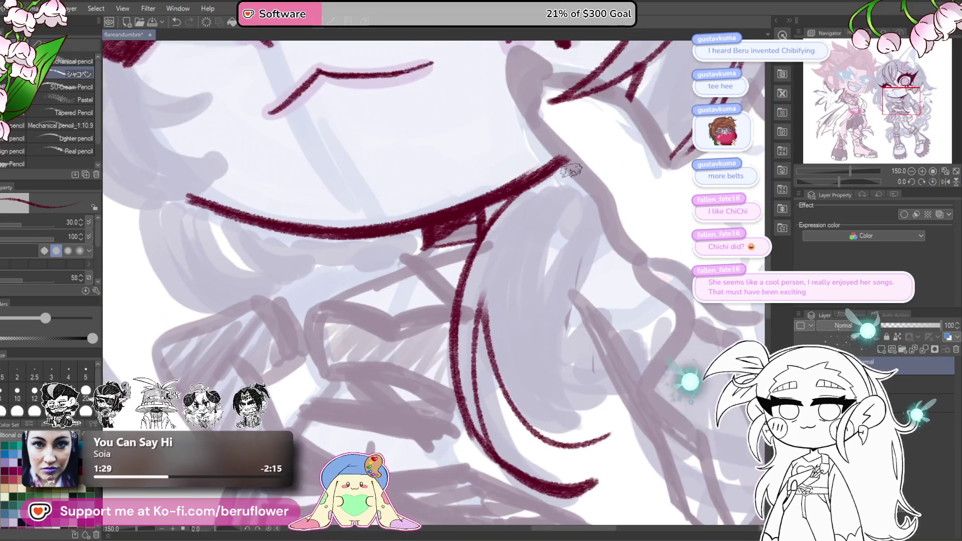
key("ctrl+z")
left_click_drag(571, 171, 460, 351)
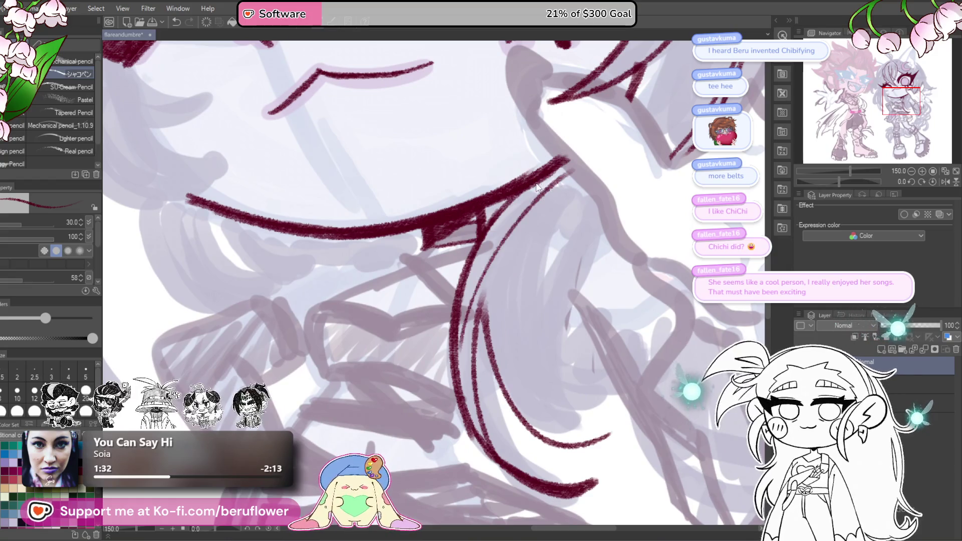
key("ctrl+z")
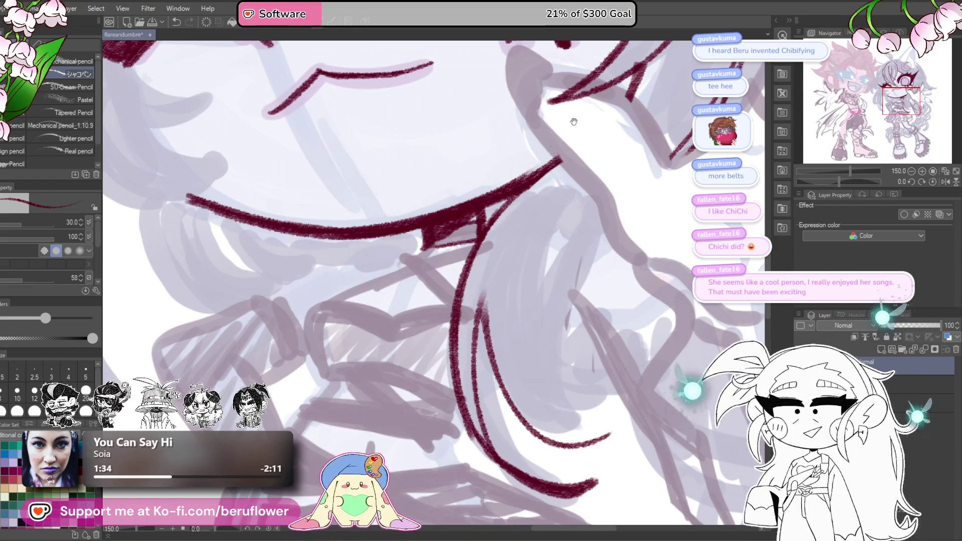
left_click_drag(522, 163, 536, 171)
Add several long curved strands down the hair lock, removing misplaced strokes.
mouse_move(593, 166)
left_mouse_down()
mouse_move(540, 396)
mouse_move(534, 360)
left_mouse_up()
mouse_move(610, 150)
left_mouse_down()
mouse_move(584, 197)
mouse_move(576, 415)
left_mouse_up()
key("ctrl+z")
key("ctrl+z")
mouse_move(610, 173)
left_mouse_down()
mouse_move(581, 405)
mouse_move(626, 396)
mouse_move(622, 362)
left_mouse_up()
key("ctrl+z")
left_click_drag(564, 400, 615, 349)
mouse_move(609, 194)
left_mouse_down()
mouse_move(596, 215)
mouse_move(583, 361)
left_mouse_up()
left_click_drag(589, 243, 604, 366)
left_click_drag(604, 178, 603, 364)
key("ctrl+z")
key("ctrl+z")
key("ctrl+z")
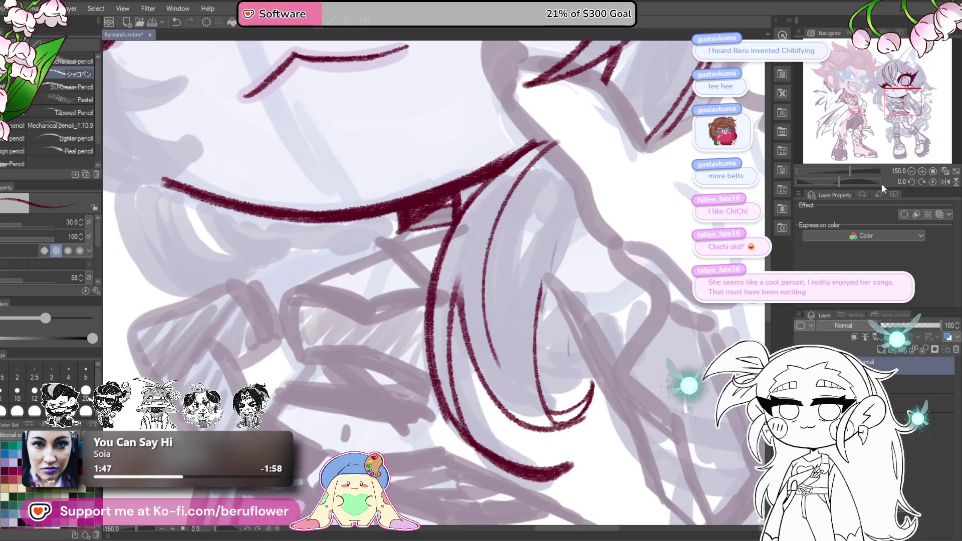
mouse_move(882, 176)
left_mouse_down()
mouse_move(840, 181)
mouse_move(851, 181)
left_mouse_up()
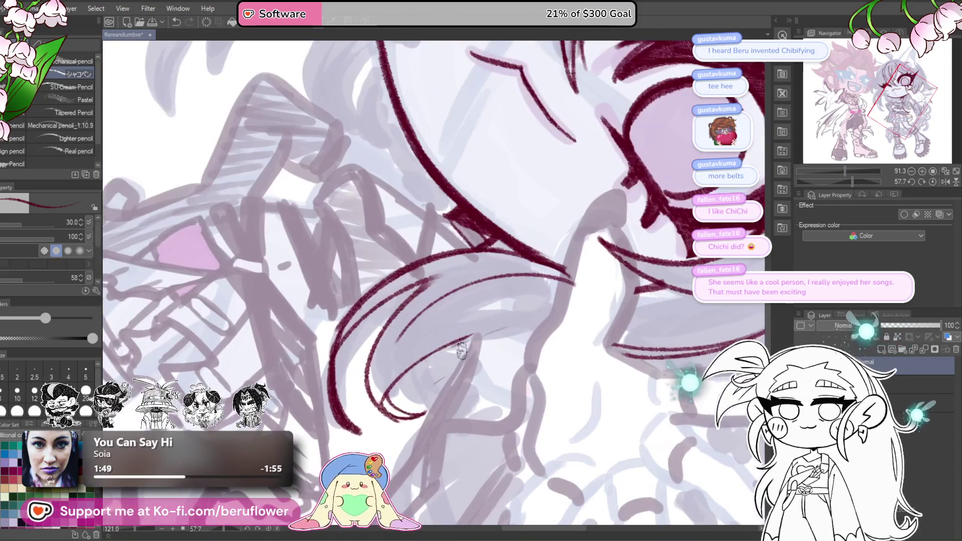
Draw a hooked strand and a long curved strand inside the lock, erasing stray bits.
scroll(409, 408, "up", 3)
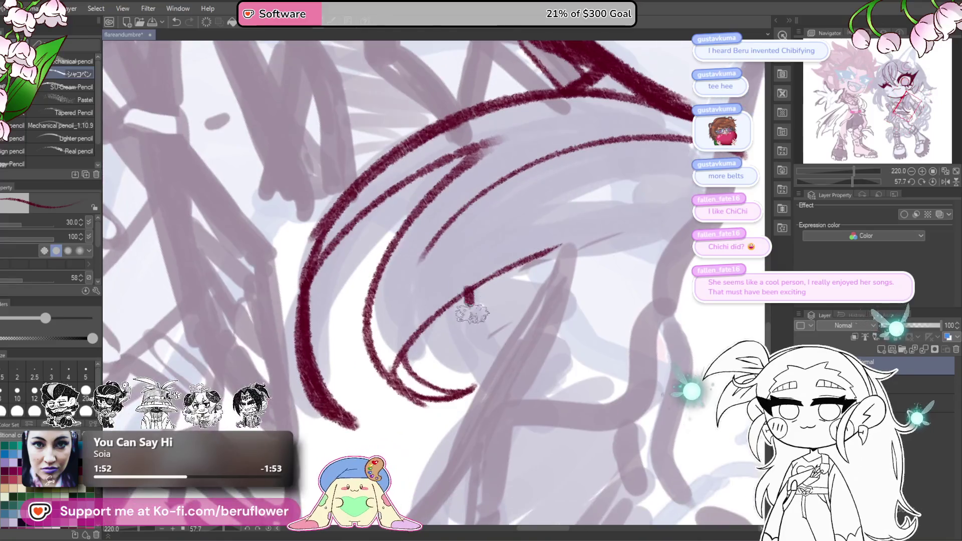
left_click_drag(467, 289, 542, 362)
key("ctrl+z")
mouse_move(466, 289)
left_mouse_down()
mouse_move(476, 321)
mouse_move(541, 363)
left_mouse_up()
left_click_drag(418, 261, 488, 227)
mouse_move(451, 300)
left_mouse_down()
mouse_move(468, 278)
mouse_move(454, 301)
mouse_move(458, 288)
left_mouse_up()
left_click_drag(419, 346, 563, 153)
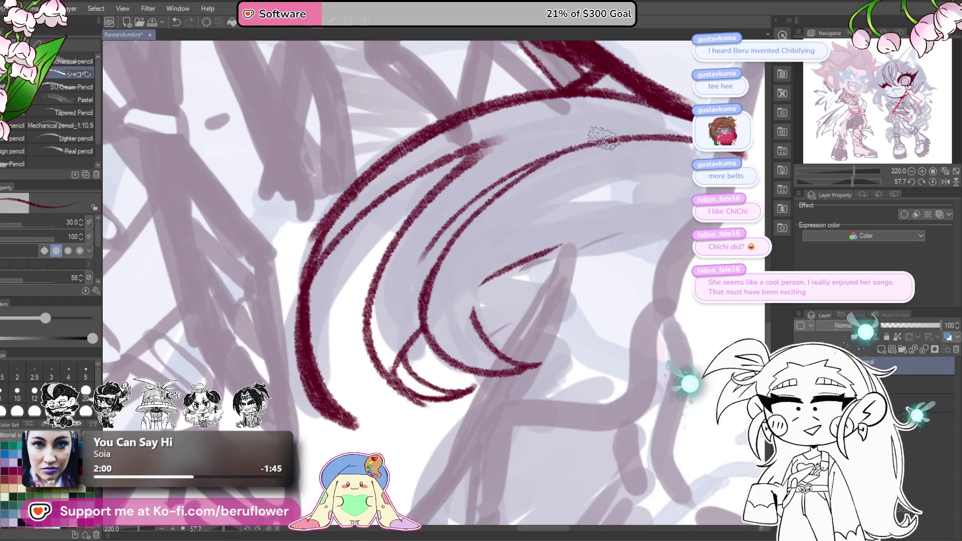
Add an up-right strand and redraw the long outer stroke down the lock on an upright canvas.
left_click_drag(484, 269, 518, 319)
left_click_drag(464, 373, 642, 170)
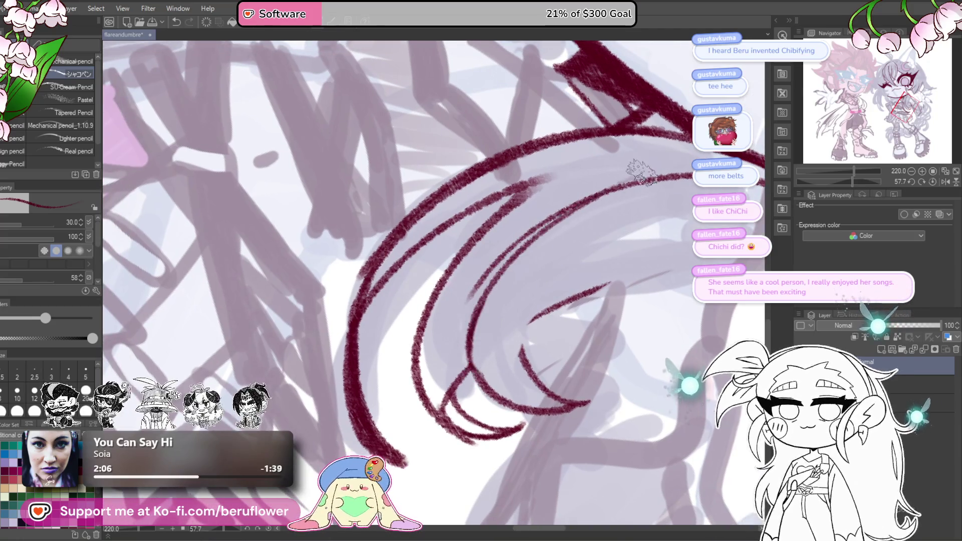
left_click_drag(595, 202, 583, 193)
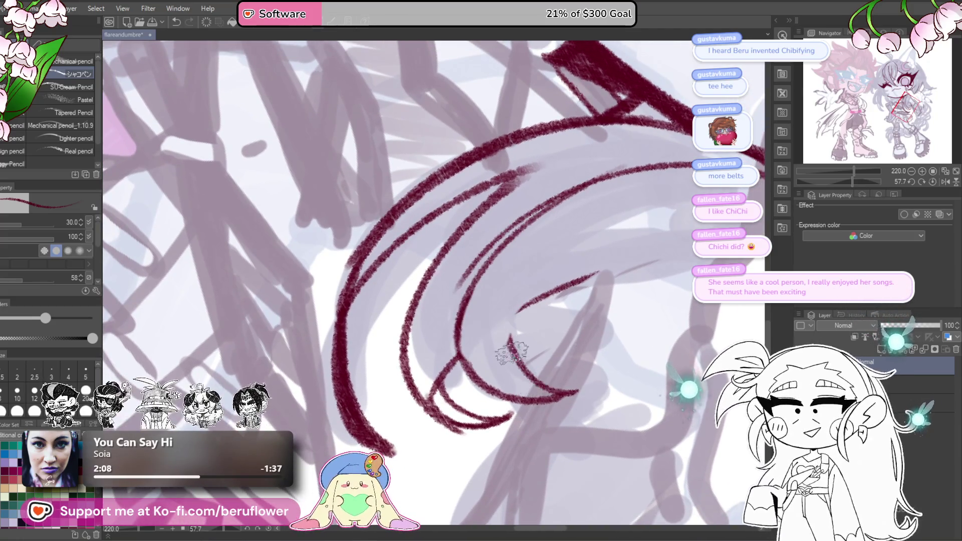
left_click_drag(622, 253, 550, 264)
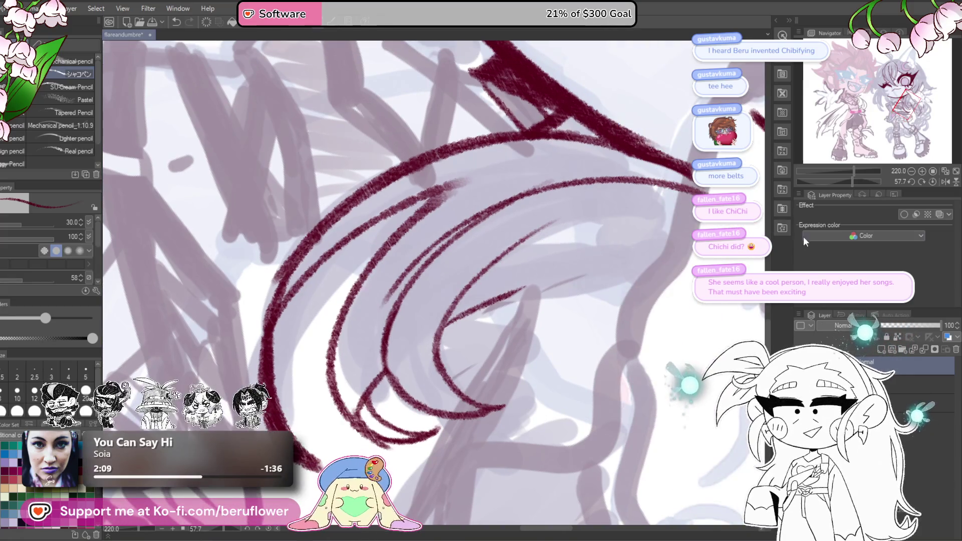
left_click(932, 182)
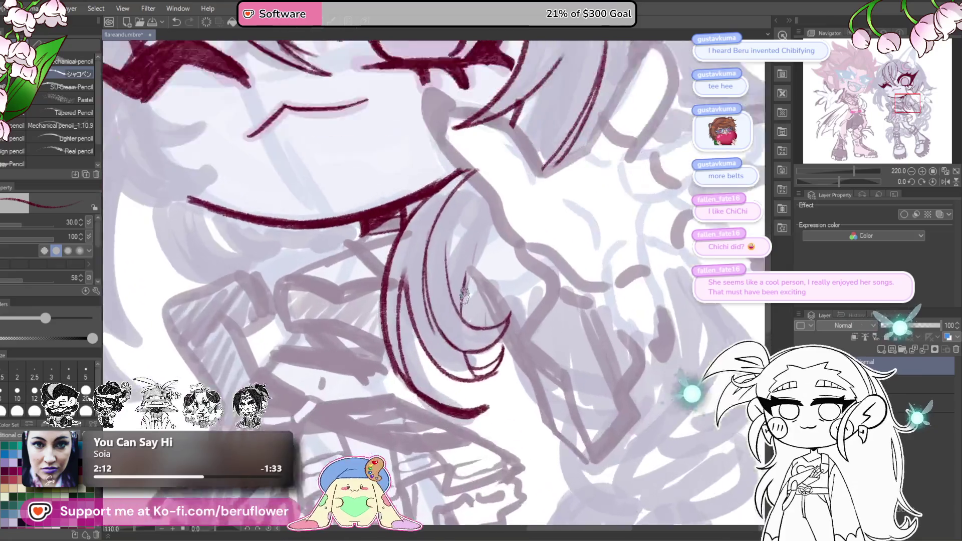
scroll(465, 295, "down", 1)
left_click_drag(509, 167, 453, 308)
key("ctrl+z")
left_click_drag(506, 167, 454, 318)
key("ctrl+z")
mouse_move(503, 168)
left_mouse_down()
mouse_move(458, 270)
mouse_move(459, 316)
mouse_move(506, 288)
left_mouse_up()
left_click_drag(474, 352, 491, 333)
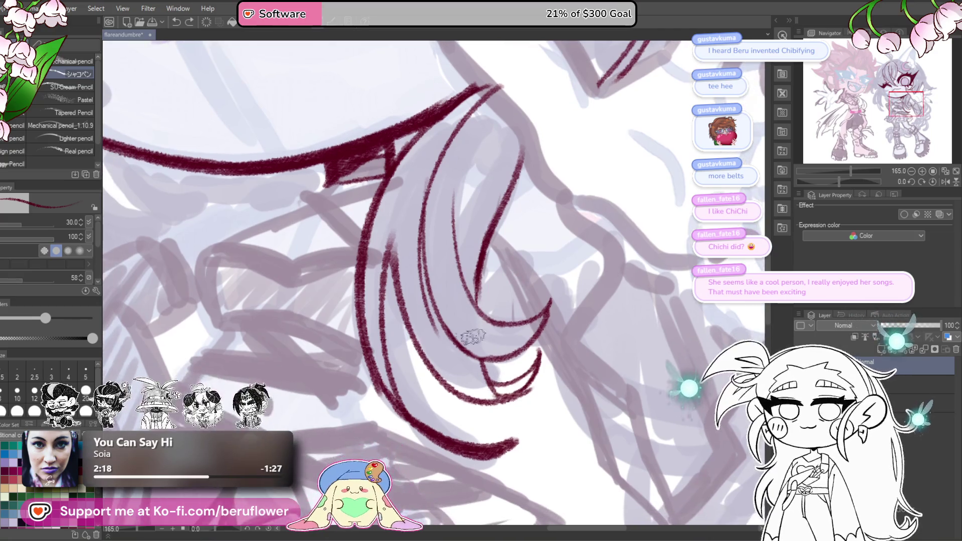
scroll(451, 282, "up", 3)
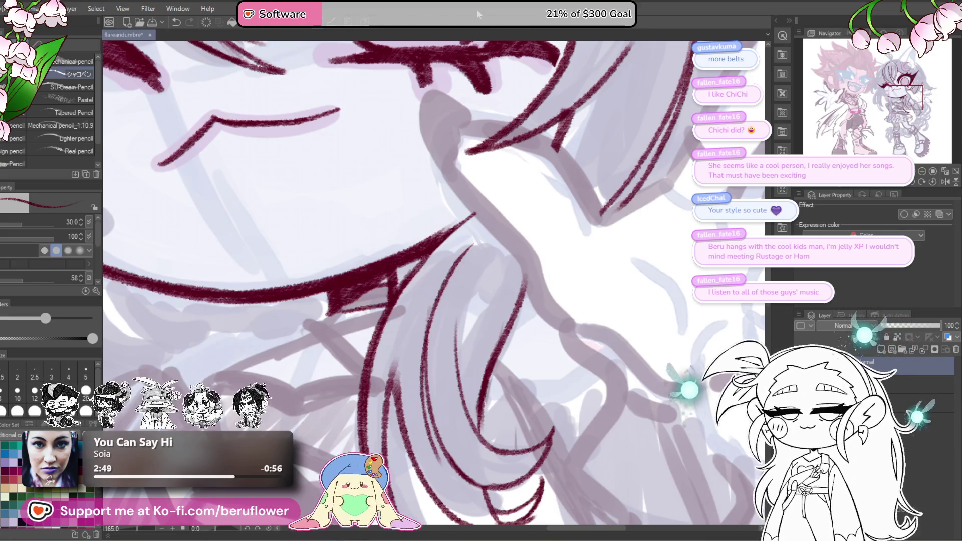
Ink several maroon lines down the left edge of the hair lock, redrawing one bad stroke.
mouse_move(451, 265)
left_mouse_down()
mouse_move(433, 287)
mouse_move(454, 225)
left_mouse_up()
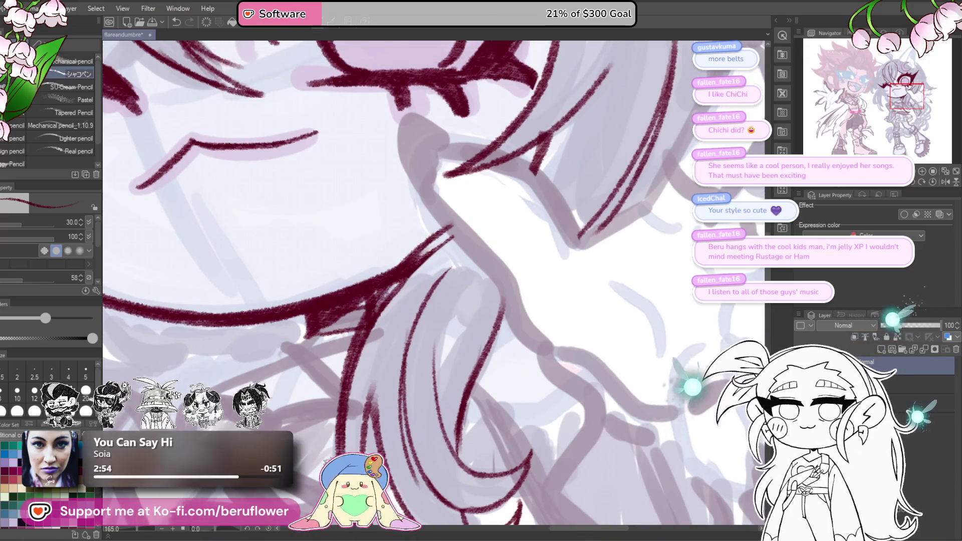
mouse_move(496, 180)
left_mouse_down()
mouse_move(441, 250)
mouse_move(358, 396)
mouse_move(392, 357)
mouse_move(392, 311)
left_mouse_up()
left_click_drag(425, 162, 331, 346)
left_click_drag(376, 223, 333, 353)
left_click_drag(388, 268, 353, 394)
mouse_move(380, 308)
left_mouse_down()
mouse_move(374, 299)
mouse_move(358, 368)
left_mouse_up()
left_click_drag(395, 260, 345, 395)
key("ctrl+z")
key("ctrl+z")
mouse_move(396, 281)
left_mouse_down()
mouse_move(361, 351)
mouse_move(401, 355)
mouse_move(399, 345)
mouse_move(373, 386)
mouse_move(370, 280)
left_mouse_up()
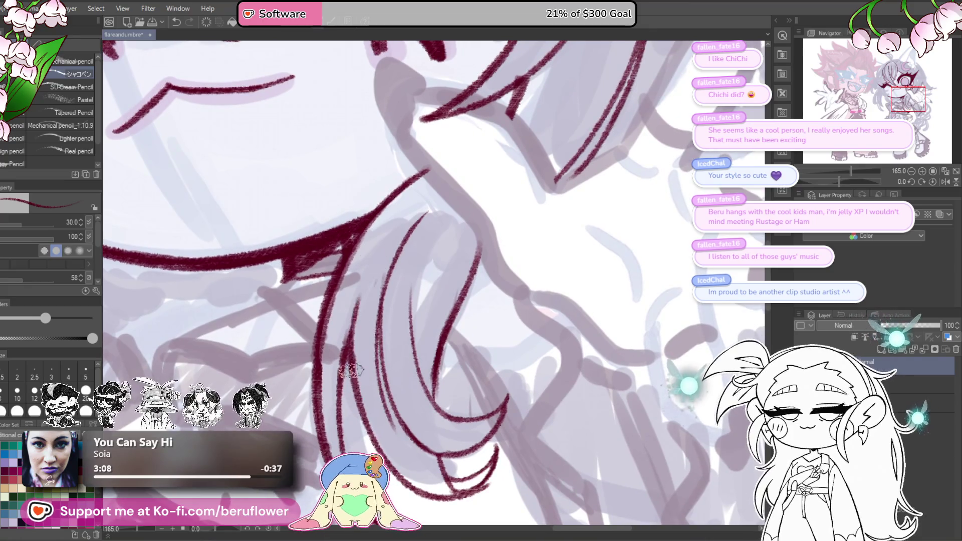
scroll(410, 204, "down", 5)
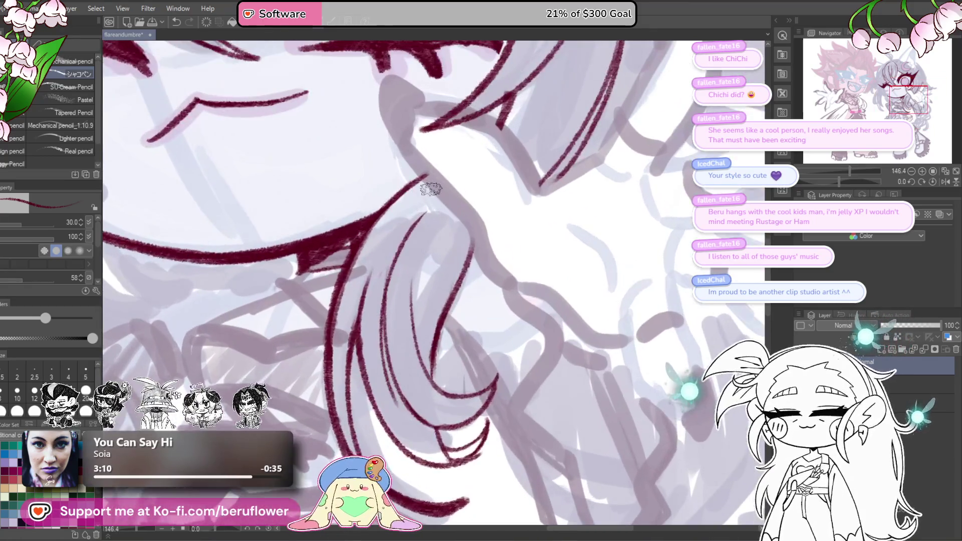
scroll(357, 362, "up", 2)
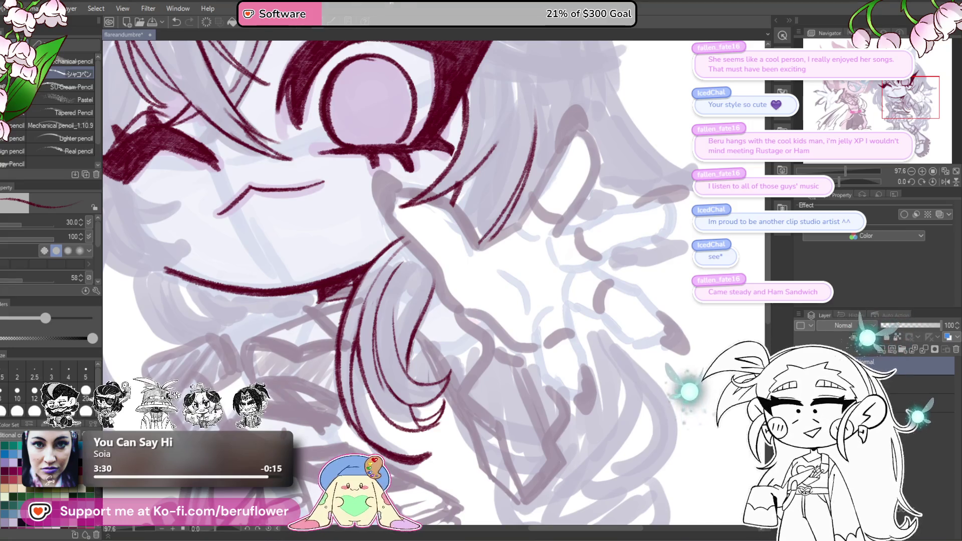
Re-maximise the program window and undo the stray hair strokes near the lock.
double_click(390, 5)
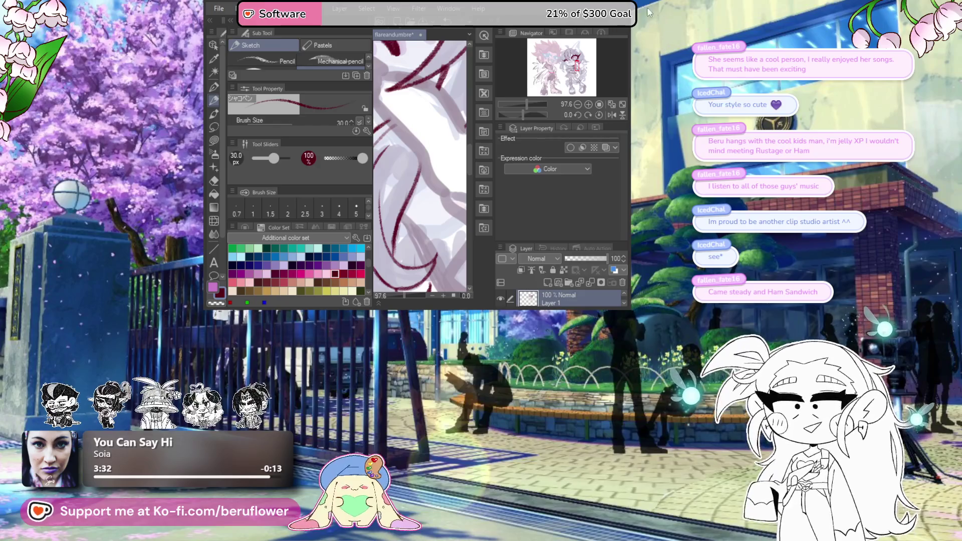
key("super+Up")
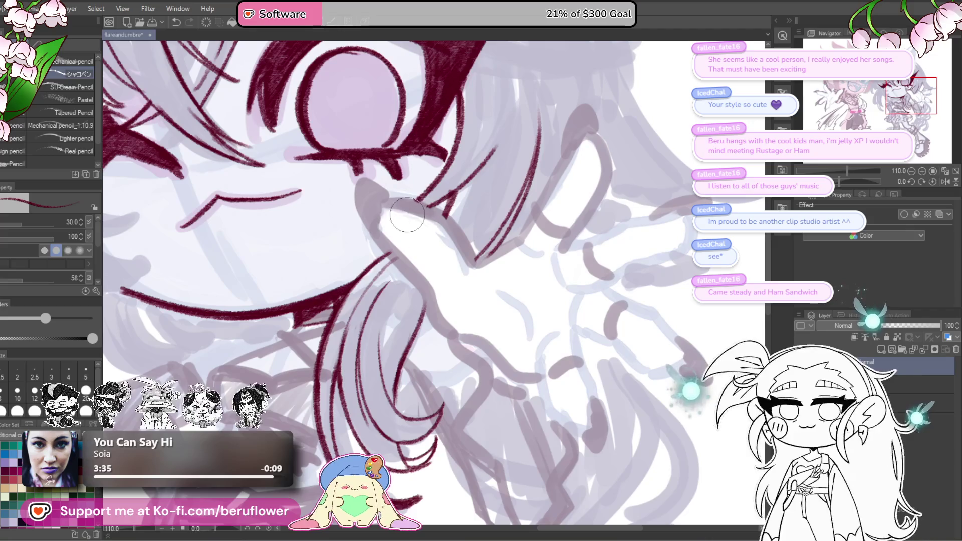
scroll(439, 261, "down", 1)
scroll(439, 261, "down", 4)
scroll(440, 261, "up", 3)
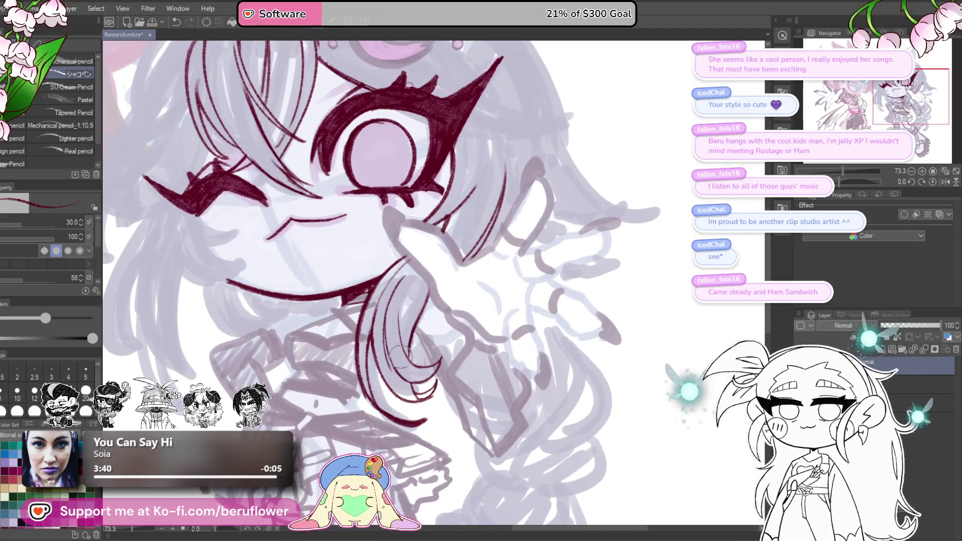
key("ctrl+z")
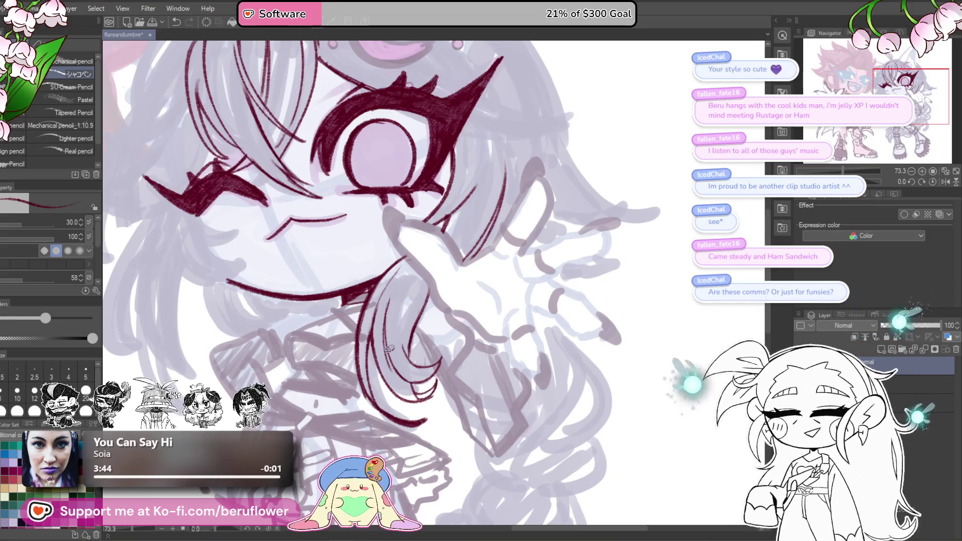
scroll(417, 357, "down", 2)
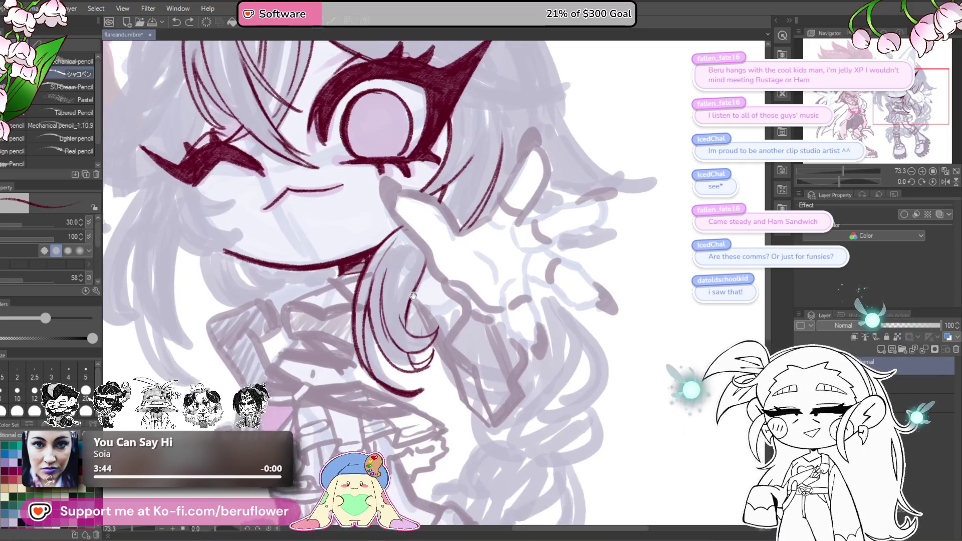
scroll(471, 270, "up", 2)
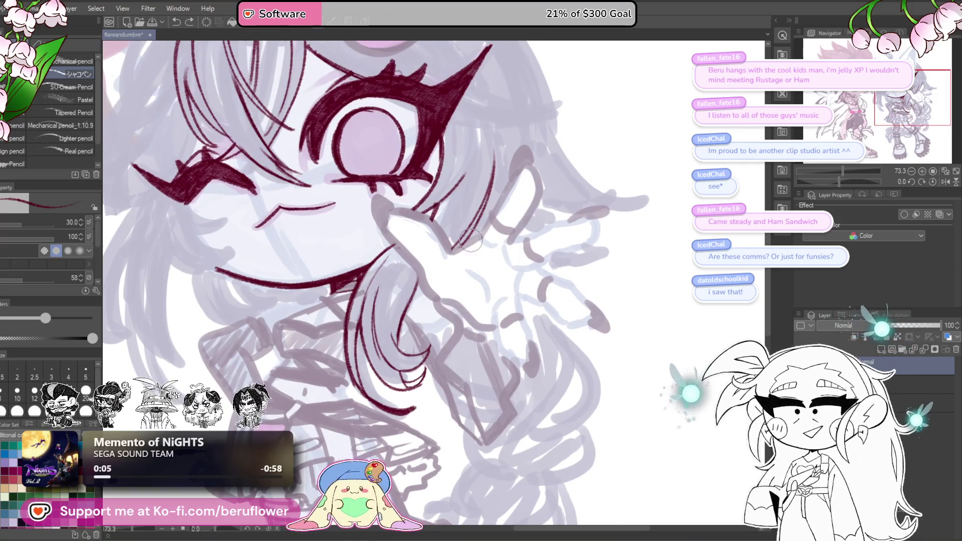
left_click_drag(535, 276, 584, 245)
left_click_drag(442, 306, 453, 316)
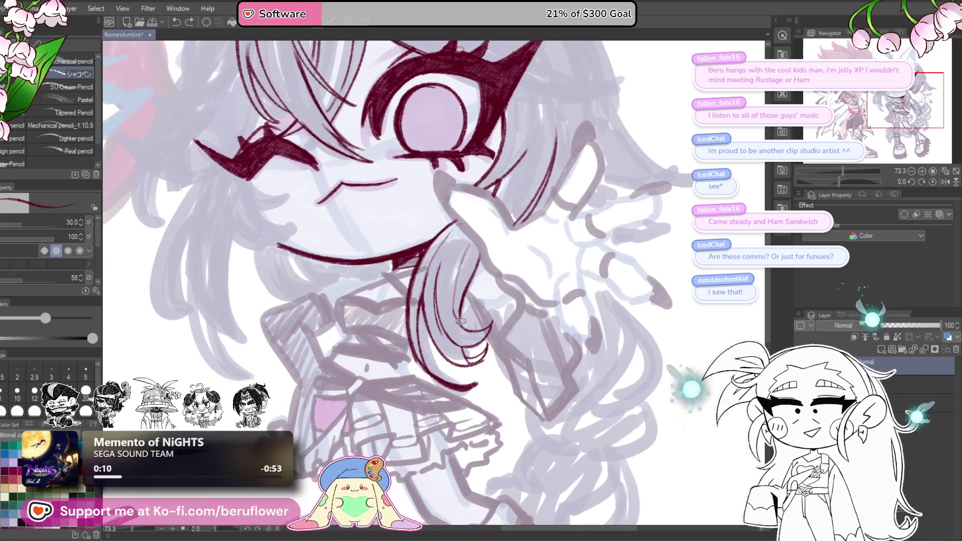
key("ctrl+z")
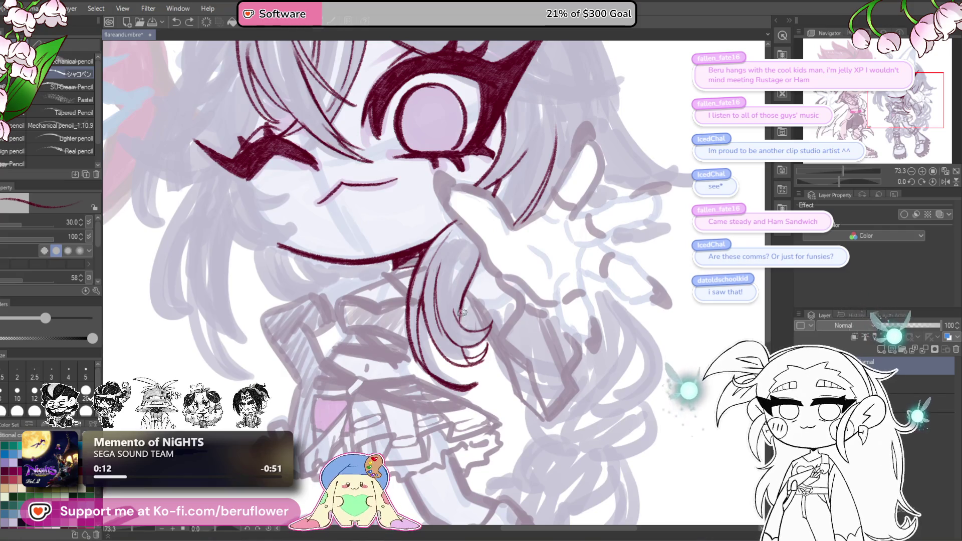
Draw a thin maroon line running down-left from the hand.
scroll(461, 317, "up", 3)
mouse_move(551, 269)
left_mouse_down()
mouse_move(559, 281)
mouse_move(615, 271)
mouse_move(634, 278)
left_mouse_up()
scroll(601, 277, "up", 2)
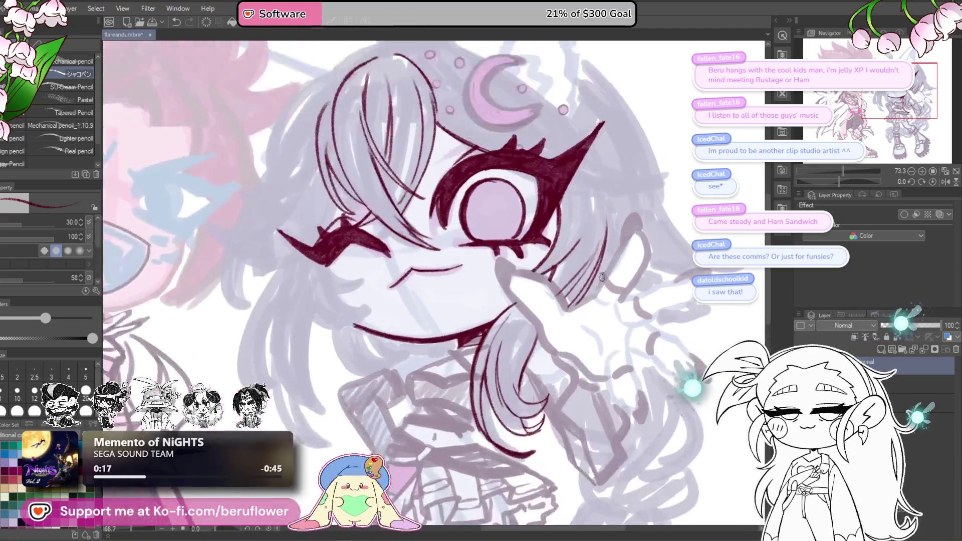
left_click_drag(551, 299, 478, 426)
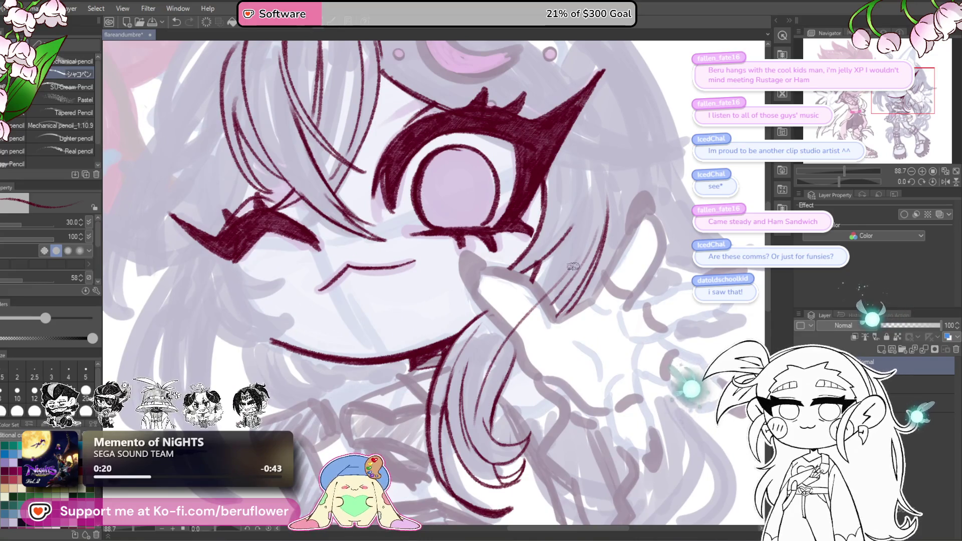
scroll(551, 357, "down", 6)
scroll(551, 357, "up", 4)
scroll(551, 357, "down", 3)
scroll(533, 296, "up", 4)
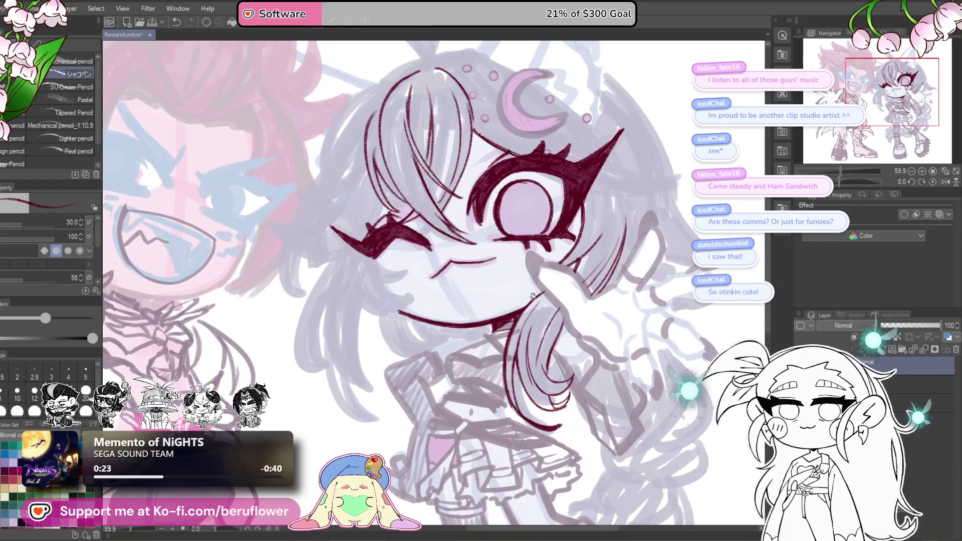
scroll(532, 296, "down", 3)
scroll(533, 296, "up", 2)
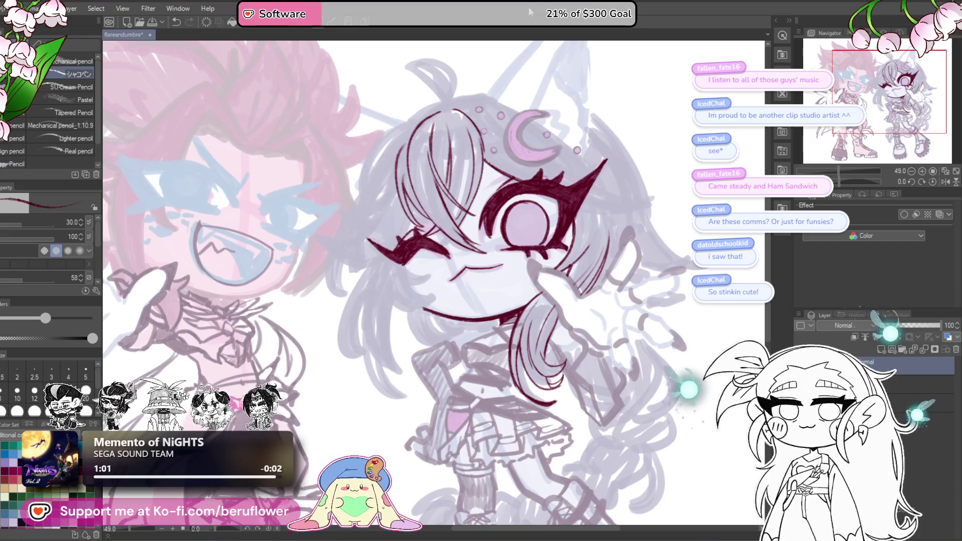
scroll(459, 272, "down", 5)
scroll(460, 272, "up", 6)
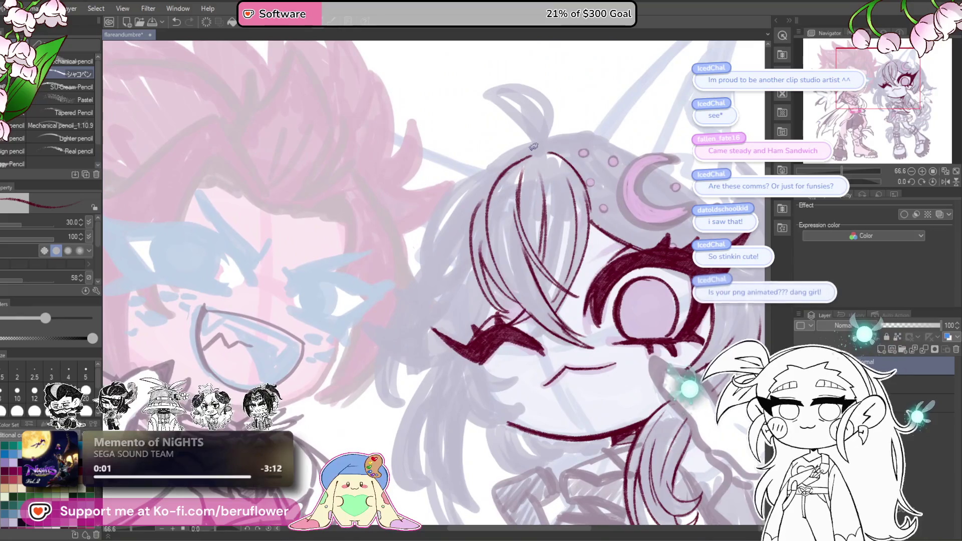
scroll(555, 180, "up", 4)
Draw the V-shaped curled lock's inner and outer lines, thickening its right edge.
mouse_move(555, 181)
left_mouse_down()
mouse_move(526, 290)
mouse_move(553, 191)
mouse_move(399, 186)
mouse_move(476, 214)
mouse_move(382, 214)
mouse_move(359, 316)
mouse_move(387, 366)
left_mouse_up()
left_click_drag(486, 228, 394, 365)
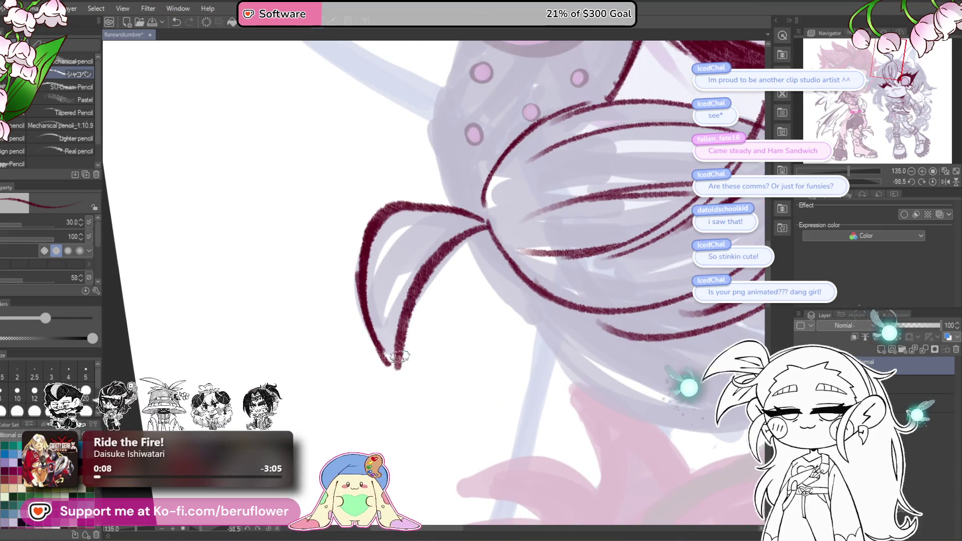
left_click_drag(424, 286, 399, 351)
mouse_move(370, 314)
left_mouse_down()
mouse_move(392, 376)
mouse_move(363, 297)
mouse_move(396, 205)
left_mouse_up()
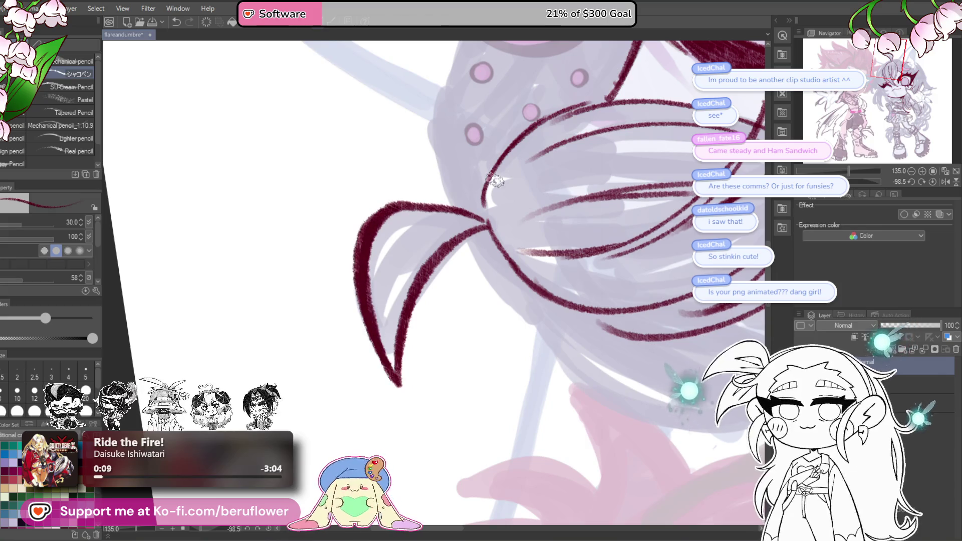
left_click(932, 181)
mouse_move(503, 215)
left_mouse_down()
mouse_move(519, 271)
mouse_move(483, 318)
left_mouse_up()
Replace the long stroke beside the eye with two parallel curved hair strands.
scroll(502, 285, "down", 5)
scroll(386, 454, "up", 4)
mouse_move(386, 454)
left_mouse_down()
mouse_move(504, 443)
mouse_move(518, 357)
left_mouse_up()
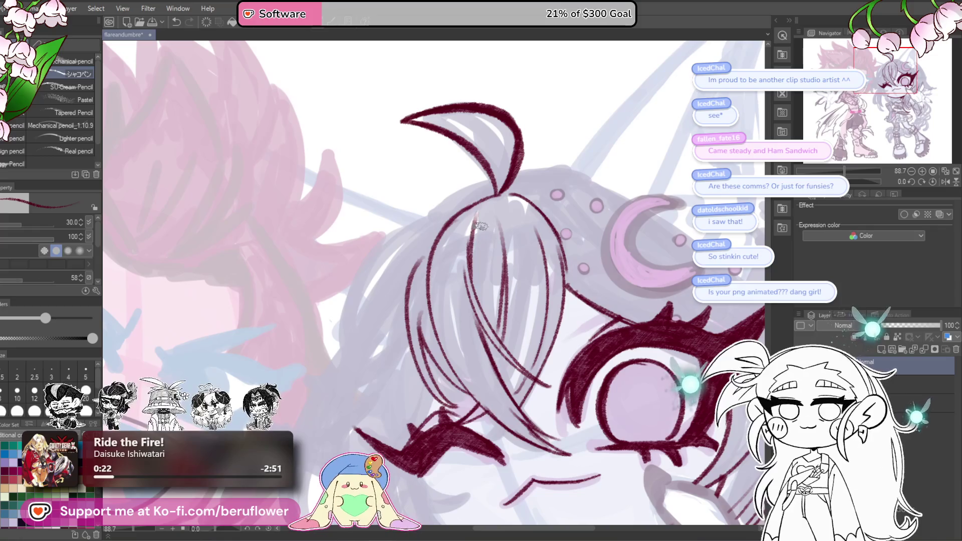
scroll(492, 223, "up", 3)
scroll(492, 223, "down", 3)
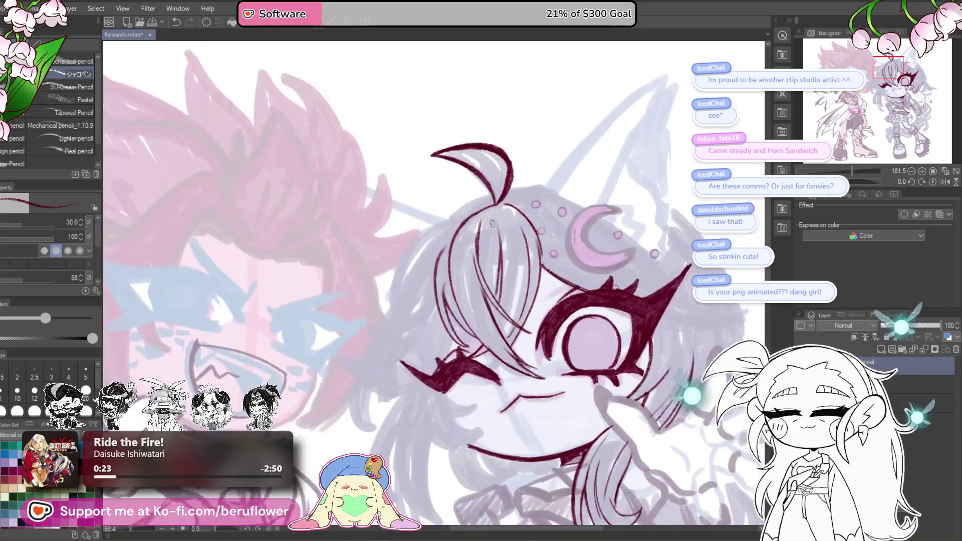
left_click_drag(462, 243, 501, 191)
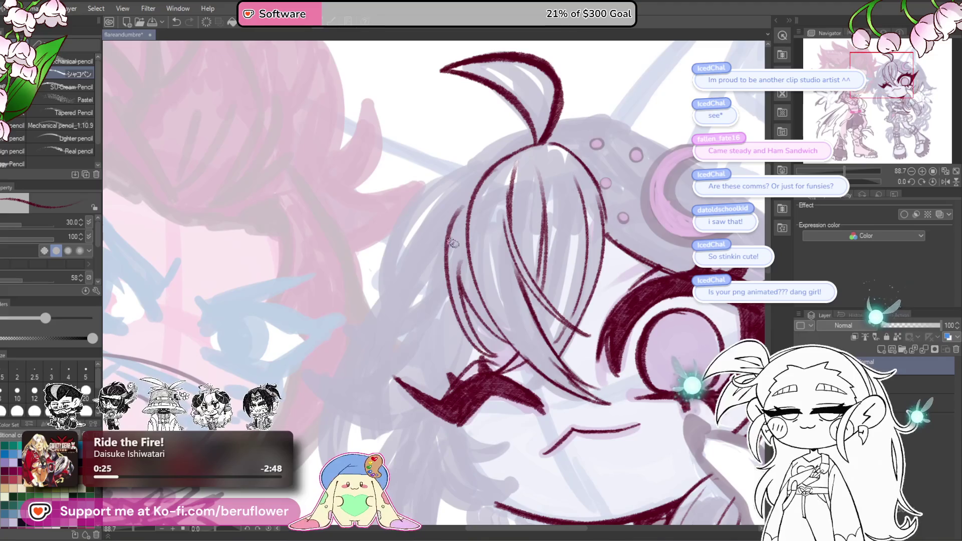
scroll(501, 192, "down", 2)
mouse_move(650, 311)
left_mouse_down()
mouse_move(669, 269)
mouse_move(503, 353)
left_mouse_up()
scroll(503, 353, "up", 5)
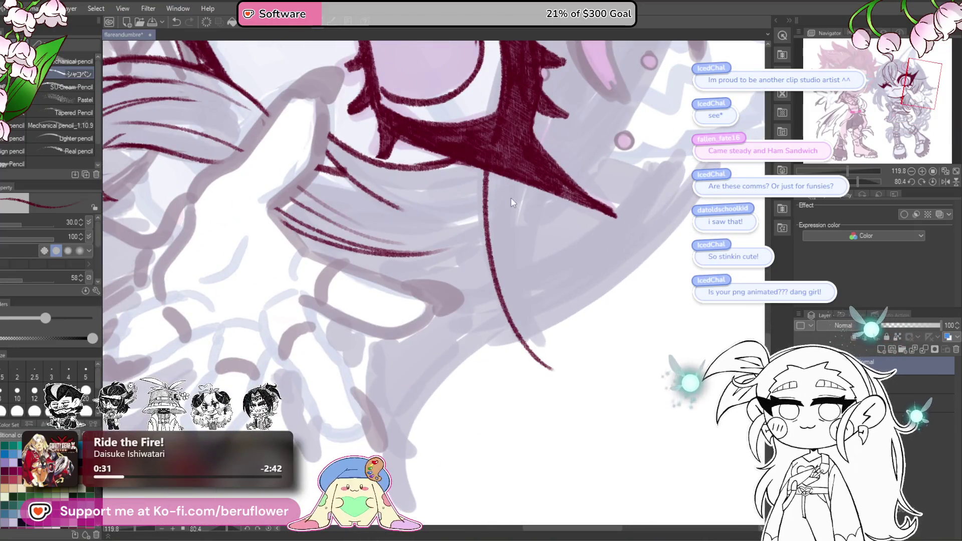
key("ctrl+z")
left_click_drag(481, 162, 553, 356)
left_click_drag(523, 182, 551, 353)
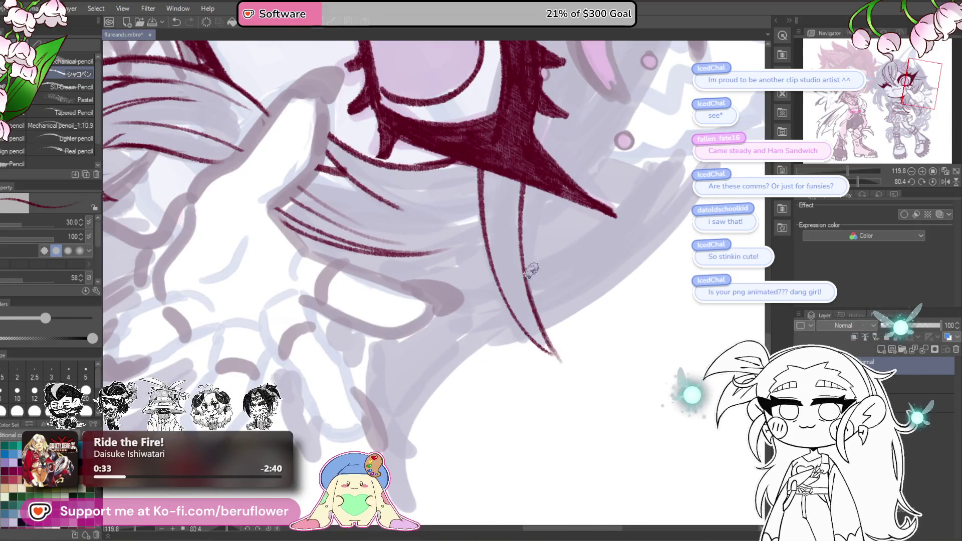
left_click_drag(924, 83, 916, 85)
left_click(931, 181)
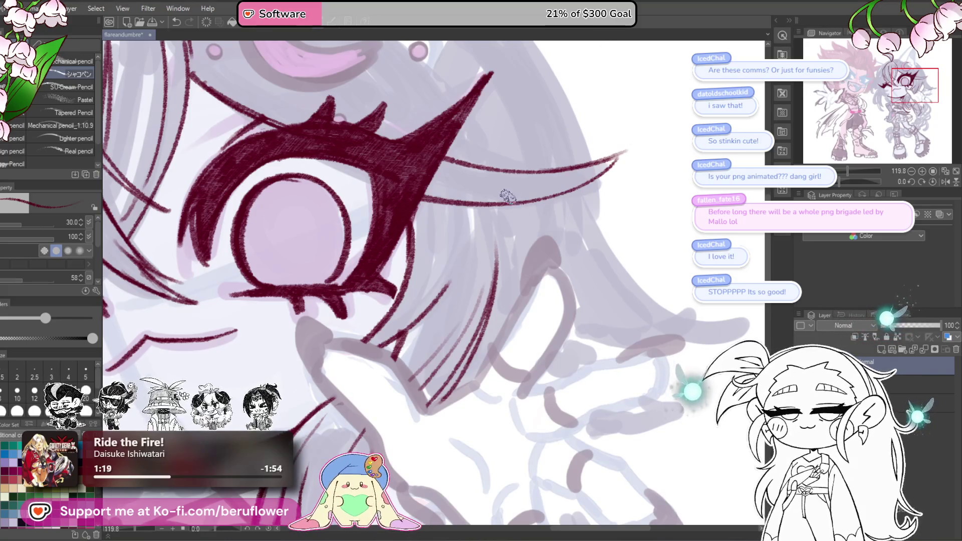
Rotate the canvas and ink the maroon hair outline running down beside the moon ornament.
scroll(509, 197, "down", 4)
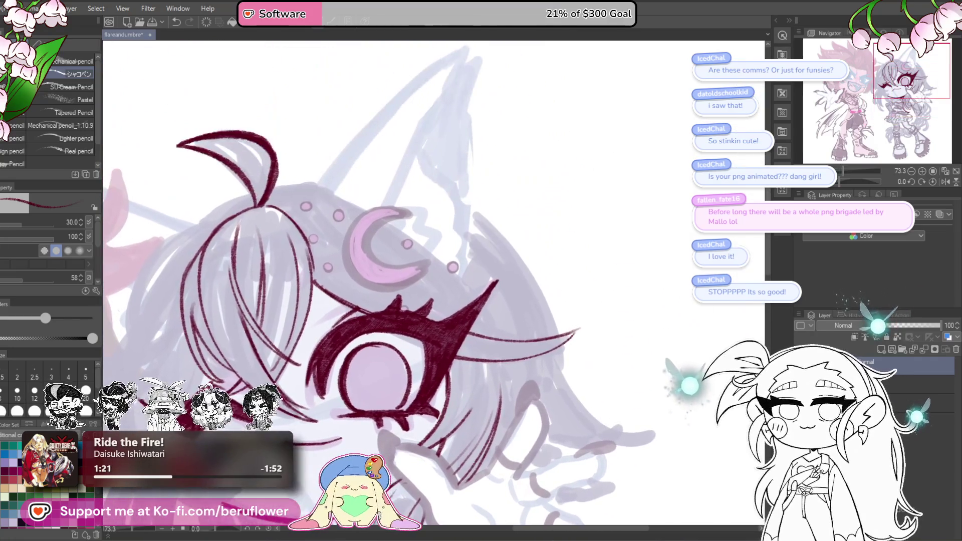
left_click_drag(833, 182, 858, 181)
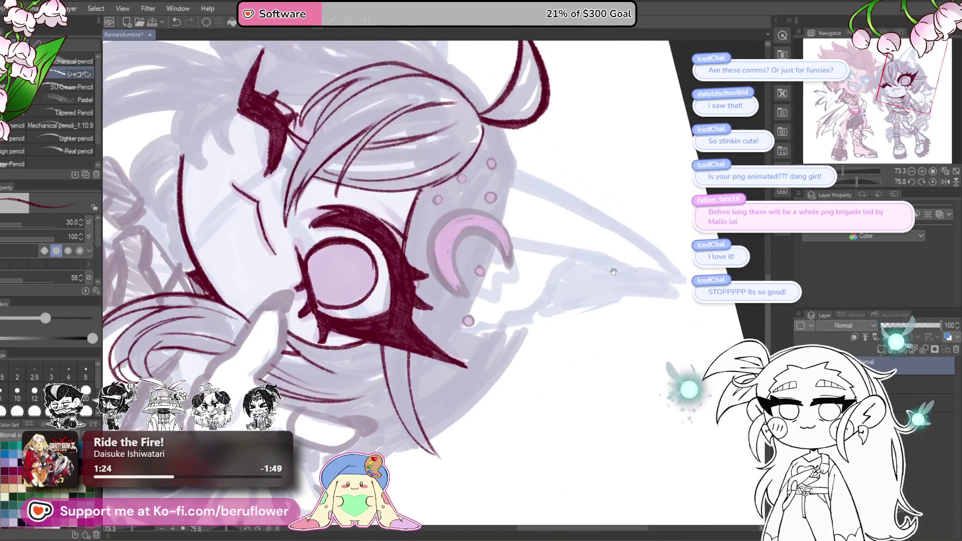
mouse_move(491, 129)
left_mouse_down()
mouse_move(502, 146)
mouse_move(508, 223)
mouse_move(468, 313)
left_mouse_up()
left_click_drag(505, 236, 423, 374)
left_click_drag(471, 308, 417, 416)
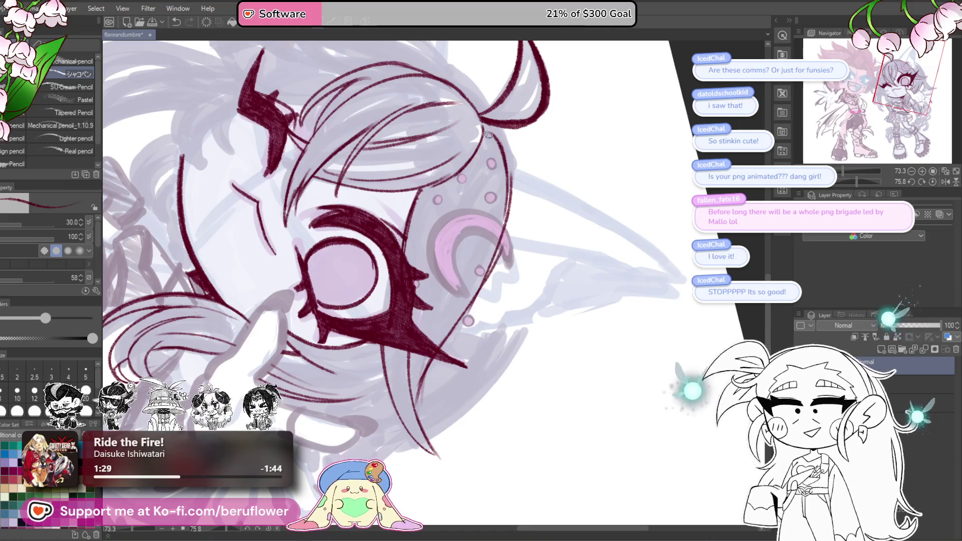
left_click_drag(490, 131, 428, 334)
key("ctrl+z")
left_click_drag(471, 165, 446, 222)
key("ctrl+z")
left_click_drag(471, 173, 424, 274)
left_click_drag(471, 193, 430, 305)
key("ctrl+z")
left_click_drag(491, 173, 427, 338)
left_click_drag(444, 301, 424, 337)
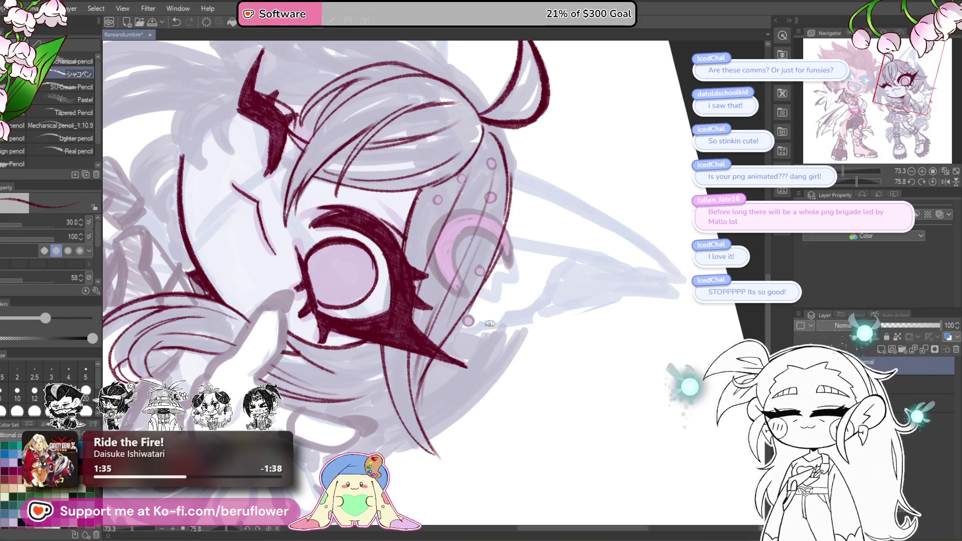
Reset the canvas rotation and ink the first strands curving down the left side toward the cheek.
key("ctrl+alt+0")
scroll(466, 303, "down", 5)
scroll(450, 235, "up", 6)
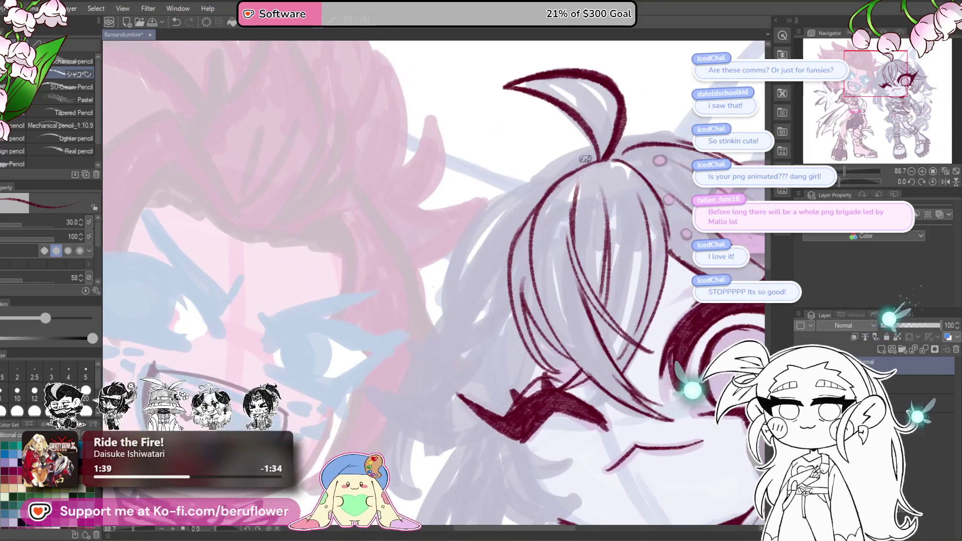
scroll(566, 228, "down", 1)
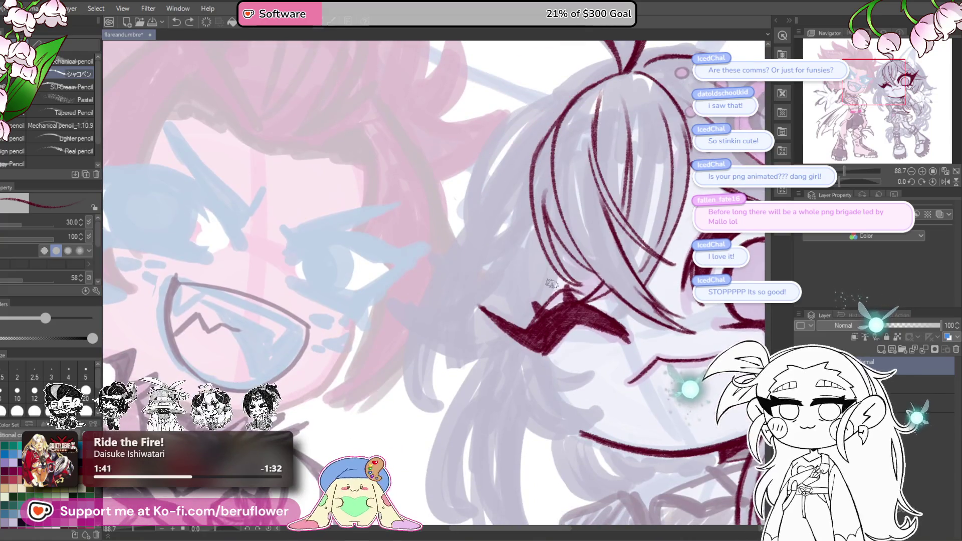
left_click_drag(532, 180, 441, 314)
mouse_move(388, 297)
left_mouse_down()
mouse_move(398, 315)
mouse_move(501, 311)
left_mouse_up()
left_click_drag(555, 278, 521, 331)
left_click_drag(534, 179, 453, 307)
left_click_drag(555, 109, 419, 414)
Redraw the long left hair strand and close its lower end with a loop.
scroll(420, 351, "down", 1)
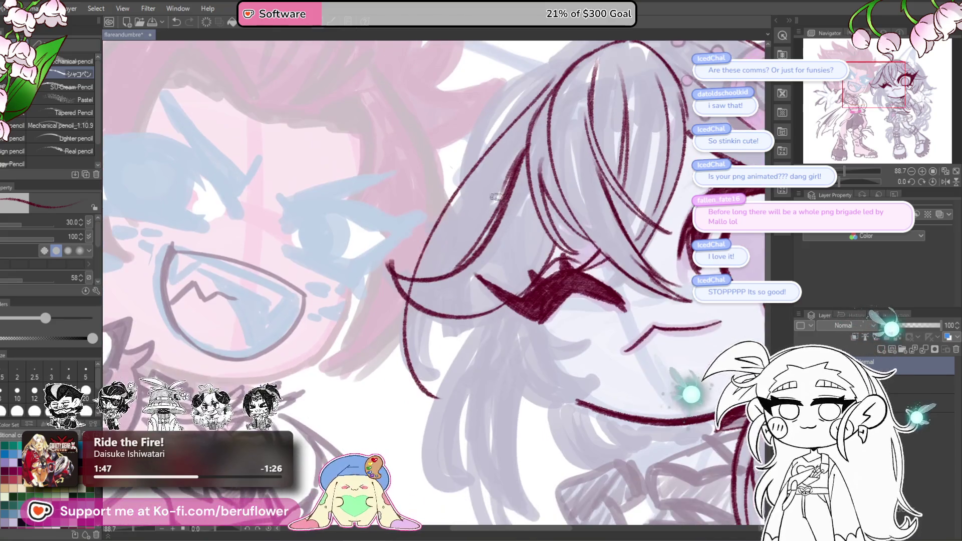
key("ctrl+z")
left_click_drag(553, 85, 495, 210)
key("ctrl+z")
mouse_move(546, 93)
left_mouse_down()
mouse_move(435, 233)
mouse_move(412, 413)
left_mouse_up()
key("ctrl+z")
left_click_drag(545, 98, 423, 378)
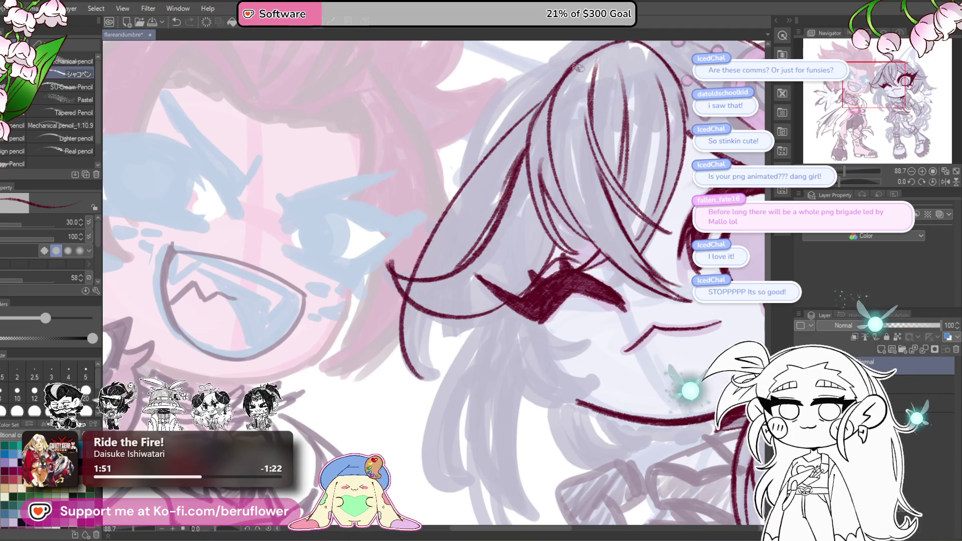
mouse_move(546, 98)
left_mouse_down()
mouse_move(425, 264)
mouse_move(435, 320)
mouse_move(423, 370)
mouse_move(408, 316)
mouse_move(421, 383)
mouse_move(418, 325)
left_mouse_up()
key("ctrl+z")
key("ctrl+z")
left_click_drag(429, 261, 430, 383)
key("ctrl+z")
mouse_move(426, 253)
left_mouse_down()
mouse_move(441, 358)
mouse_move(401, 296)
left_mouse_up()
key("ctrl+z")
left_click_drag(440, 358, 401, 295)
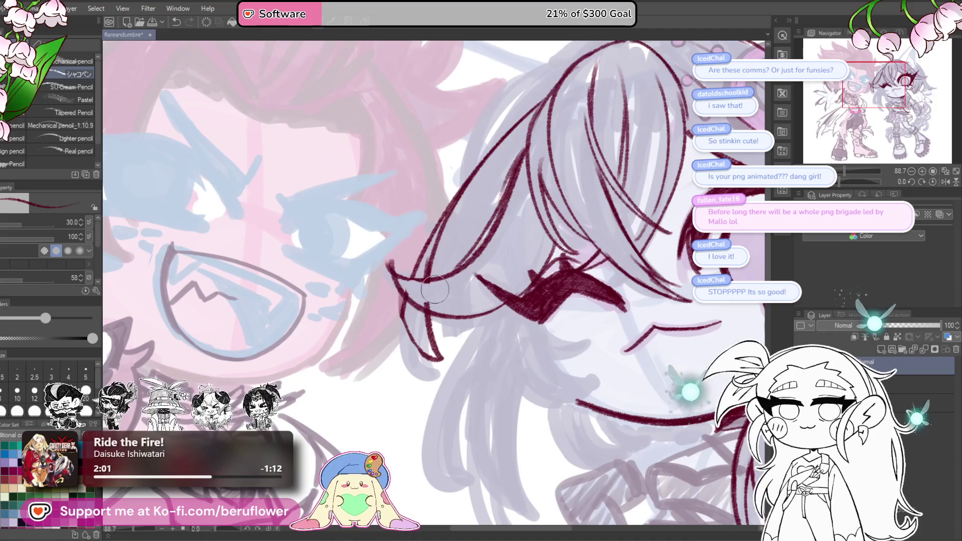
Rework the strokes in the lower-left hair, undoing the attempts that miss.
scroll(415, 270, "down", 3)
scroll(514, 170, "up", 5)
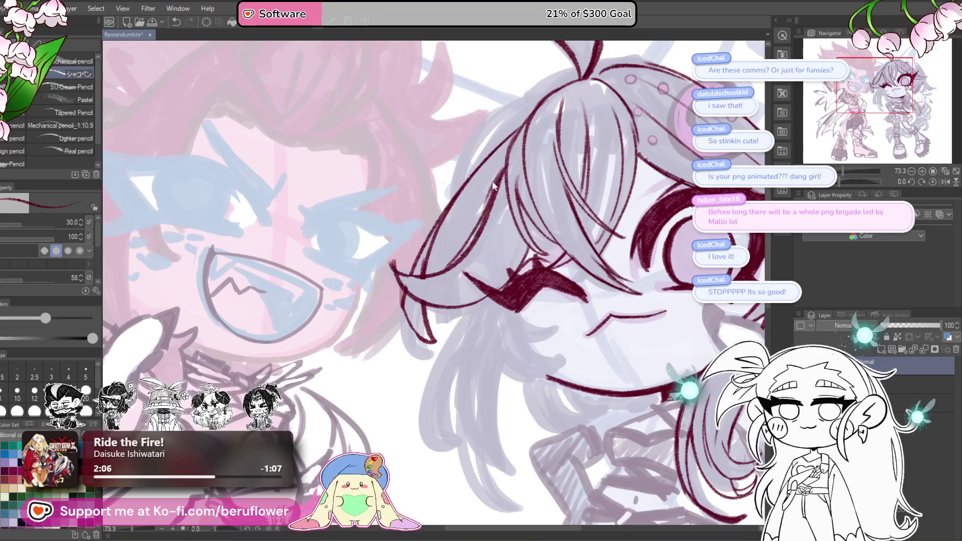
key("ctrl+z")
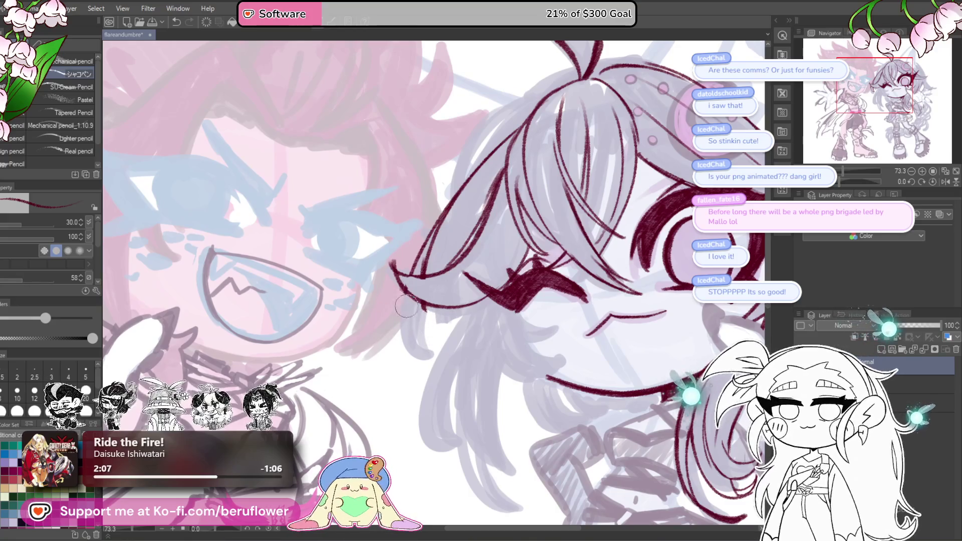
left_click_drag(444, 292, 463, 312)
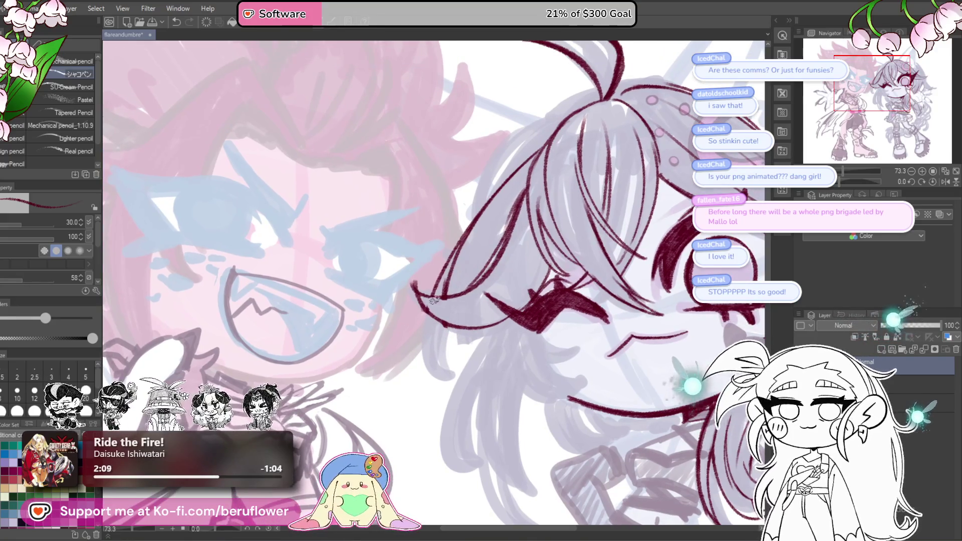
left_click_drag(521, 170, 444, 263)
left_click_drag(412, 266, 419, 416)
key("ctrl+z")
left_click_drag(447, 265, 419, 383)
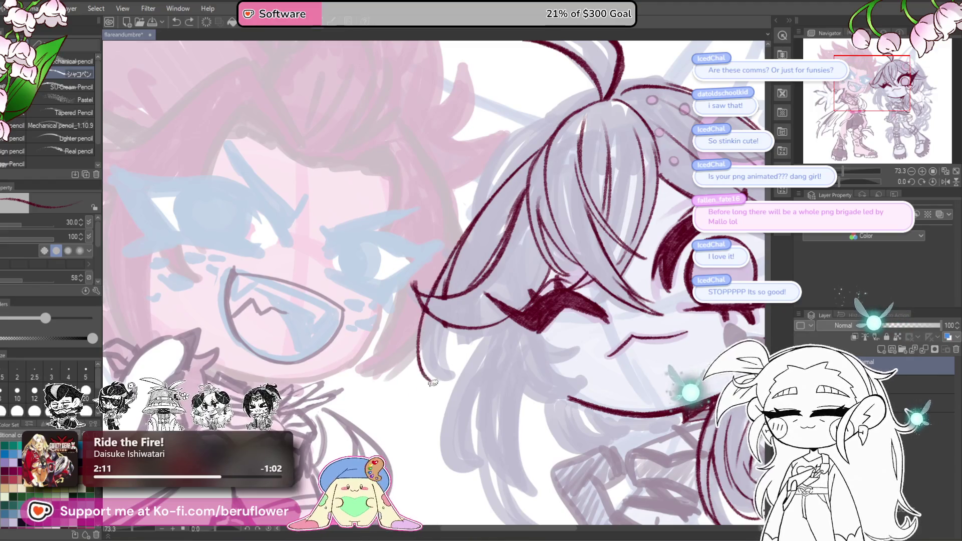
left_click_drag(441, 313, 428, 387)
key("ctrl+z")
mouse_move(426, 314)
left_mouse_down()
mouse_move(447, 377)
mouse_move(460, 239)
left_mouse_up()
key("ctrl+z")
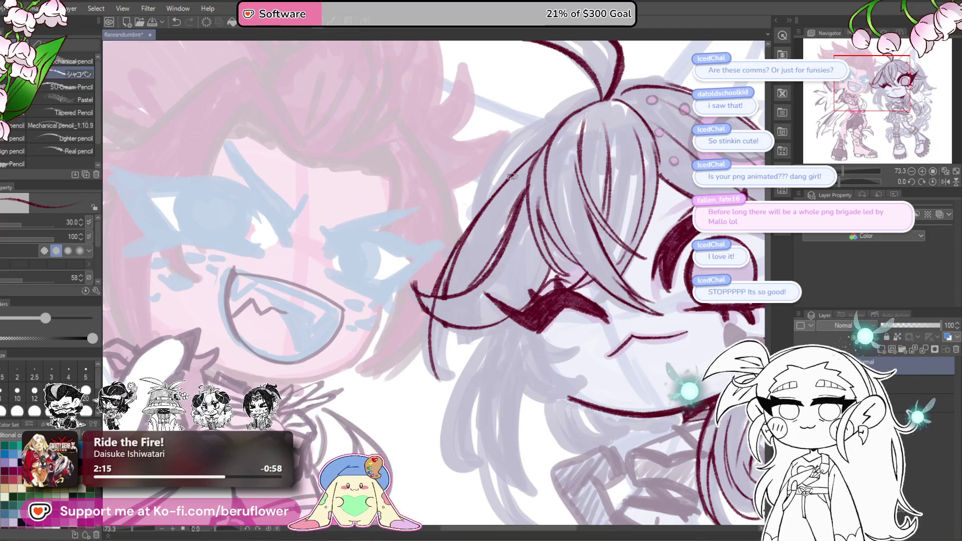
key("ctrl+z")
mouse_move(425, 375)
left_mouse_down()
mouse_move(471, 232)
mouse_move(436, 371)
left_mouse_up()
left_click_drag(425, 317, 448, 368)
key("ctrl+z")
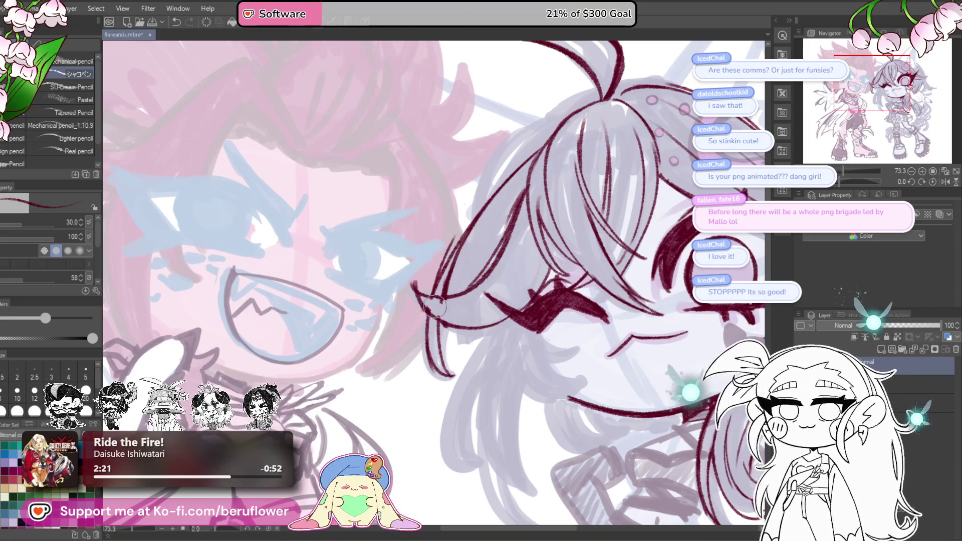
Ink hair strands sweeping from the crown down to the cheek.
mouse_move(492, 250)
left_mouse_down()
mouse_move(475, 282)
mouse_move(559, 214)
left_mouse_up()
left_click_drag(521, 193, 440, 274)
mouse_move(487, 210)
left_mouse_down()
mouse_move(427, 314)
mouse_move(435, 331)
left_mouse_up()
left_click_drag(438, 291, 424, 363)
scroll(426, 328, "down", 5)
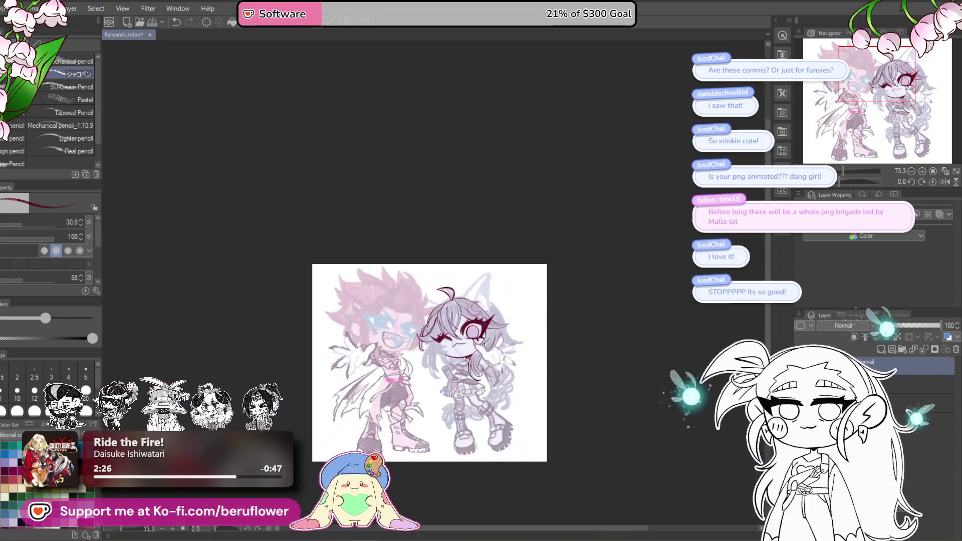
Outline the moon ornament's bottom and edges in maroon and fill its top with pink.
scroll(494, 217, "up", 4)
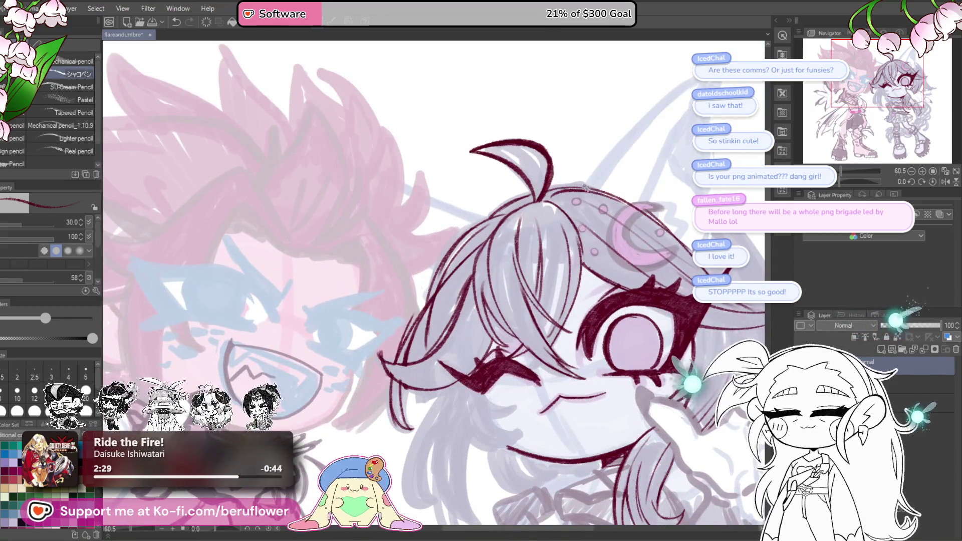
mouse_move(666, 208)
left_mouse_down()
mouse_move(532, 314)
mouse_move(529, 304)
left_mouse_up()
scroll(516, 301, "up", 4)
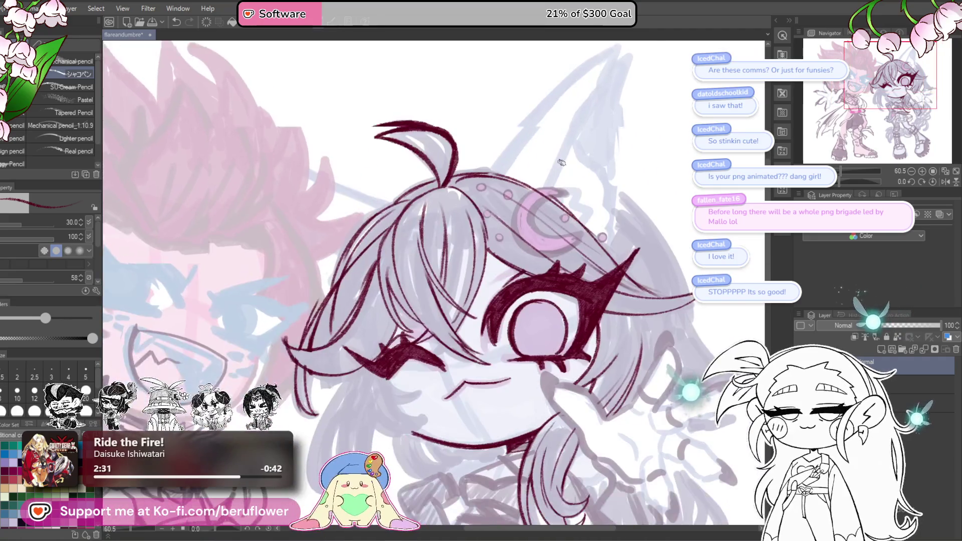
mouse_move(477, 328)
left_mouse_down()
mouse_move(473, 308)
mouse_move(504, 233)
mouse_move(571, 225)
mouse_move(531, 246)
mouse_move(556, 325)
mouse_move(597, 308)
mouse_move(566, 346)
mouse_move(465, 320)
mouse_move(468, 311)
mouse_move(509, 349)
mouse_move(555, 355)
left_mouse_up()
key("ctrl+z")
mouse_move(609, 301)
left_mouse_down()
mouse_move(576, 342)
mouse_move(521, 353)
left_mouse_up()
mouse_move(529, 236)
left_mouse_down()
mouse_move(541, 233)
mouse_move(496, 290)
mouse_move(511, 325)
mouse_move(472, 317)
mouse_move(476, 338)
mouse_move(506, 343)
mouse_move(571, 295)
left_mouse_up()
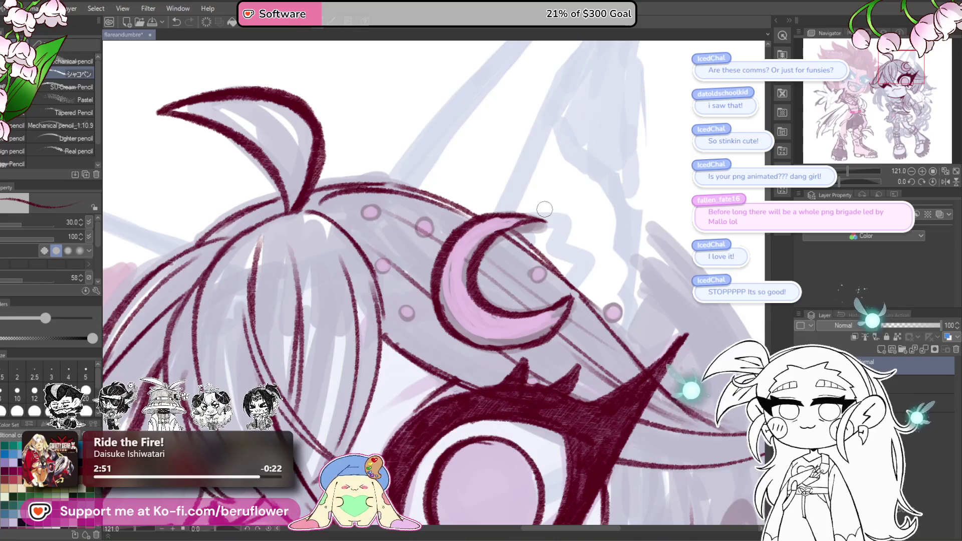
mouse_move(566, 312)
left_mouse_down()
mouse_move(541, 335)
mouse_move(468, 286)
mouse_move(528, 219)
left_mouse_up()
mouse_move(469, 220)
left_mouse_down()
mouse_move(443, 243)
mouse_move(437, 341)
left_mouse_up()
mouse_move(459, 261)
left_mouse_down()
mouse_move(439, 330)
mouse_move(446, 245)
mouse_move(491, 218)
mouse_move(437, 283)
mouse_move(485, 280)
left_mouse_up()
Ring each hair bead around the moon ornament with a maroon outline.
left_click_drag(411, 207, 477, 226)
key("ctrl+z")
left_click_drag(449, 303, 454, 298)
mouse_move(576, 268)
left_mouse_down()
mouse_move(589, 278)
mouse_move(596, 261)
left_mouse_up()
mouse_move(651, 300)
left_mouse_down()
mouse_move(599, 281)
mouse_move(617, 279)
left_mouse_up()
scroll(617, 278, "down", 1)
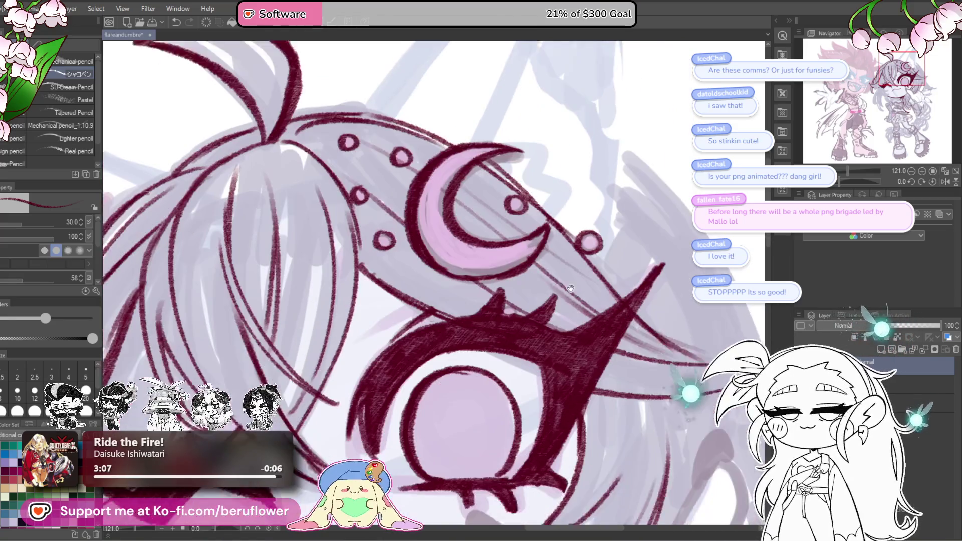
scroll(539, 256, "down", 3)
scroll(538, 256, "up", 3)
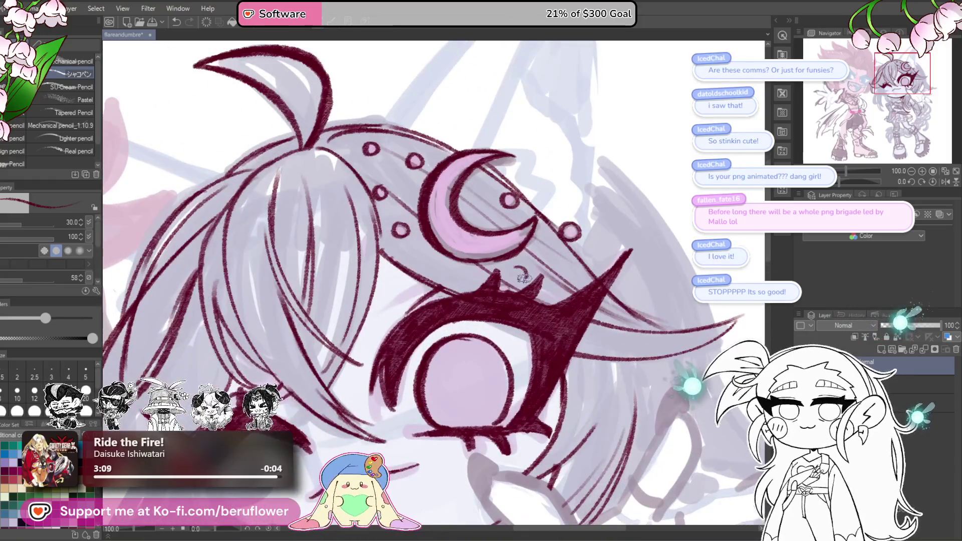
scroll(525, 266, "down", 3)
scroll(525, 265, "up", 1)
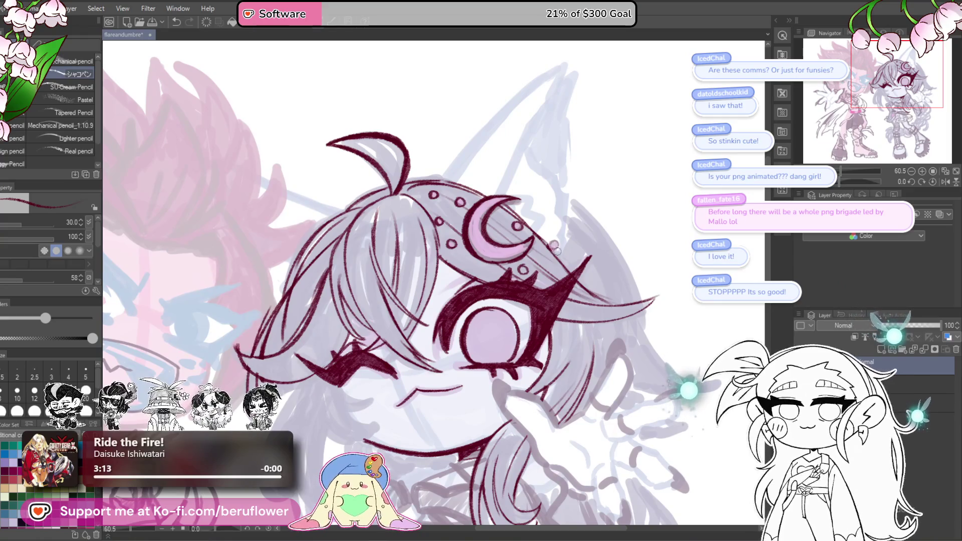
scroll(536, 190, "up", 3)
left_click_drag(556, 323, 557, 325)
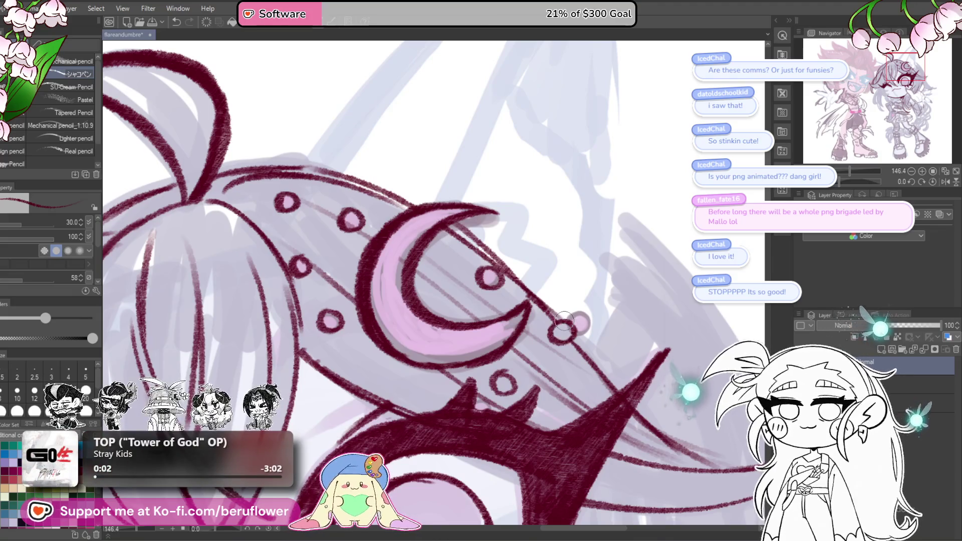
scroll(576, 273, "down", 4)
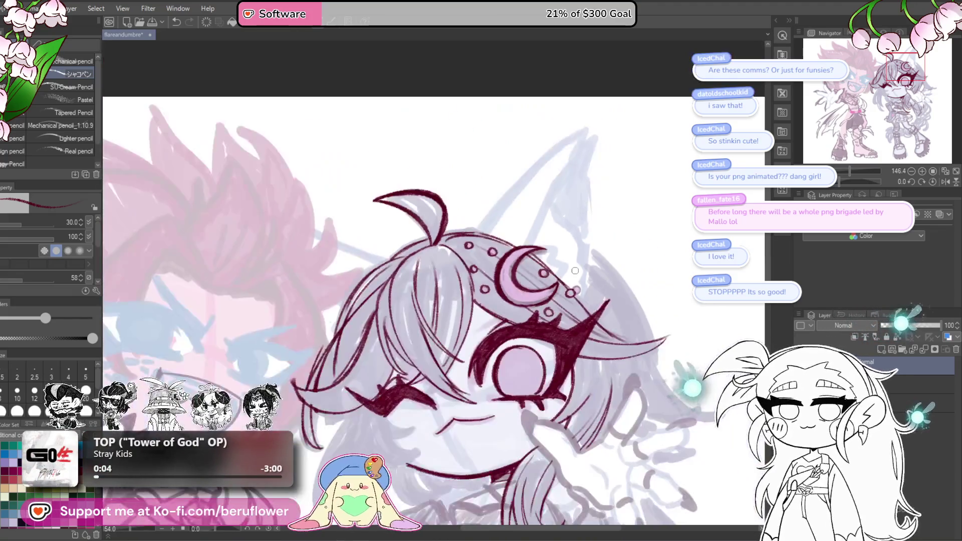
scroll(584, 278, "up", 2)
Save the drawing with Ctrl+S.
key("ctrl+s")
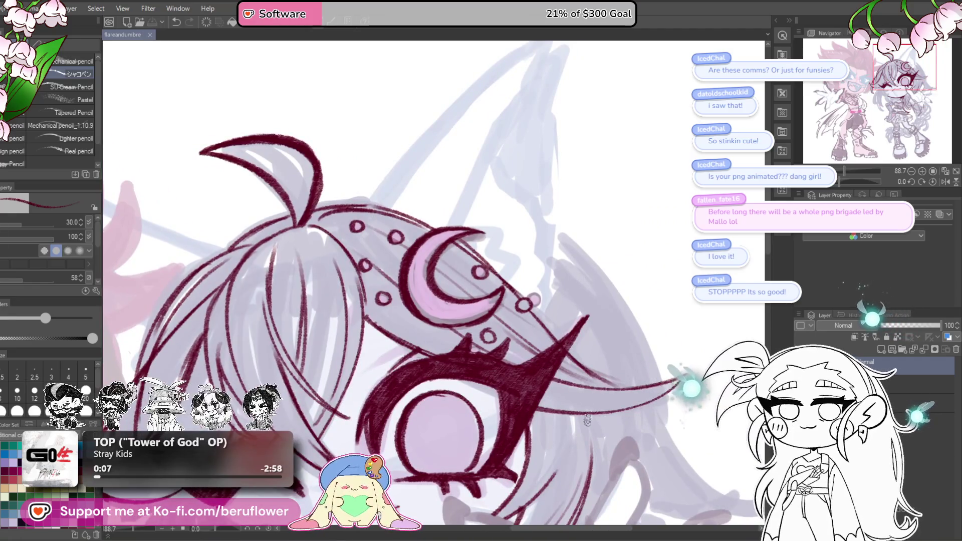
scroll(567, 286, "down", 4)
scroll(567, 286, "up", 3)
scroll(568, 286, "up", 2)
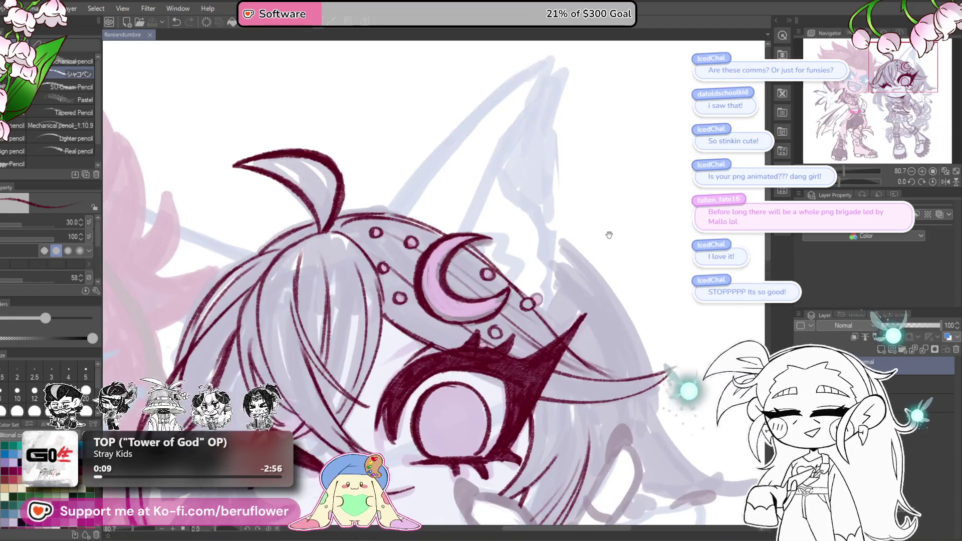
Ink the pointed ear's outer edge, down from the notch and near the tip.
mouse_move(394, 297)
left_mouse_down()
mouse_move(496, 181)
mouse_move(530, 158)
left_mouse_up()
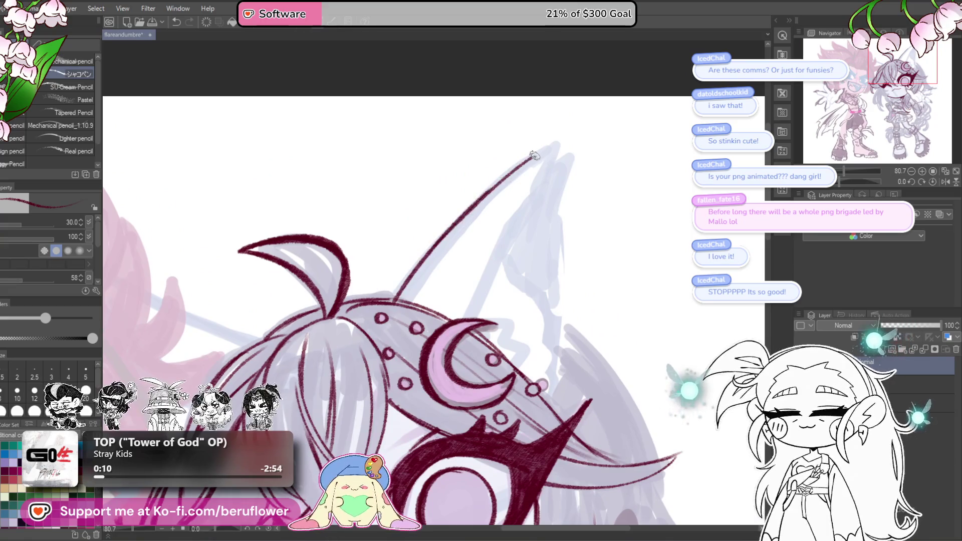
scroll(556, 145, "down", 1)
left_click_drag(520, 220, 472, 310)
scroll(588, 197, "down", 1)
mouse_move(543, 152)
left_mouse_down()
mouse_move(565, 141)
mouse_move(548, 259)
left_mouse_up()
left_click_drag(552, 318, 548, 265)
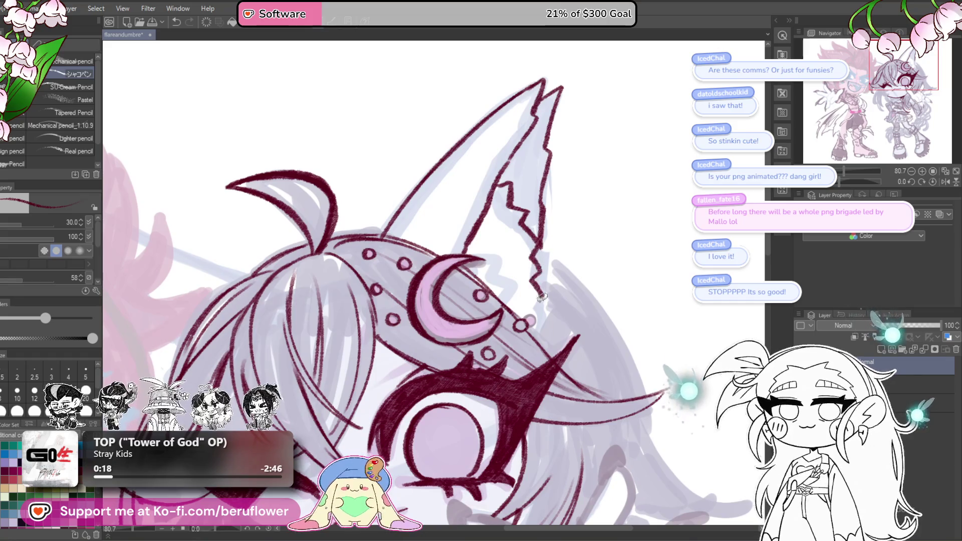
Redraw the upper and lower jagged fur lines inside the ear.
key("ctrl+z")
mouse_move(498, 184)
left_mouse_down()
mouse_move(542, 243)
mouse_move(542, 300)
left_mouse_up()
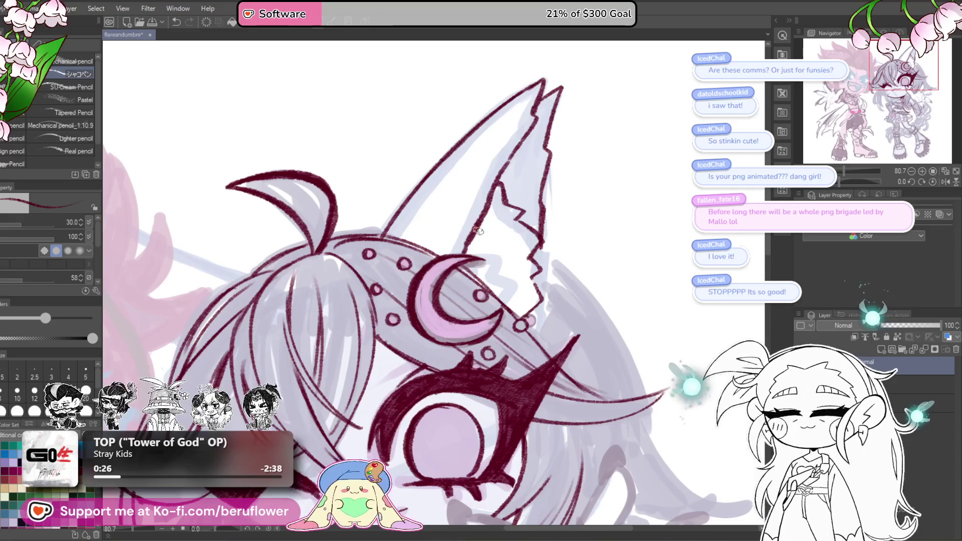
mouse_move(475, 230)
left_mouse_down()
mouse_move(501, 258)
mouse_move(523, 316)
left_mouse_up()
Zoom out and center the view on the whole character.
scroll(514, 291, "up", 1)
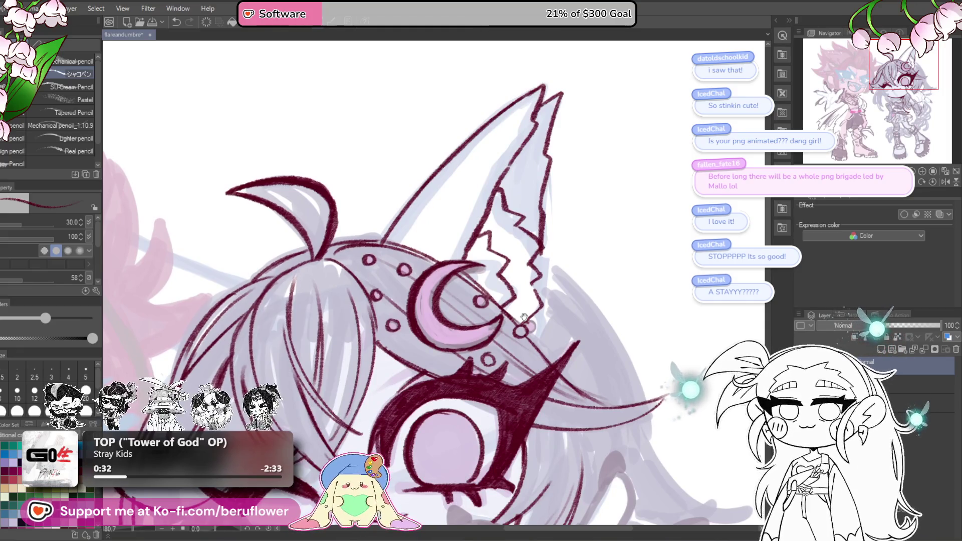
left_click_drag(524, 318, 534, 317)
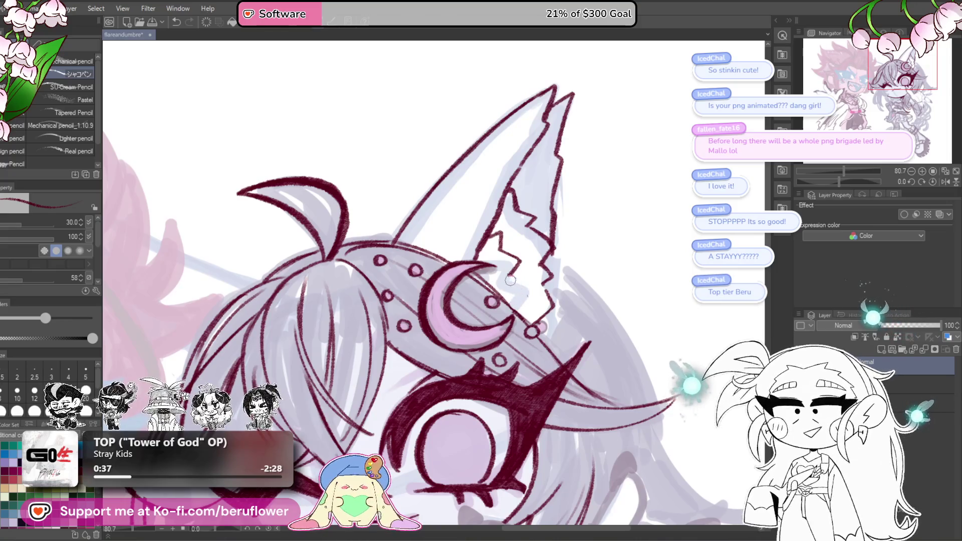
left_click_drag(521, 289, 498, 291)
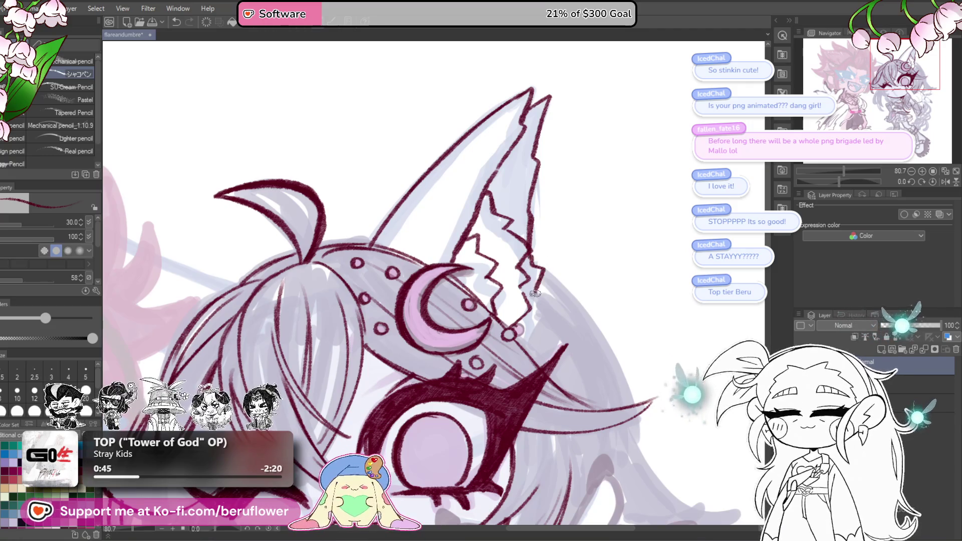
scroll(532, 318, "down", 5)
scroll(532, 318, "up", 4)
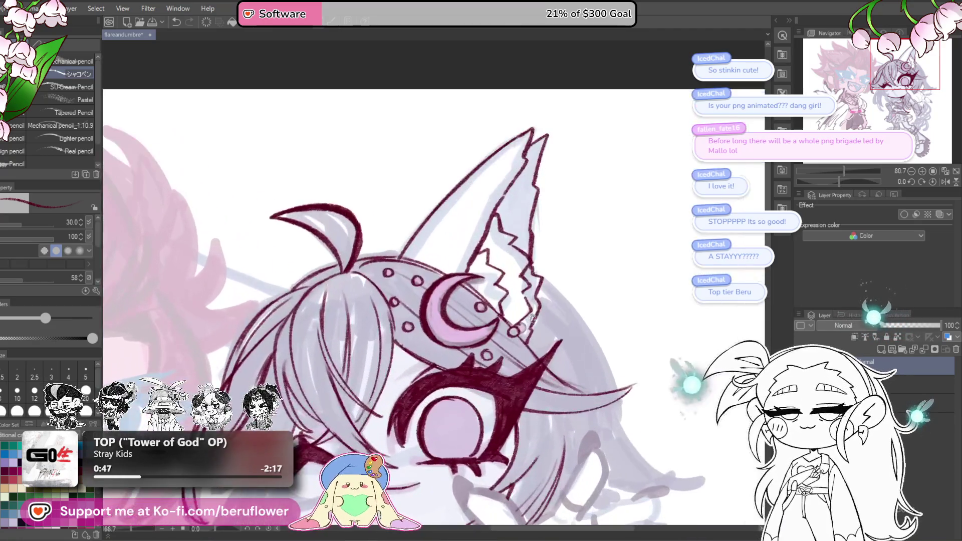
scroll(467, 253, "down", 2)
scroll(466, 246, "up", 2)
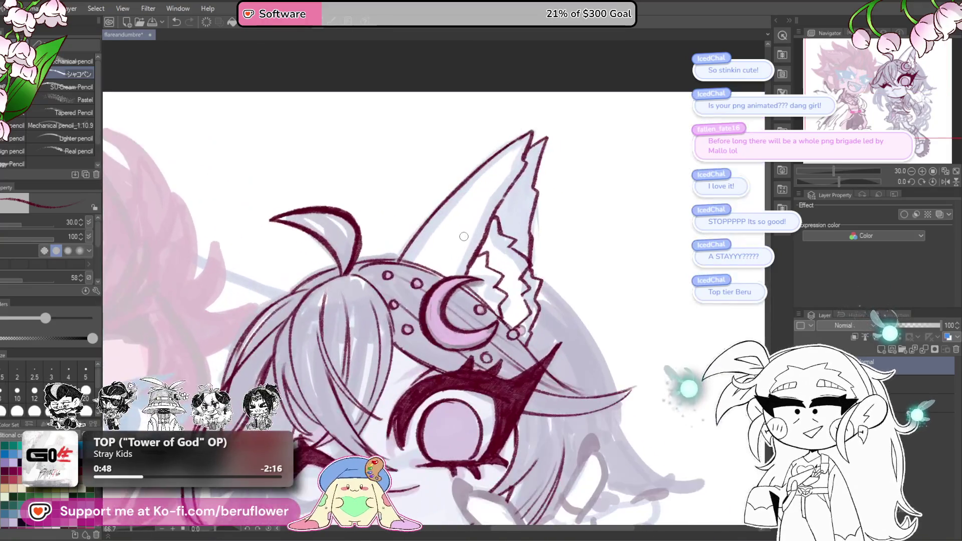
scroll(465, 241, "down", 2)
scroll(463, 236, "up", 1)
left_click_drag(600, 318, 647, 203)
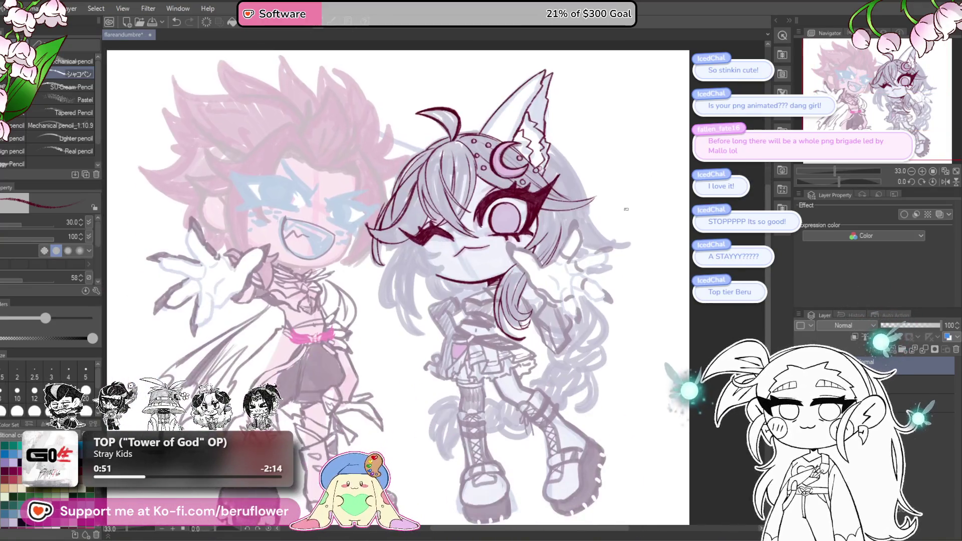
Rotate the canvas and draw two maroon hair strands left of the winking eye.
left_click_drag(474, 264, 519, 320)
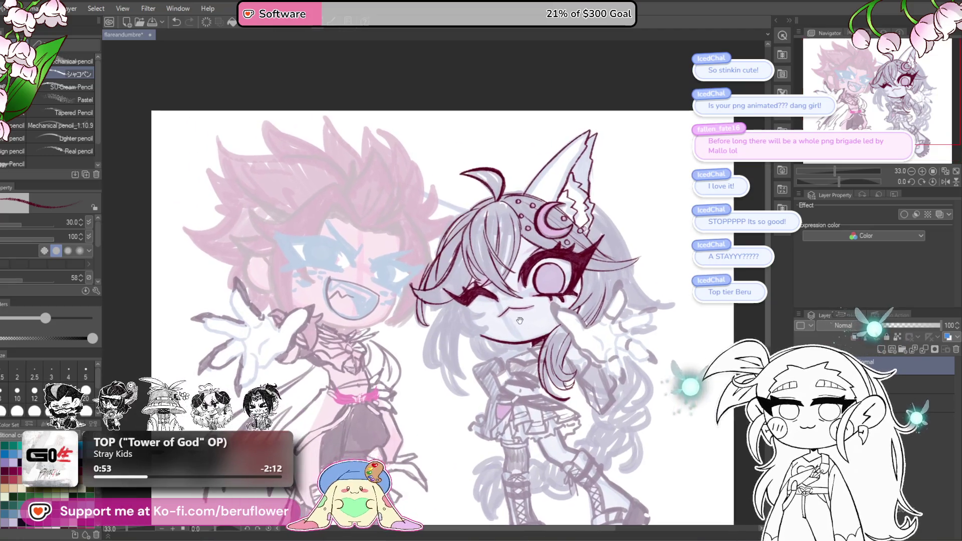
scroll(507, 322, "up", 2)
left_click_drag(513, 254, 476, 225)
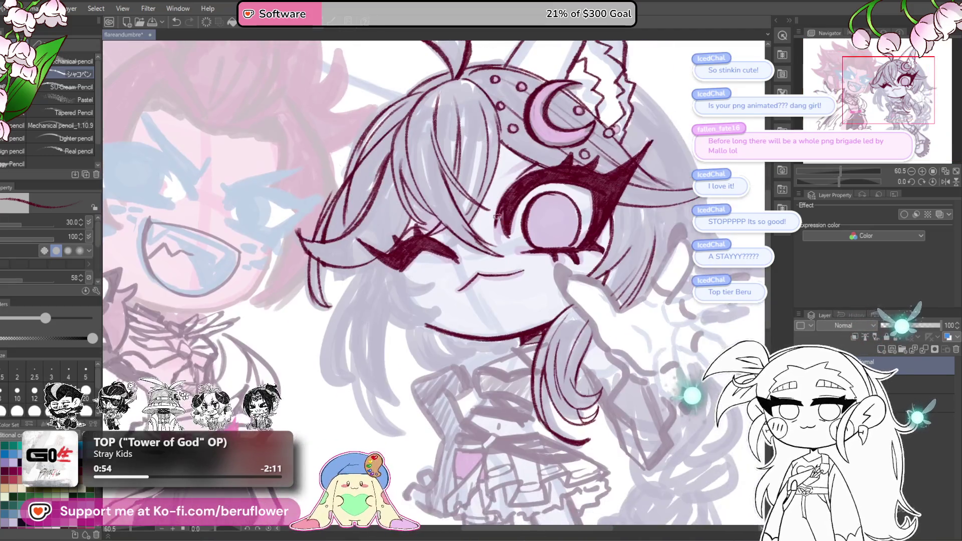
left_click_drag(851, 182, 860, 181)
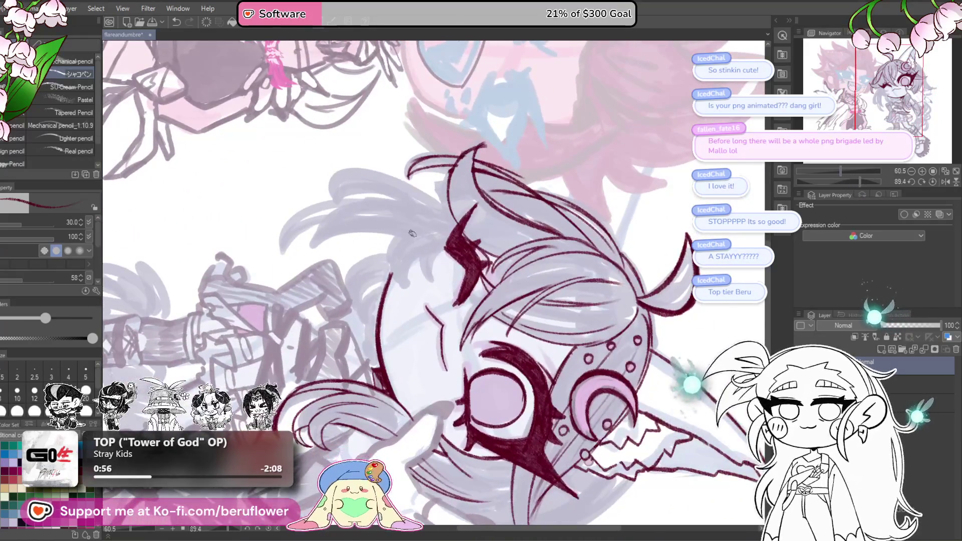
scroll(502, 238, "up", 3)
mouse_move(486, 243)
left_mouse_down()
mouse_move(453, 345)
mouse_move(483, 245)
left_mouse_up()
key("ctrl+z")
left_click_drag(436, 338, 509, 300)
left_click_drag(511, 214, 524, 309)
mouse_move(465, 330)
left_mouse_down()
mouse_move(458, 318)
mouse_move(493, 168)
left_mouse_up()
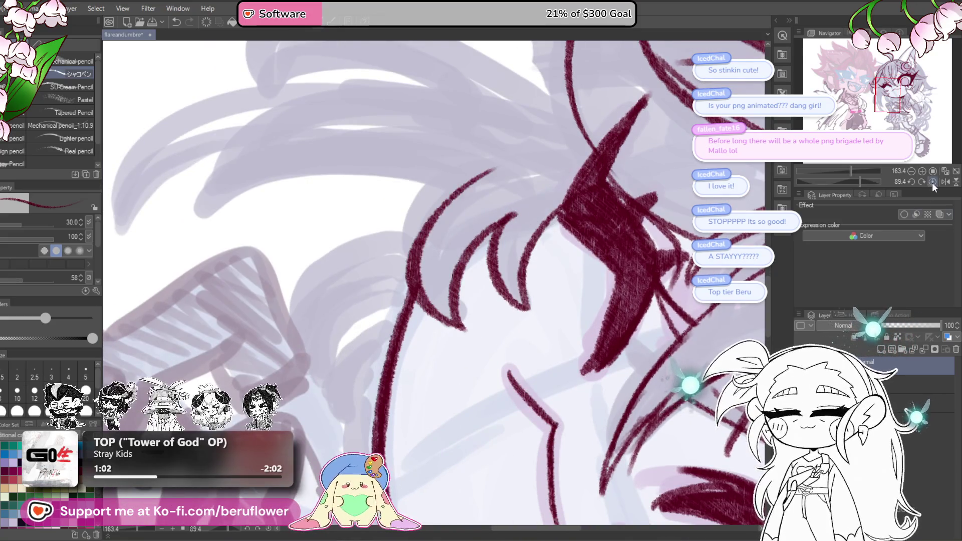
Reset the canvas rotation and pan across the face and hair to review the strands.
left_click(932, 182)
left_click_drag(386, 328, 454, 284)
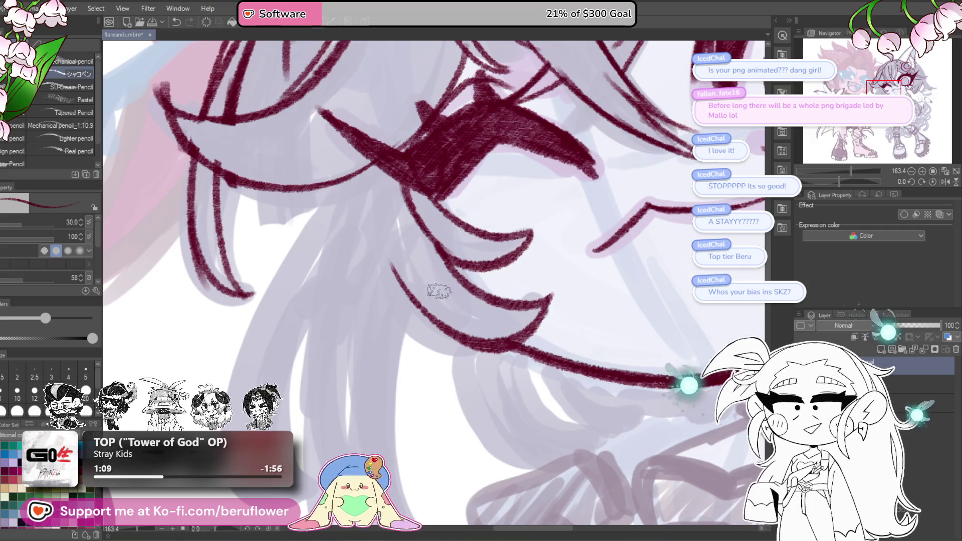
scroll(439, 291, "down", 4)
scroll(438, 291, "up", 2)
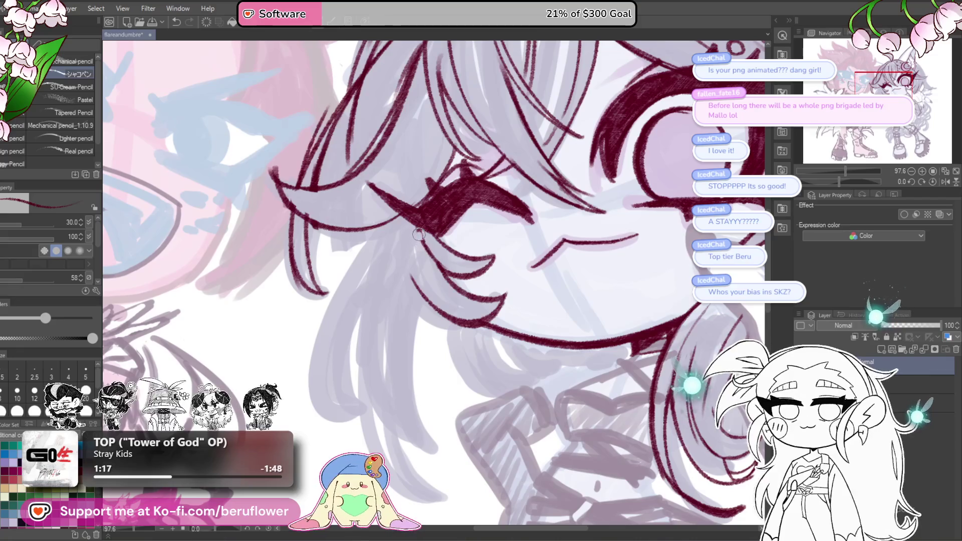
left_click_drag(450, 194, 475, 154)
mouse_move(323, 143)
left_mouse_down()
mouse_move(363, 161)
mouse_move(374, 189)
left_mouse_up()
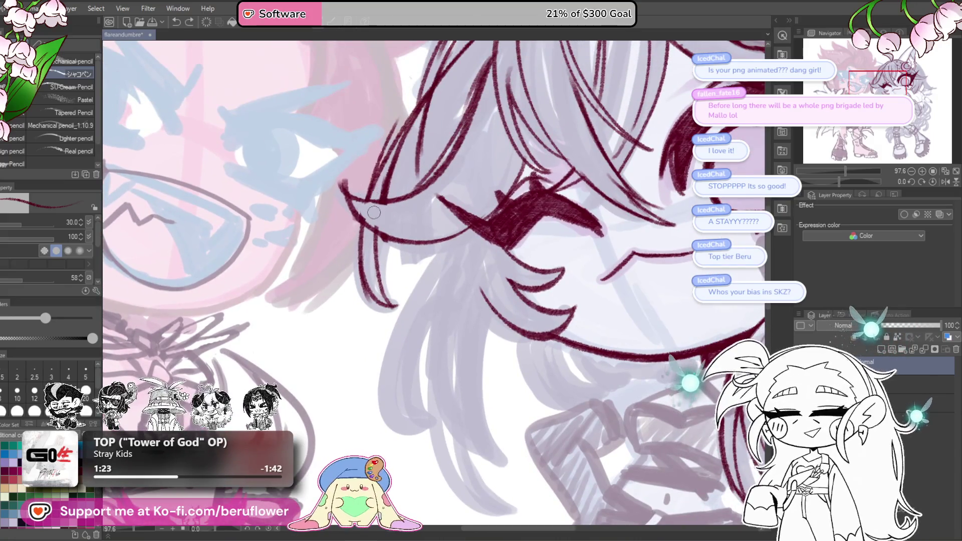
mouse_move(392, 247)
left_mouse_down()
mouse_move(383, 241)
mouse_move(396, 257)
left_mouse_up()
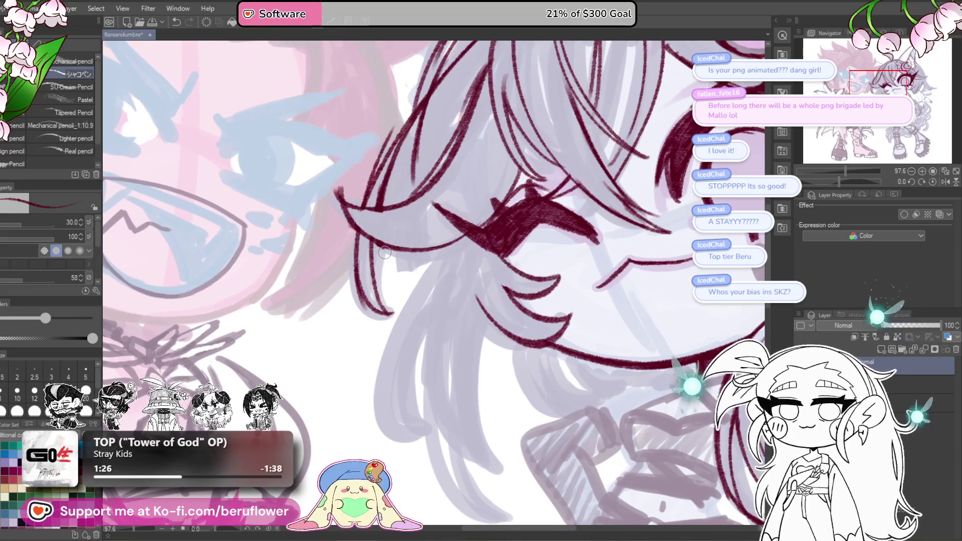
left_click_drag(426, 188, 421, 233)
mouse_move(440, 100)
left_mouse_down()
mouse_move(435, 145)
mouse_move(449, 151)
left_mouse_up()
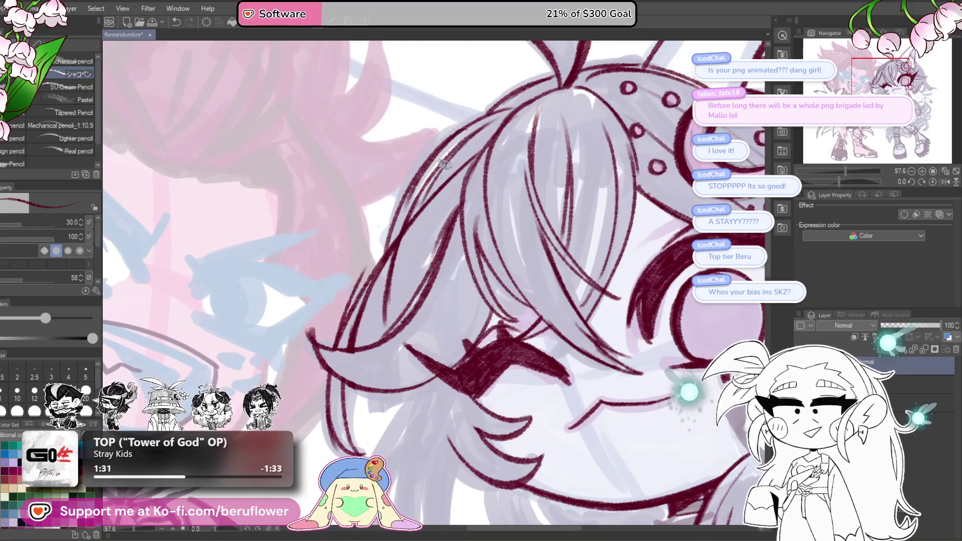
left_click_drag(421, 215, 443, 140)
mouse_move(423, 197)
left_mouse_down()
mouse_move(420, 182)
mouse_move(399, 188)
left_mouse_up()
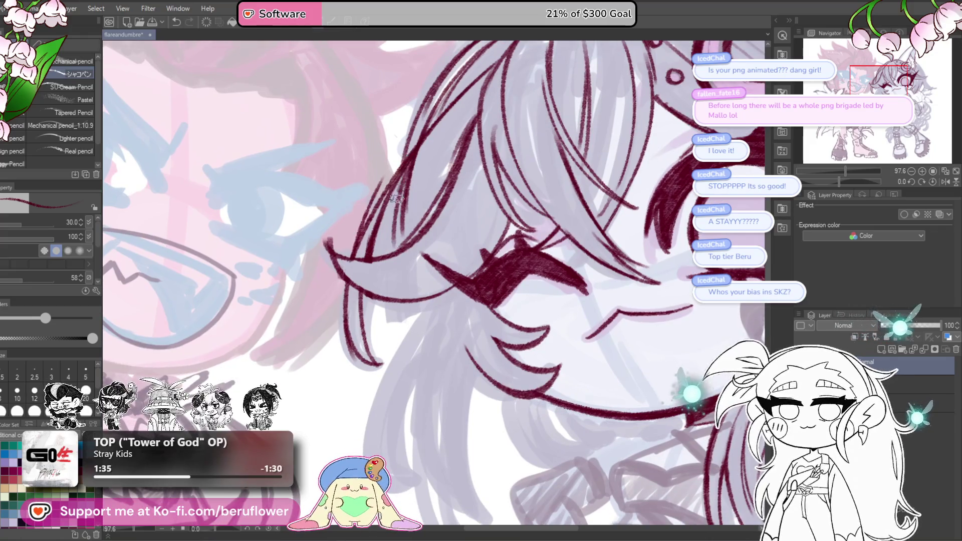
scroll(405, 263, "down", 2)
Ink several curved strands on the hair's left side, undoing the overlong one.
left_click_drag(429, 265, 371, 406)
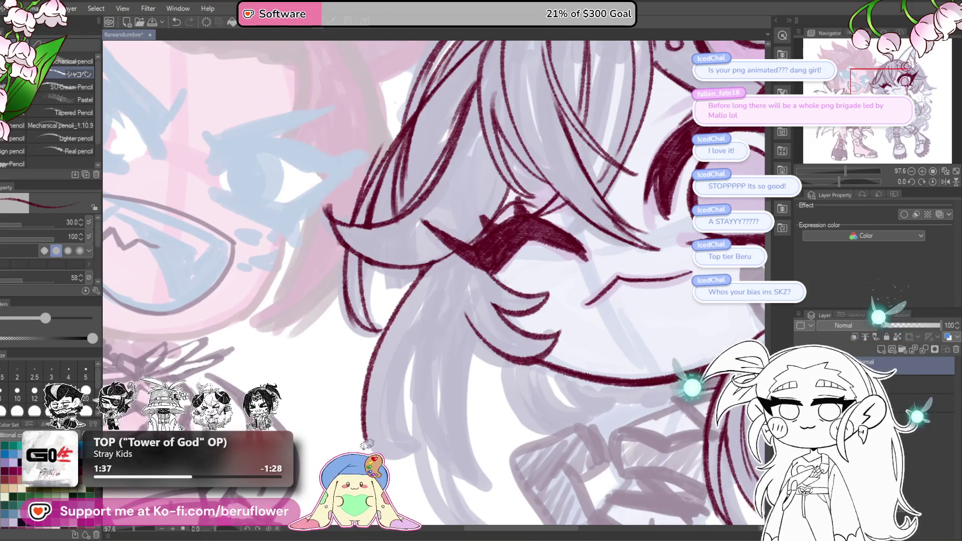
scroll(400, 351, "down", 6)
left_click_drag(441, 171, 401, 358)
mouse_move(453, 171)
left_mouse_down()
mouse_move(379, 343)
mouse_move(406, 375)
left_mouse_up()
left_click_drag(438, 305, 422, 319)
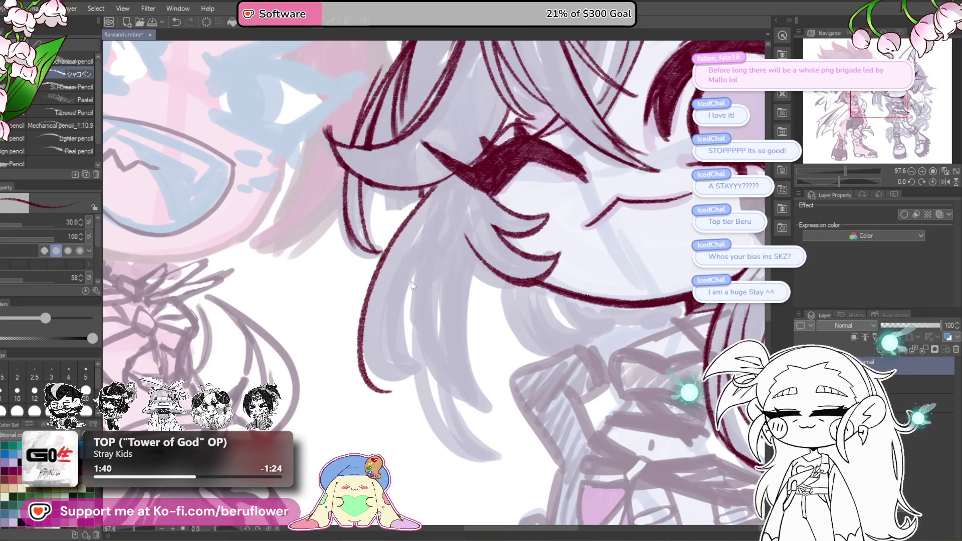
key("ctrl+z")
mouse_move(410, 354)
left_mouse_down()
mouse_move(403, 318)
mouse_move(450, 199)
mouse_move(411, 227)
left_mouse_up()
Draw long strands sweeping down the left side of the hair beside the eye.
left_click_drag(390, 266, 359, 333)
left_click_drag(421, 317, 391, 317)
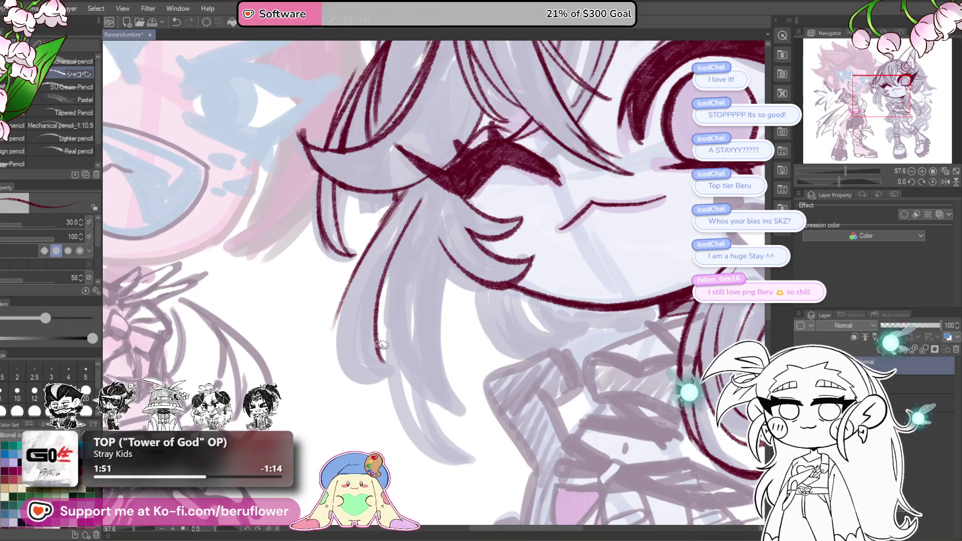
mouse_move(460, 196)
left_mouse_down()
mouse_move(497, 196)
mouse_move(409, 230)
mouse_move(372, 345)
left_mouse_up()
mouse_move(382, 284)
left_mouse_down()
mouse_move(396, 376)
mouse_move(442, 349)
left_mouse_up()
key("ctrl+z")
Try grey shading strokes along the hair strand, retrying them several times.
left_click_drag(419, 284, 417, 363)
key("ctrl+z")
left_click_drag(407, 284, 417, 365)
key("ctrl+z")
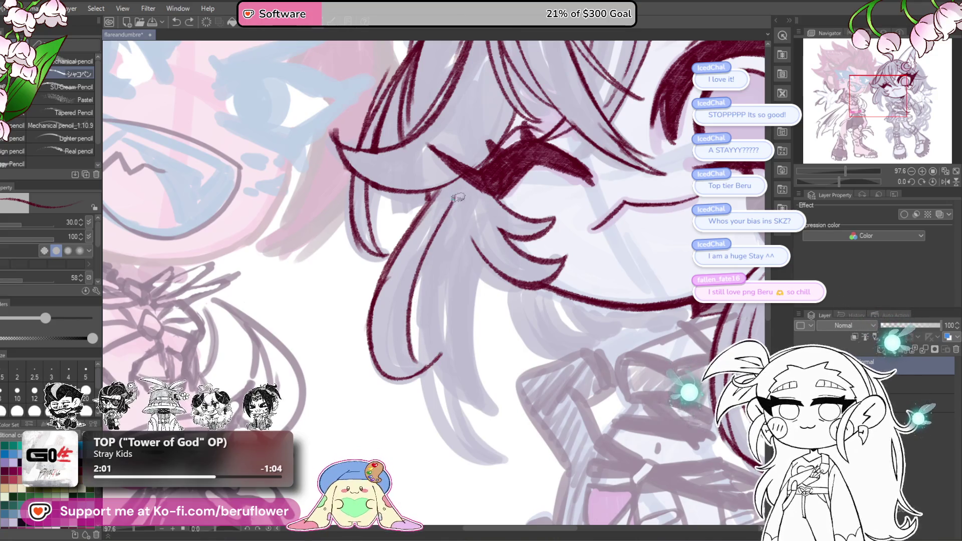
left_click_drag(451, 201, 425, 271)
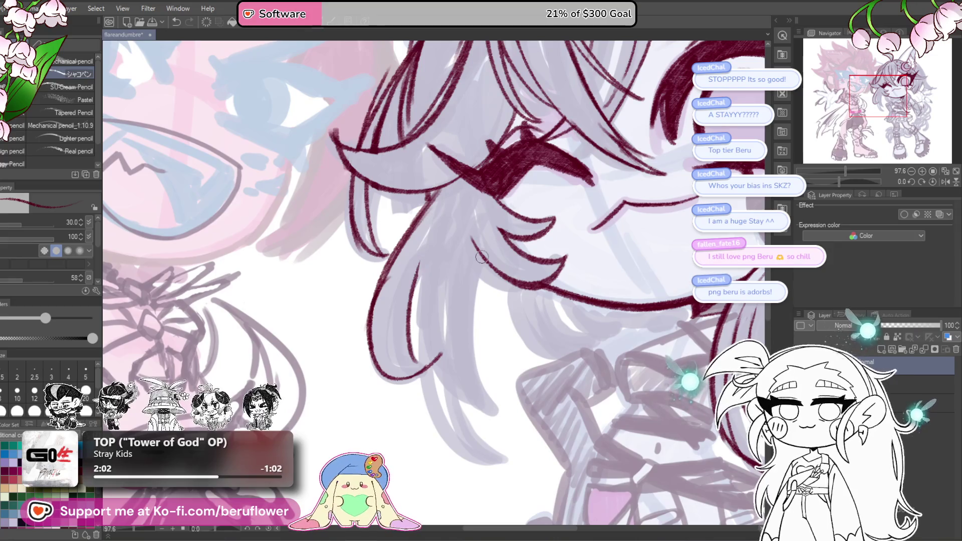
left_click_drag(482, 256, 479, 267)
left_click_drag(433, 226, 415, 344)
scroll(421, 361, "down", 3)
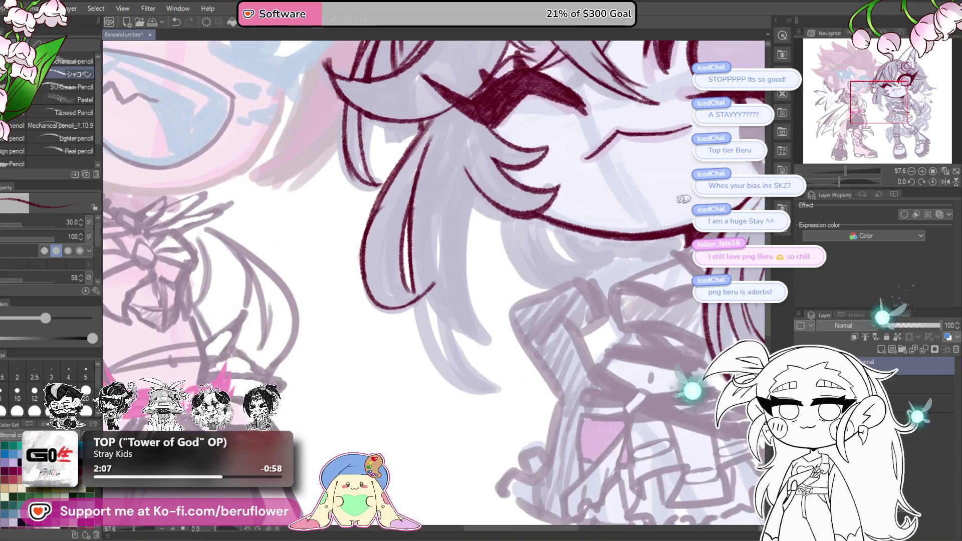
With the canvas tilted, repaint the grey shading down the hair strand.
left_click_drag(845, 181, 849, 180)
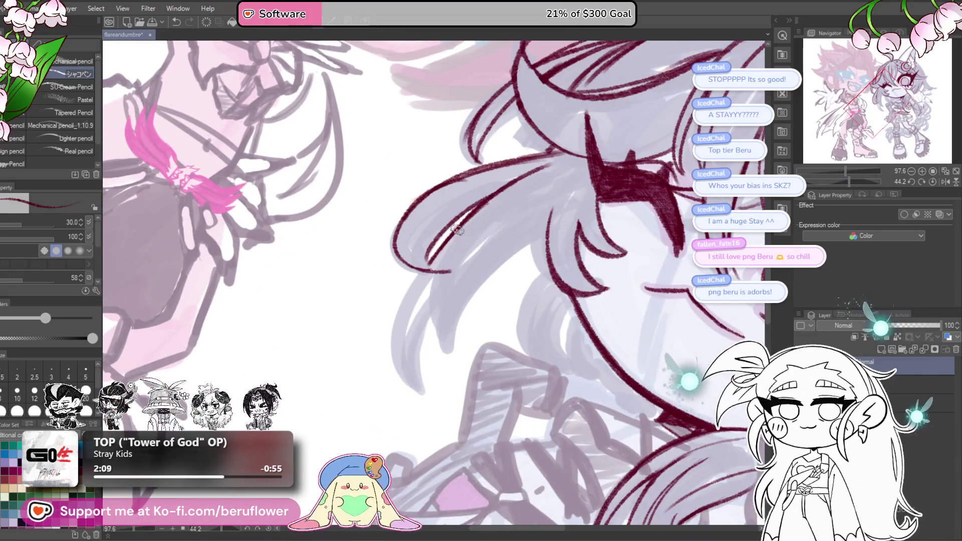
left_click_drag(451, 226, 421, 379)
left_click_drag(450, 221, 401, 381)
key("ctrl+z")
left_click_drag(441, 241, 403, 380)
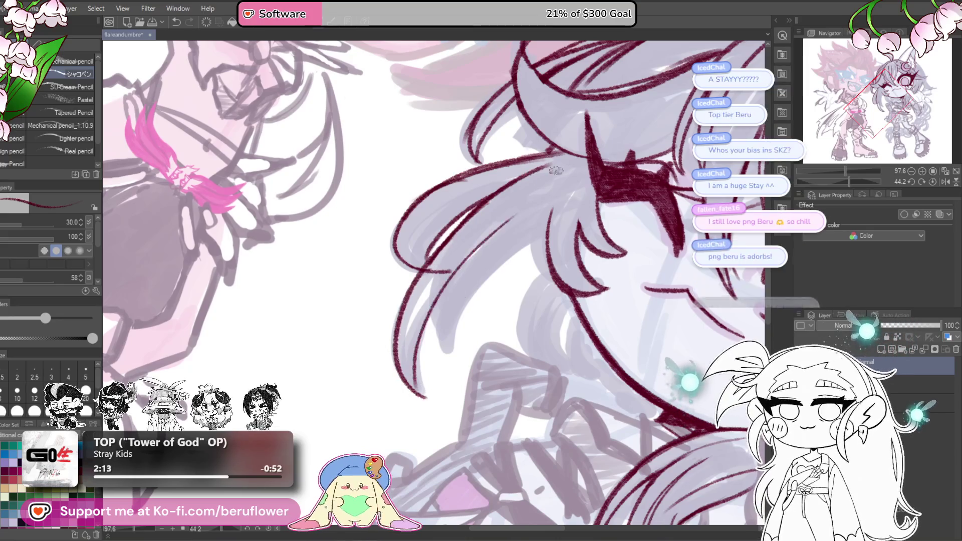
key("ctrl+z")
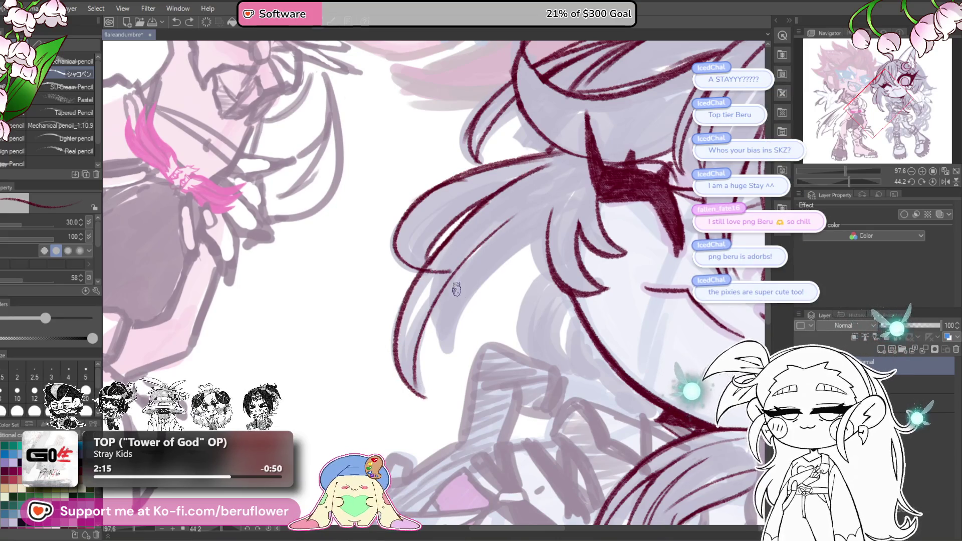
left_click_drag(425, 262, 428, 198)
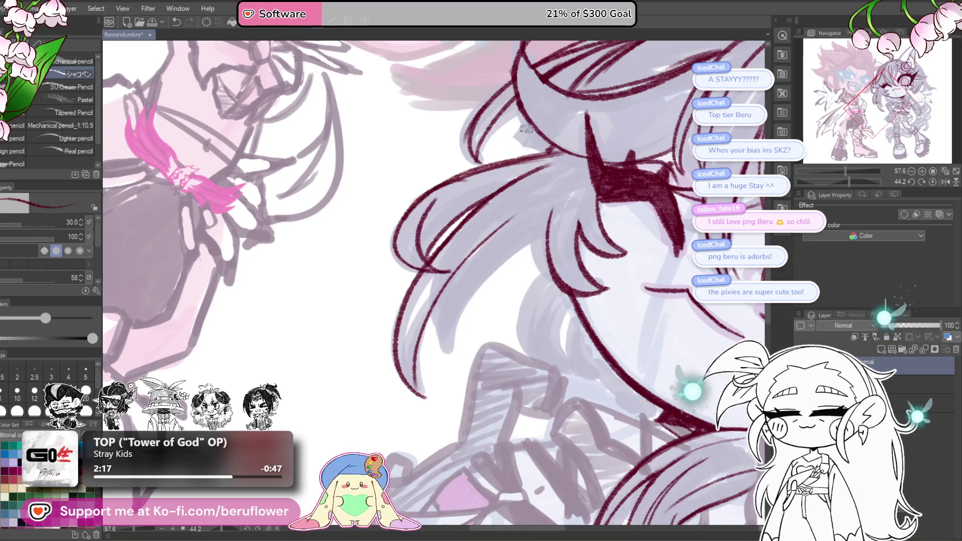
left_click_drag(616, 198, 606, 204)
Ink the lower-left hair strands, then reset the canvas rotation to upright.
left_click_drag(532, 237, 429, 379)
mouse_move(472, 264)
left_mouse_down()
mouse_move(440, 298)
mouse_move(425, 385)
left_mouse_up()
key("ctrl+z")
key("ctrl+z")
mouse_move(456, 271)
left_mouse_down()
mouse_move(425, 368)
mouse_move(423, 359)
left_mouse_up()
mouse_move(515, 270)
left_mouse_down()
mouse_move(413, 215)
mouse_move(393, 260)
left_mouse_up()
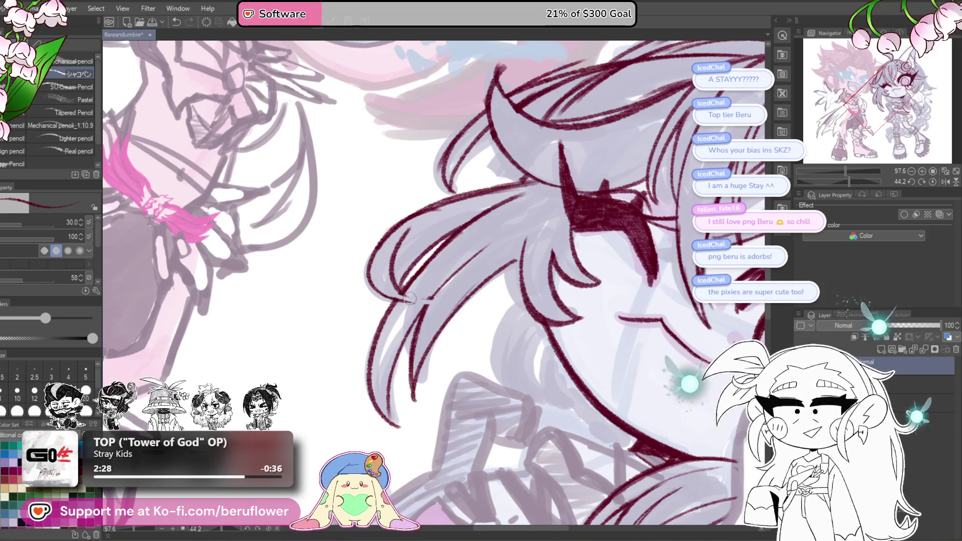
left_click_drag(861, 184, 864, 184)
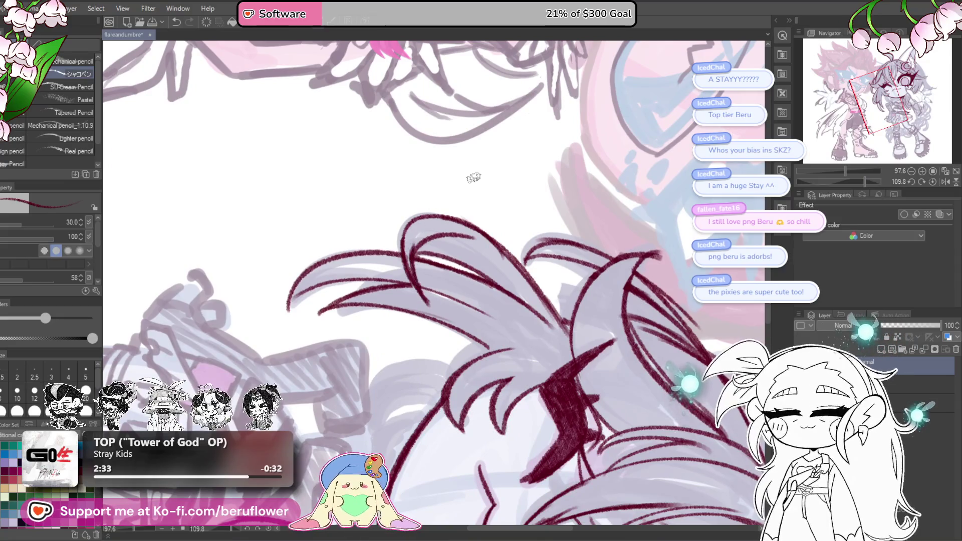
left_click(922, 182)
scroll(467, 319, "down", 5)
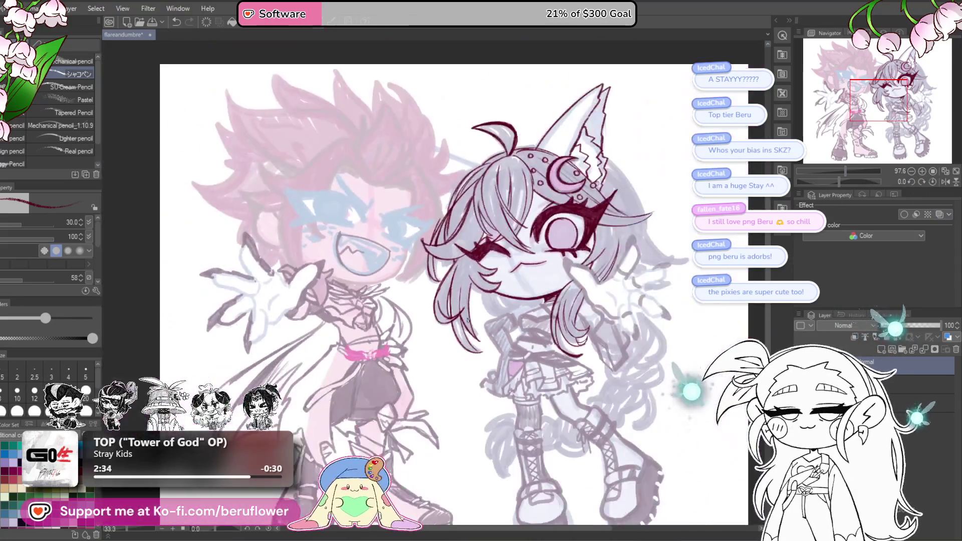
Zoom in on the chin and try a hooked line below it, undoing it.
scroll(467, 320, "up", 4)
mouse_move(467, 319)
left_mouse_down()
mouse_move(501, 345)
mouse_move(501, 246)
left_mouse_up()
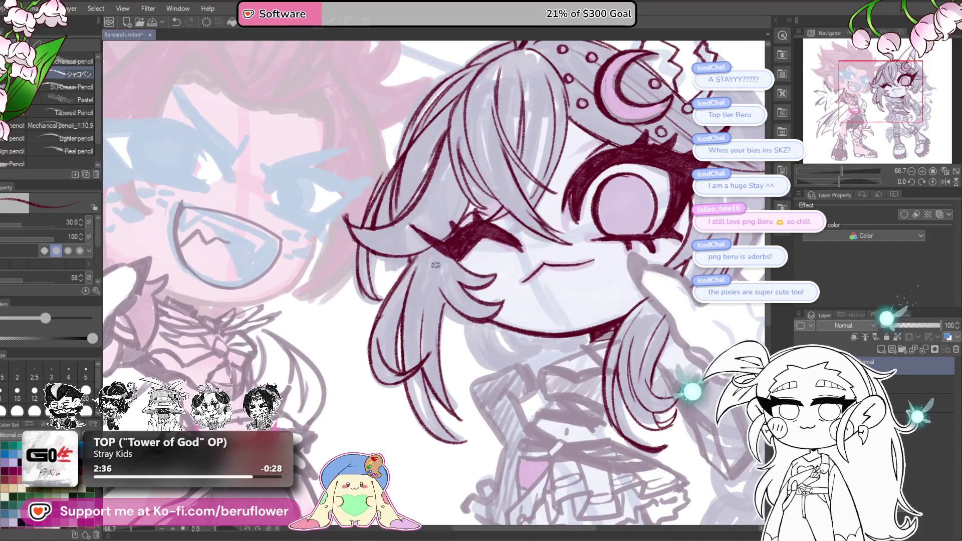
mouse_move(501, 308)
left_mouse_down()
mouse_move(503, 282)
mouse_move(461, 267)
mouse_move(401, 276)
mouse_move(604, 277)
left_mouse_up()
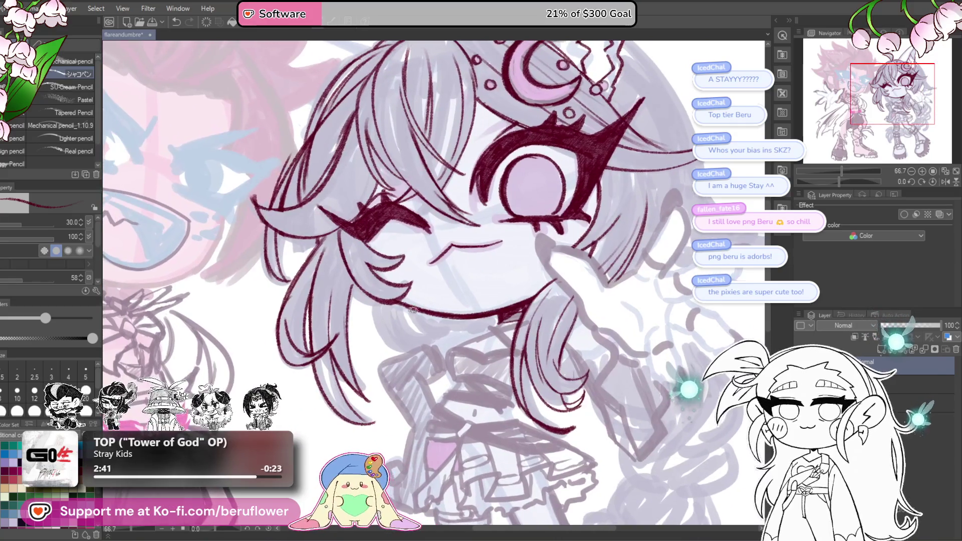
mouse_move(482, 252)
left_mouse_down()
mouse_move(514, 246)
mouse_move(534, 271)
mouse_move(557, 249)
left_mouse_up()
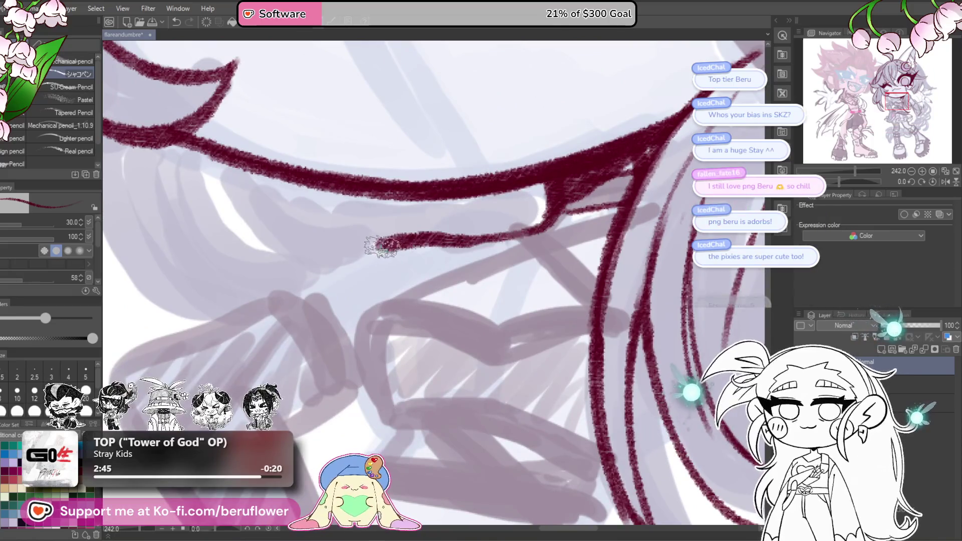
scroll(290, 285, "down", 3)
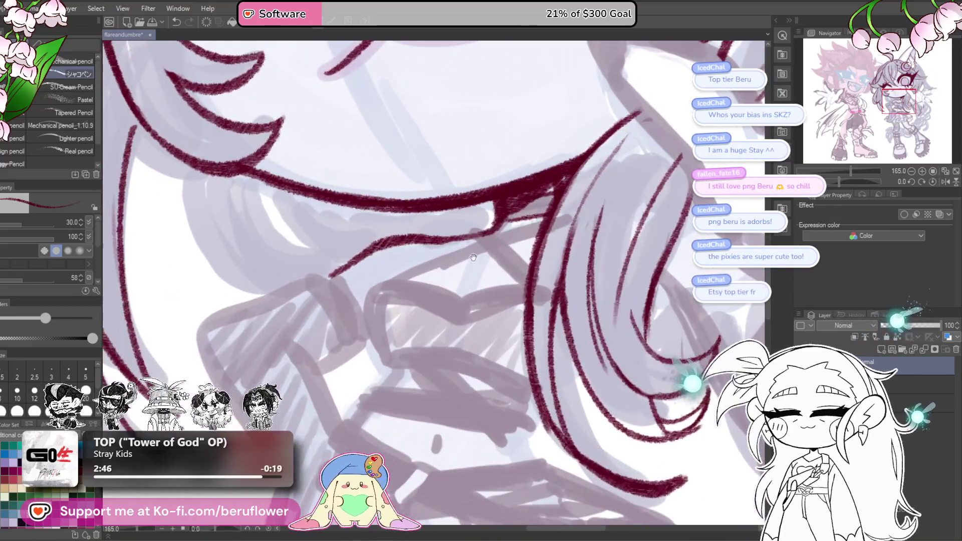
mouse_move(373, 287)
left_mouse_down()
mouse_move(393, 362)
mouse_move(413, 282)
mouse_move(481, 308)
mouse_move(553, 280)
mouse_move(470, 326)
mouse_move(450, 321)
mouse_move(536, 303)
mouse_move(519, 306)
mouse_move(536, 351)
mouse_move(549, 340)
left_mouse_up()
key("ctrl+z")
Add a short line under the chin, hatch the diagonal strap and draw a collar line.
left_click_drag(532, 241, 570, 284)
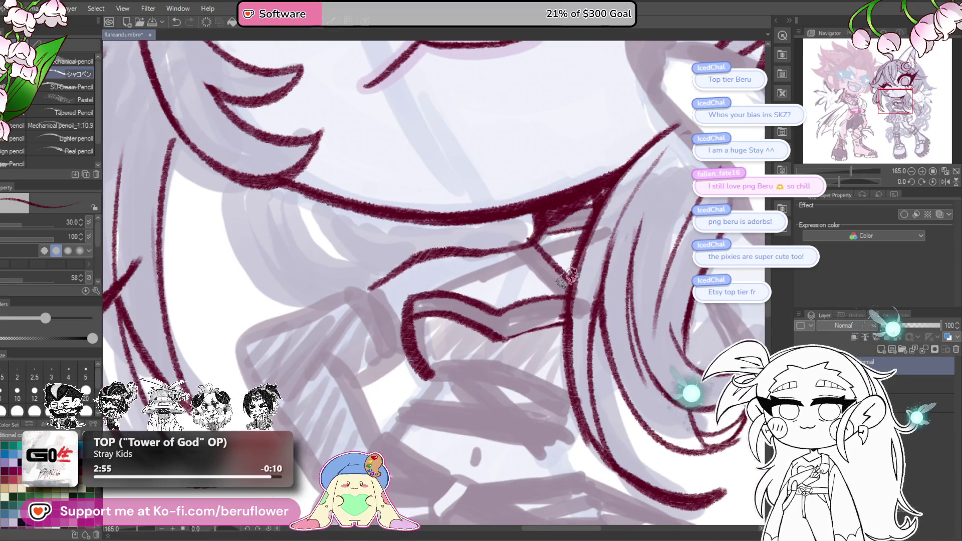
mouse_move(535, 256)
left_mouse_down()
mouse_move(521, 251)
mouse_move(556, 280)
mouse_move(520, 248)
mouse_move(553, 278)
mouse_move(570, 241)
mouse_move(441, 325)
mouse_move(574, 251)
mouse_move(481, 301)
left_mouse_up()
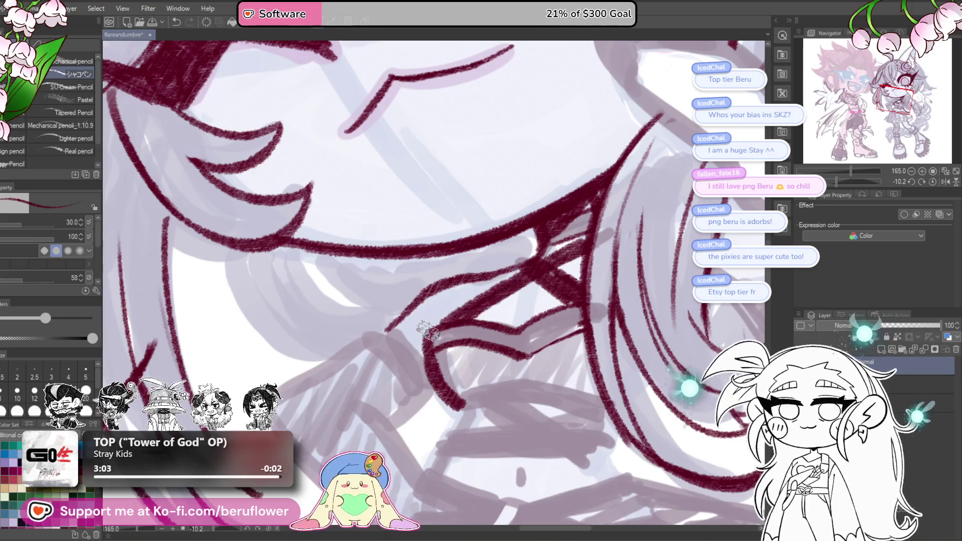
scroll(481, 301, "down", 4)
scroll(426, 331, "up", 3)
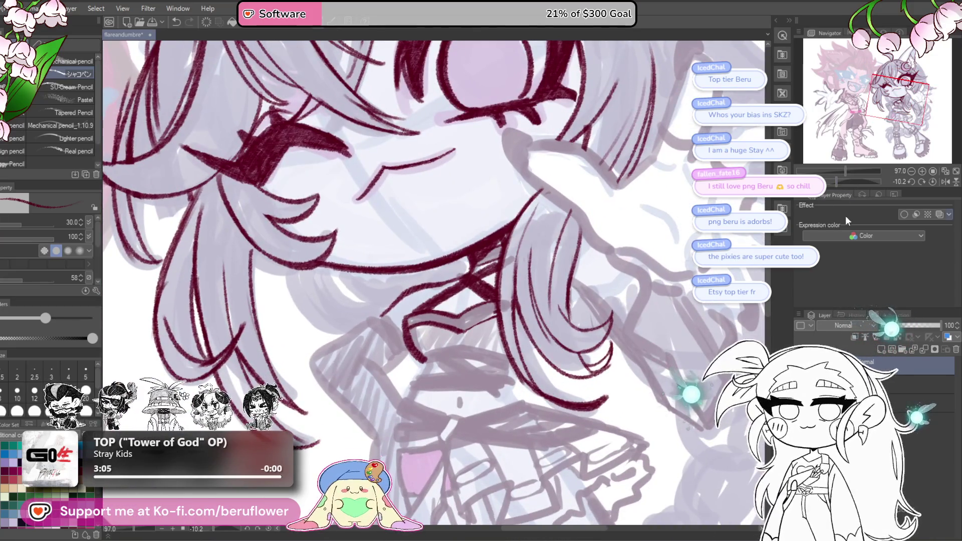
mouse_move(481, 280)
left_mouse_down()
mouse_move(466, 300)
mouse_move(483, 326)
left_mouse_up()
scroll(483, 326, "down", 1)
mouse_move(483, 373)
left_mouse_down()
mouse_move(506, 365)
mouse_move(601, 258)
mouse_move(491, 340)
mouse_move(468, 371)
left_mouse_up()
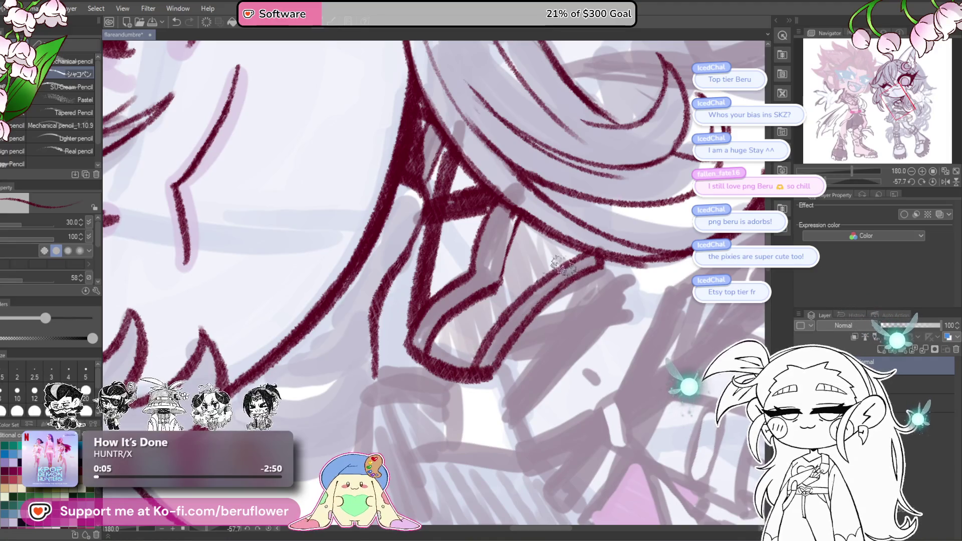
Rotate the view, outline the waist ribbon edge, erase and redraw it neatly, then reset rotation.
left_click(930, 181)
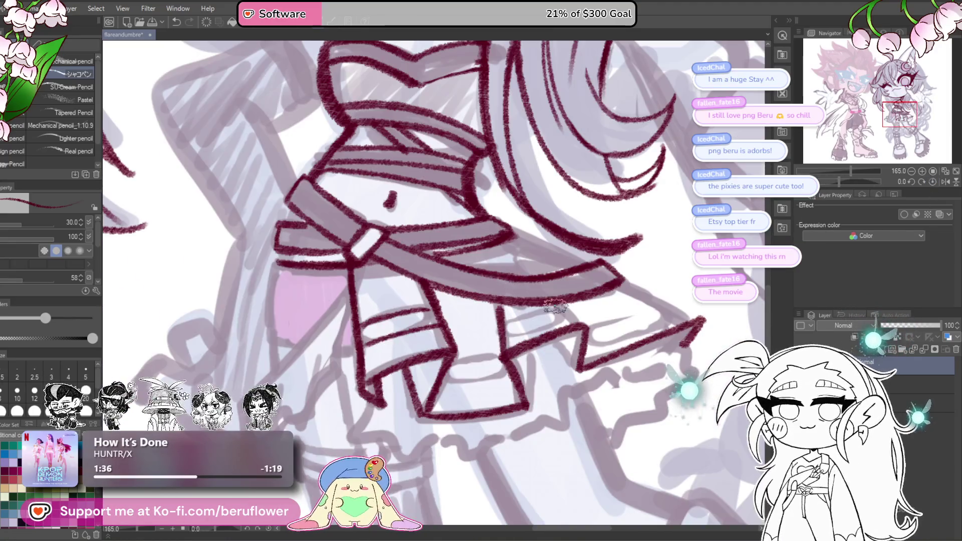
mouse_move(850, 171)
left_mouse_down()
mouse_move(821, 171)
mouse_move(866, 181)
left_mouse_up()
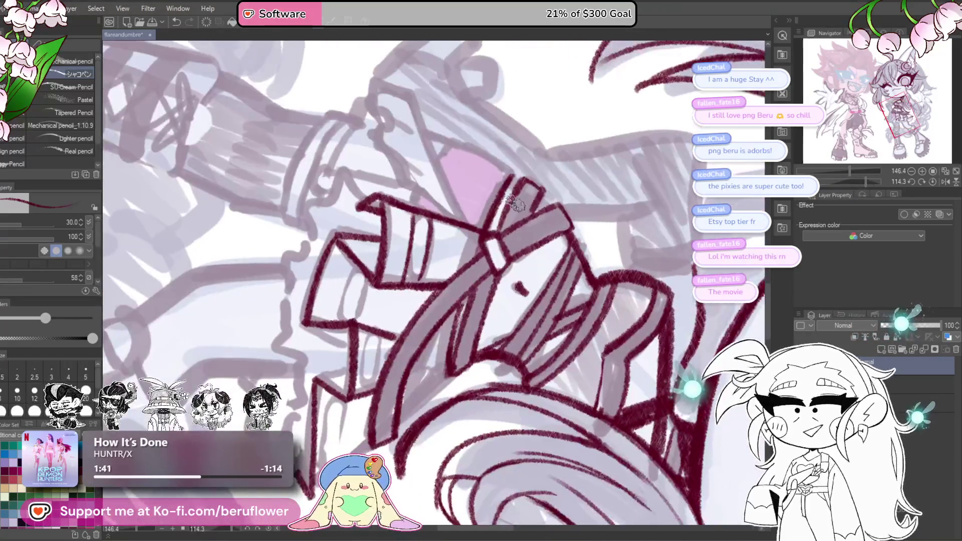
left_click_drag(506, 176, 463, 263)
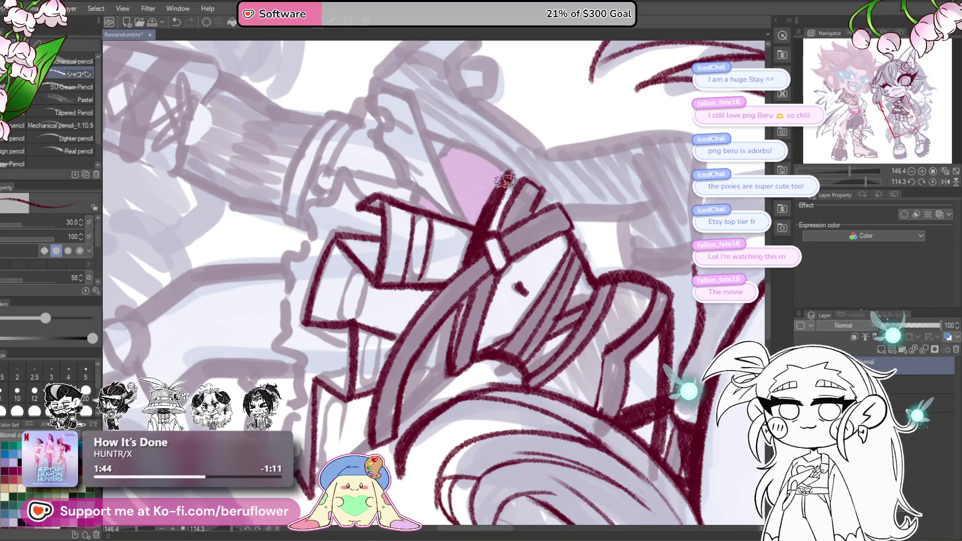
left_click_drag(506, 170, 475, 243)
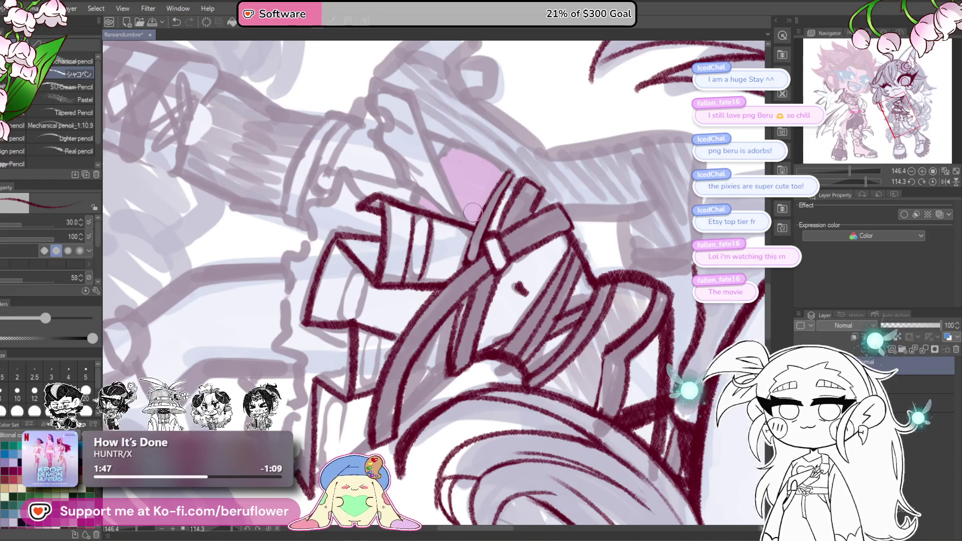
mouse_move(502, 179)
left_mouse_down()
mouse_move(451, 295)
mouse_move(445, 341)
mouse_move(465, 335)
left_mouse_up()
scroll(462, 273, "down", 2)
left_click(933, 181)
mouse_move(625, 304)
left_mouse_down()
mouse_move(629, 324)
mouse_move(611, 314)
left_mouse_up()
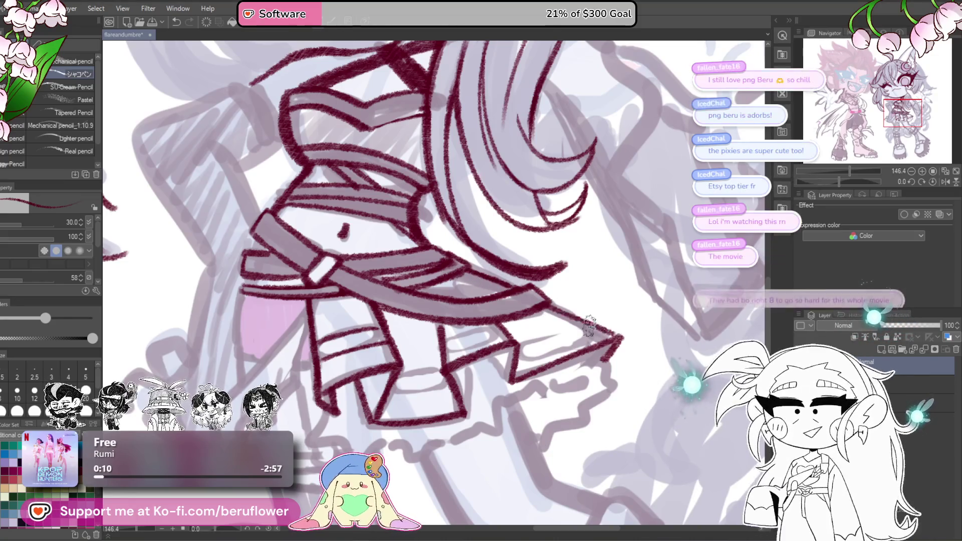
left_click_drag(590, 300, 653, 278)
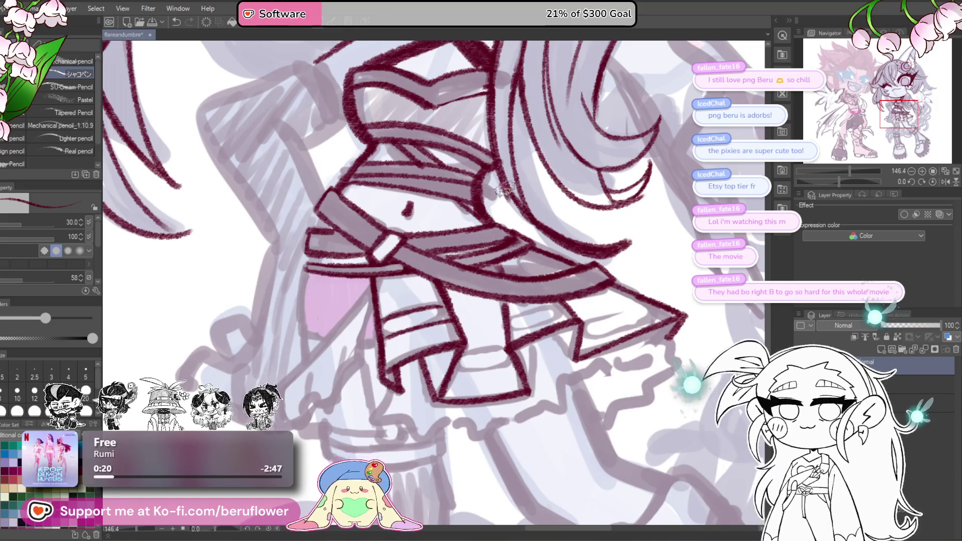
Hatch the belt band, outline the pink panel's left edge and draw diagonal skirt folds.
left_click_drag(526, 273, 496, 273)
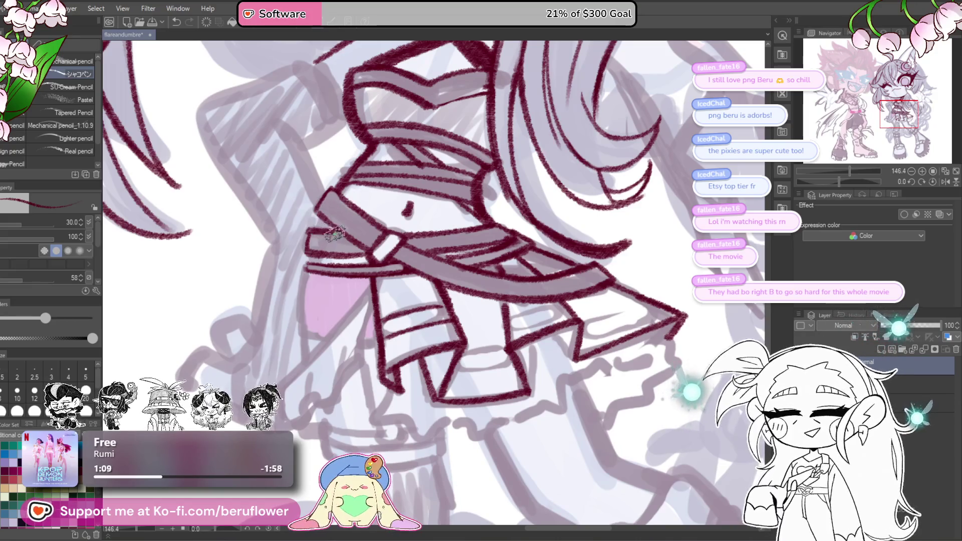
mouse_move(449, 306)
left_mouse_down()
mouse_move(472, 289)
mouse_move(463, 251)
mouse_move(457, 293)
mouse_move(479, 278)
left_mouse_up()
mouse_move(346, 270)
left_mouse_down()
mouse_move(350, 332)
mouse_move(392, 303)
left_mouse_up()
left_click_drag(422, 270, 329, 373)
mouse_move(430, 295)
left_mouse_down()
mouse_move(371, 396)
mouse_move(343, 407)
left_mouse_up()
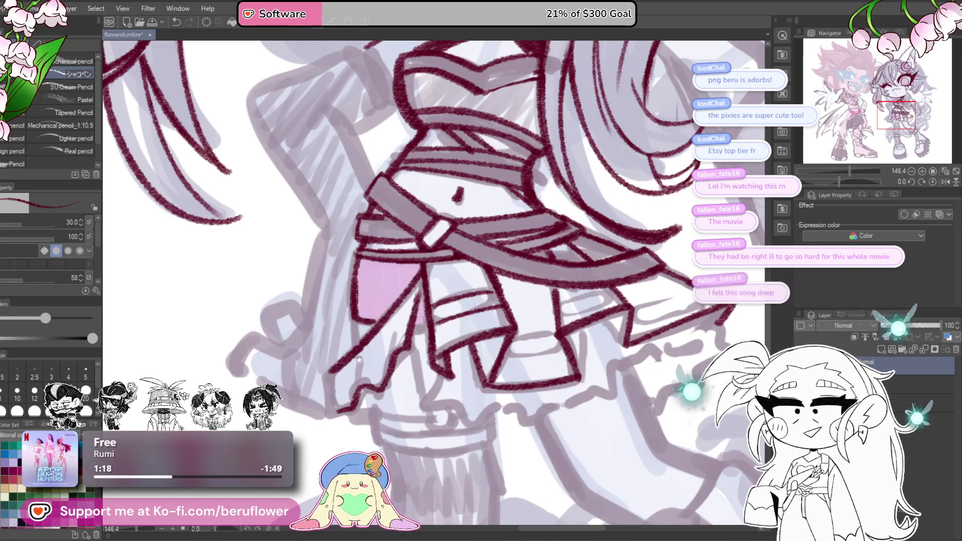
left_click_drag(357, 331, 386, 317)
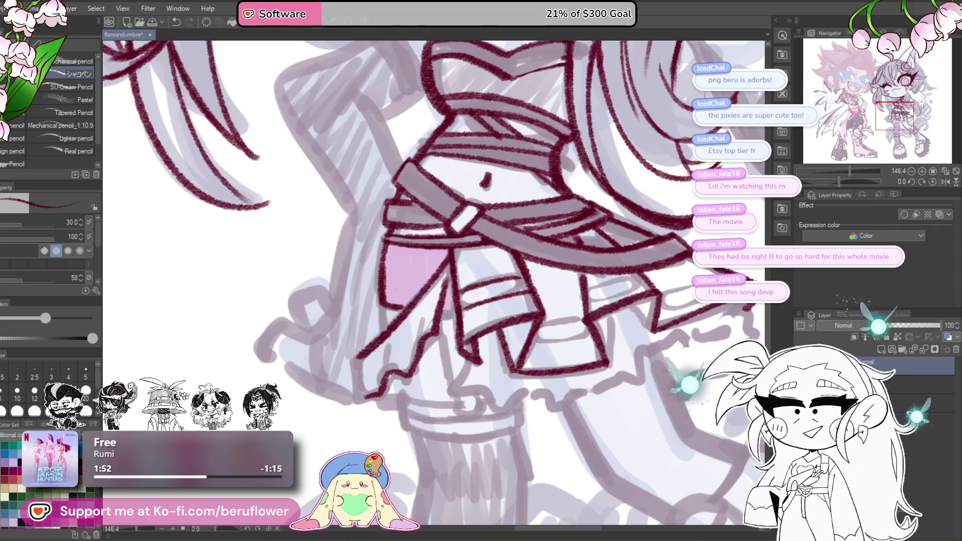
Ink the skirt's lower-left corner and the fold lines inside the skirt.
mouse_move(359, 357)
left_mouse_down()
mouse_move(362, 393)
mouse_move(383, 388)
mouse_move(393, 333)
left_mouse_up()
left_click_drag(471, 282, 483, 273)
left_click_drag(459, 285, 420, 338)
mouse_move(408, 295)
left_mouse_down()
mouse_move(380, 351)
mouse_move(398, 316)
left_mouse_up()
left_click_drag(366, 346, 398, 326)
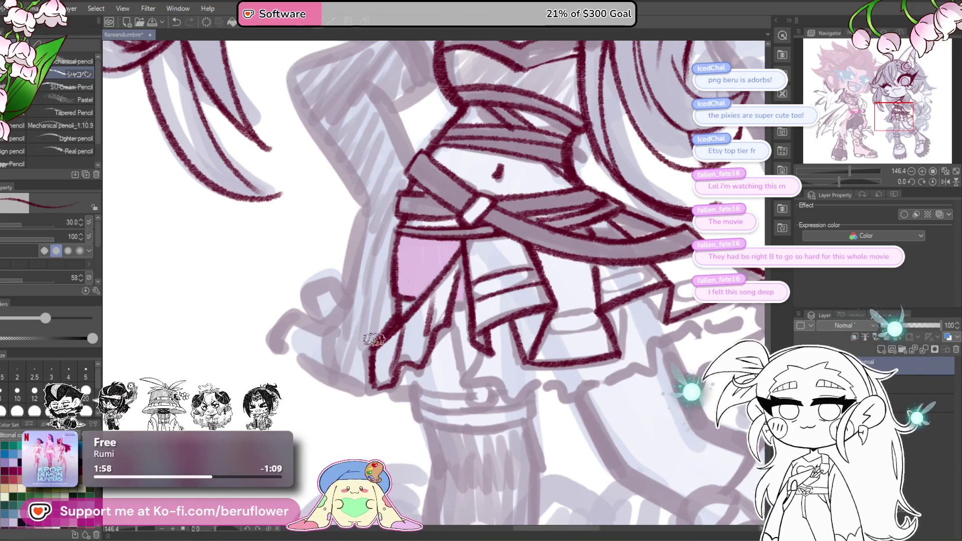
scroll(376, 346, "down", 3)
scroll(373, 339, "up", 4)
scroll(373, 339, "up", 1)
Draw the zigzag hem, the skirt's right point and a diagonal fold across it.
mouse_move(478, 275)
left_mouse_down()
mouse_move(447, 331)
mouse_move(509, 347)
left_mouse_up()
mouse_move(593, 317)
left_mouse_down()
mouse_move(526, 333)
mouse_move(564, 344)
mouse_move(516, 386)
mouse_move(469, 395)
left_mouse_up()
mouse_move(630, 245)
left_mouse_down()
mouse_move(583, 265)
mouse_move(626, 299)
mouse_move(533, 373)
left_mouse_up()
mouse_move(596, 281)
left_mouse_down()
mouse_move(609, 301)
mouse_move(516, 296)
mouse_move(478, 313)
mouse_move(496, 353)
mouse_move(456, 346)
mouse_move(465, 360)
left_mouse_up()
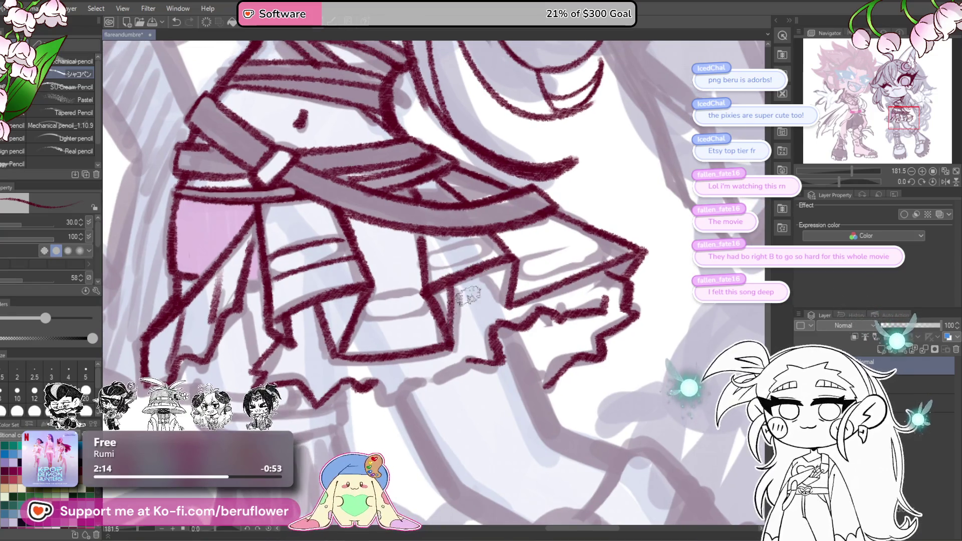
mouse_move(473, 271)
left_mouse_down()
mouse_move(504, 306)
mouse_move(541, 293)
left_mouse_up()
mouse_move(520, 339)
left_mouse_down()
mouse_move(448, 376)
mouse_move(471, 373)
left_mouse_up()
scroll(579, 355, "down", 3)
scroll(580, 354, "up", 2)
Ink the leg lines below the hem, then view the whole canvas to check progress.
mouse_move(579, 355)
left_mouse_down()
mouse_move(562, 227)
mouse_move(562, 257)
left_mouse_up()
mouse_move(411, 270)
left_mouse_down()
mouse_move(456, 348)
mouse_move(516, 381)
left_mouse_up()
left_click_drag(538, 314, 538, 325)
mouse_move(498, 226)
left_mouse_down()
mouse_move(532, 301)
mouse_move(599, 341)
left_mouse_up()
key("ctrl+0")
scroll(585, 323, "up", 5)
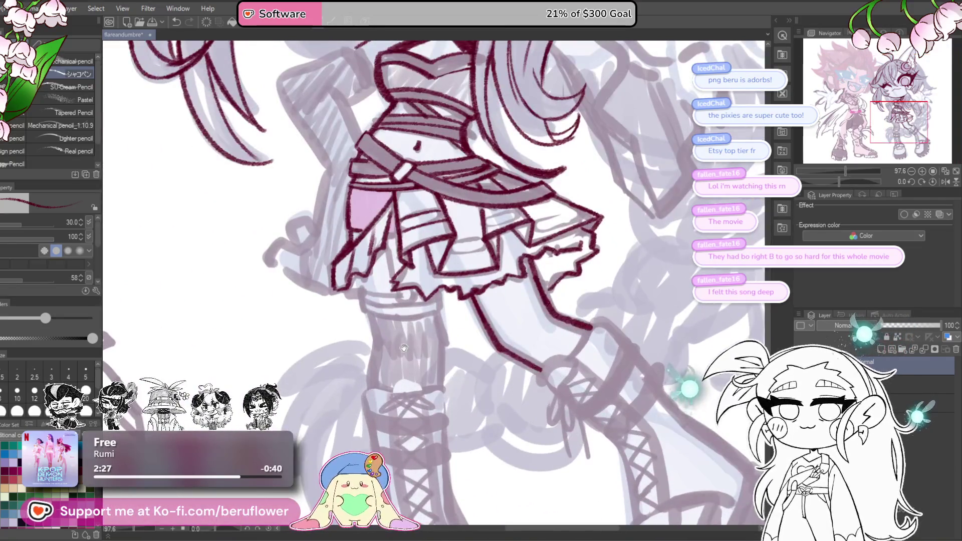
left_click_drag(412, 346, 425, 336)
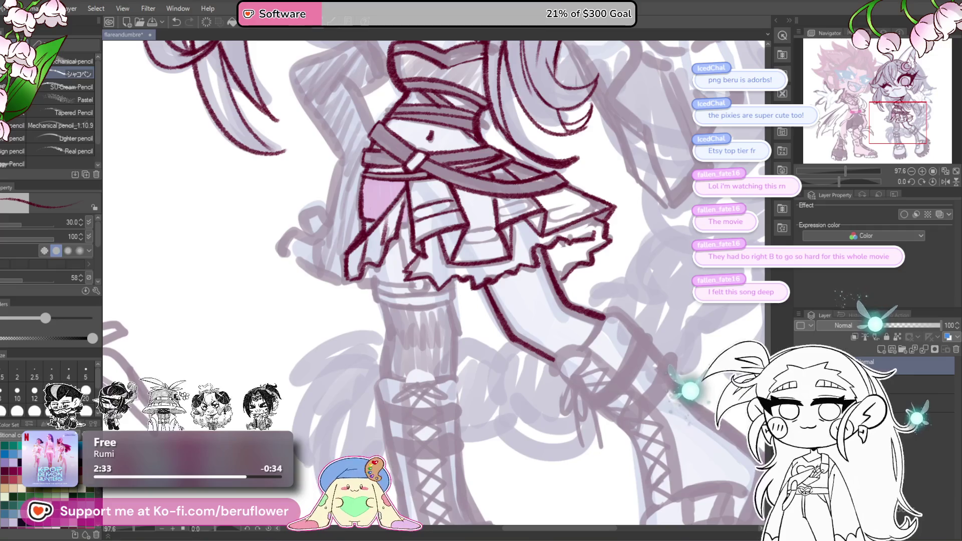
scroll(455, 289, "down", 5)
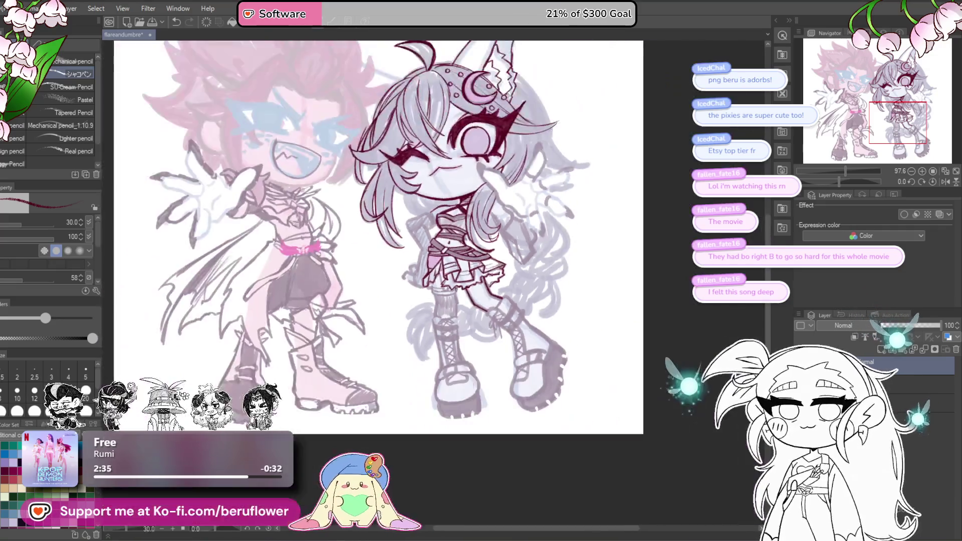
Ink the first finger outlines of the raised hand, redrawing one at a steeper angle.
scroll(499, 321, "up", 2)
scroll(500, 321, "up", 3)
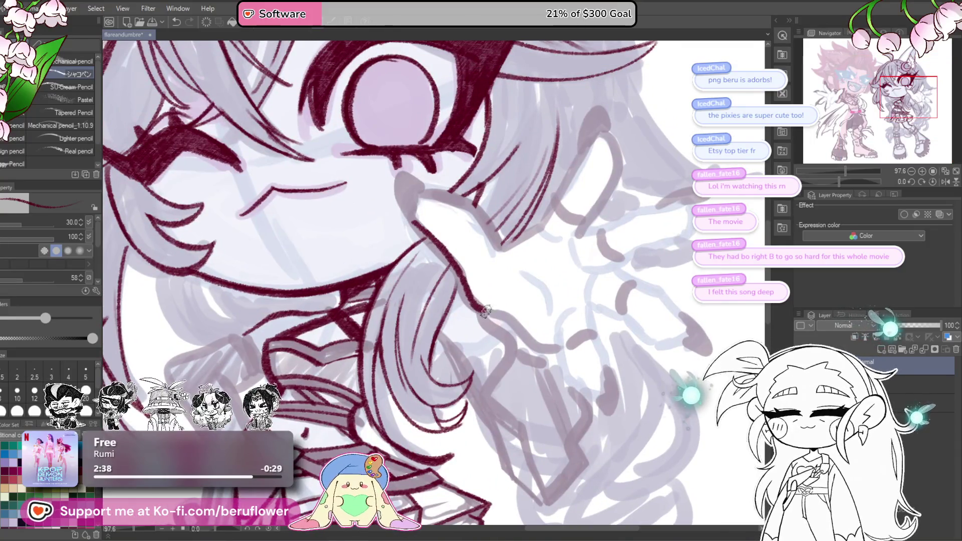
scroll(516, 321, "up", 2)
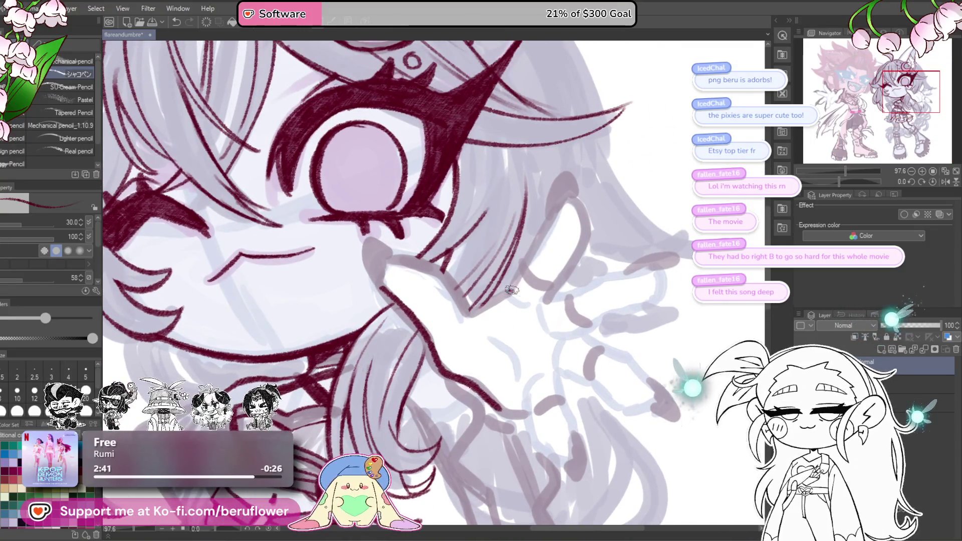
left_click_drag(510, 291, 562, 200)
left_click_drag(567, 267, 540, 309)
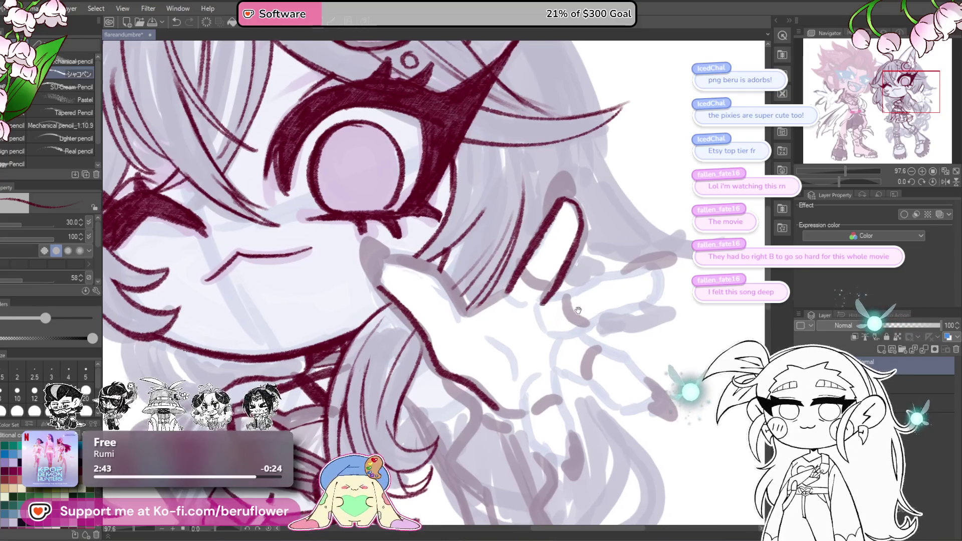
key("ctrl+z")
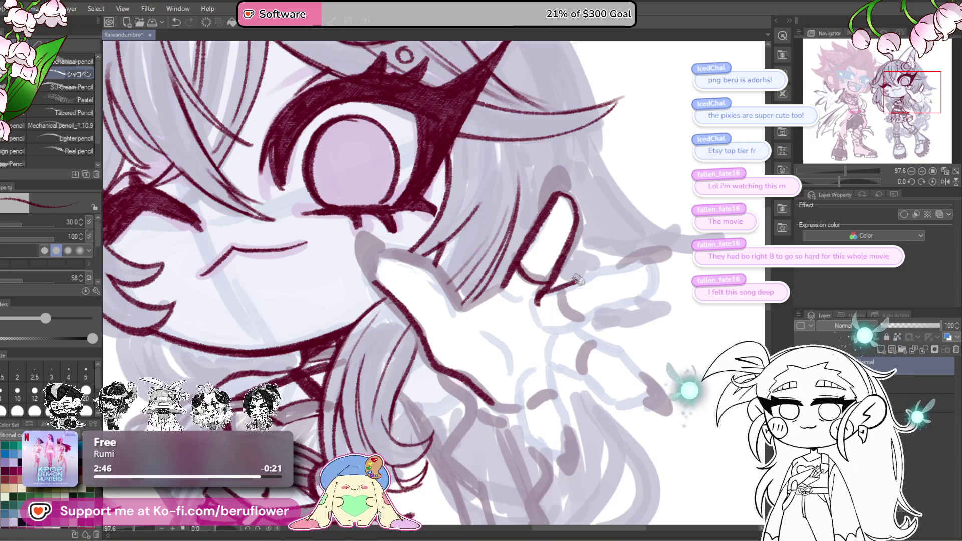
left_click_drag(676, 293, 662, 281)
key("ctrl+z")
mouse_move(524, 290)
left_mouse_down()
mouse_move(620, 243)
mouse_move(621, 281)
mouse_move(536, 319)
left_mouse_up()
Redo the finger outlines on the outstretched hand and add small palm details.
scroll(523, 309, "down", 4)
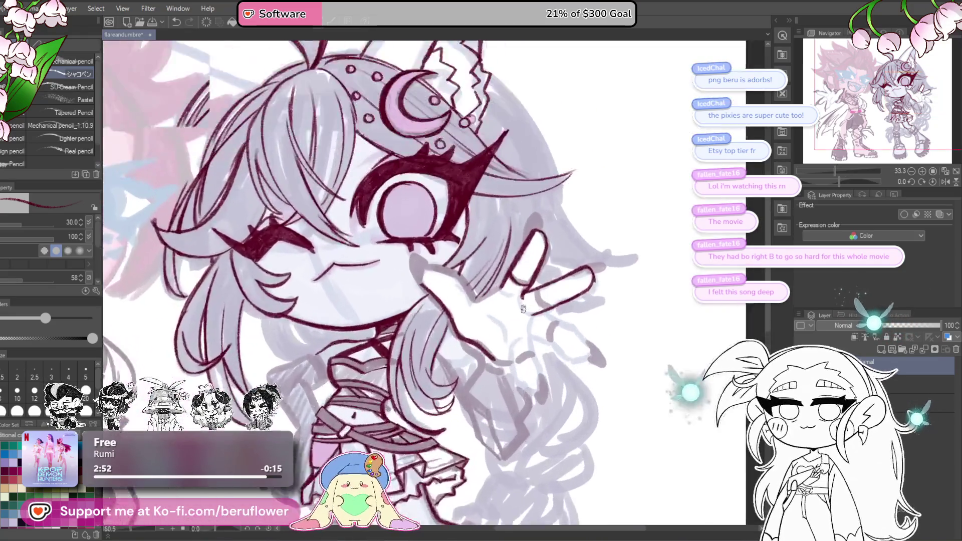
scroll(575, 265, "up", 3)
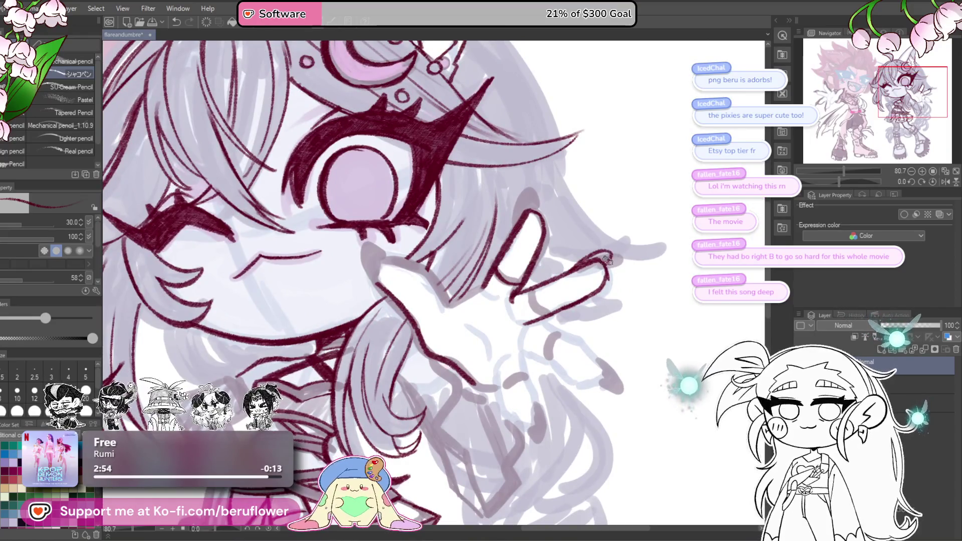
scroll(606, 261, "up", 1)
scroll(633, 313, "down", 3)
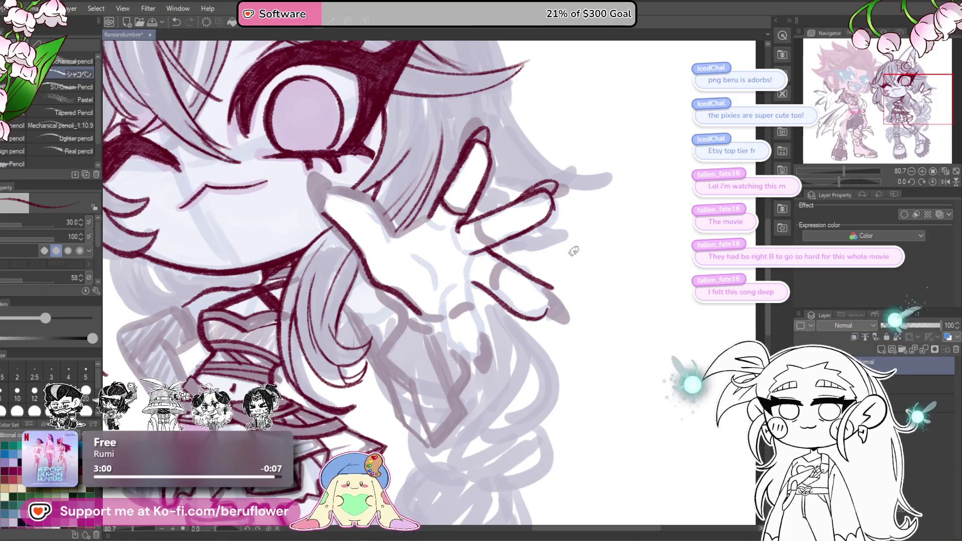
key("ctrl+z")
key("ctrl+z")
mouse_move(482, 250)
left_mouse_down()
mouse_move(541, 284)
mouse_move(544, 315)
mouse_move(561, 296)
left_mouse_up()
left_click_drag(481, 273, 500, 324)
mouse_move(462, 275)
left_mouse_down()
mouse_move(455, 287)
mouse_move(471, 347)
mouse_move(536, 270)
mouse_move(536, 232)
mouse_move(540, 256)
left_mouse_up()
left_click_drag(505, 284, 494, 323)
mouse_move(516, 203)
left_mouse_down()
mouse_move(518, 242)
mouse_move(504, 271)
left_mouse_up()
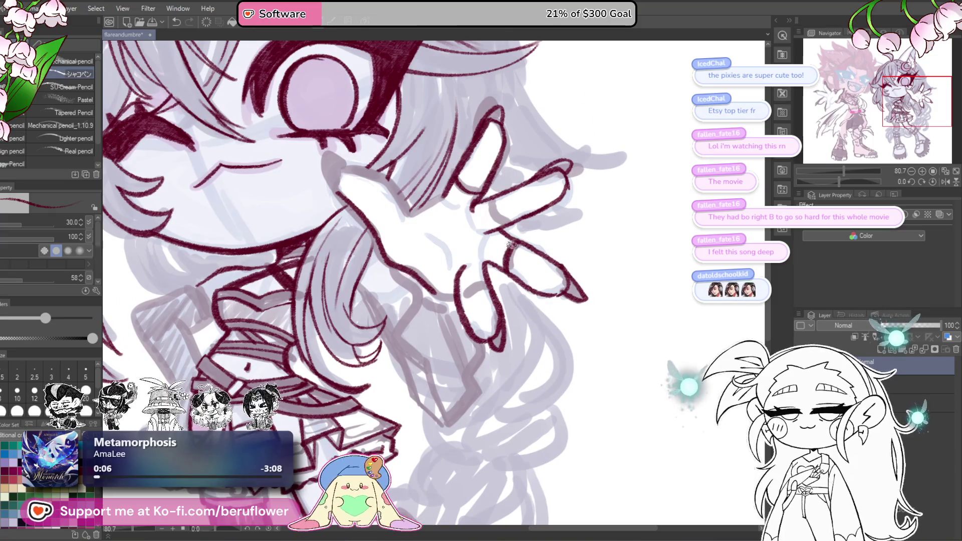
left_click_drag(506, 226, 494, 200)
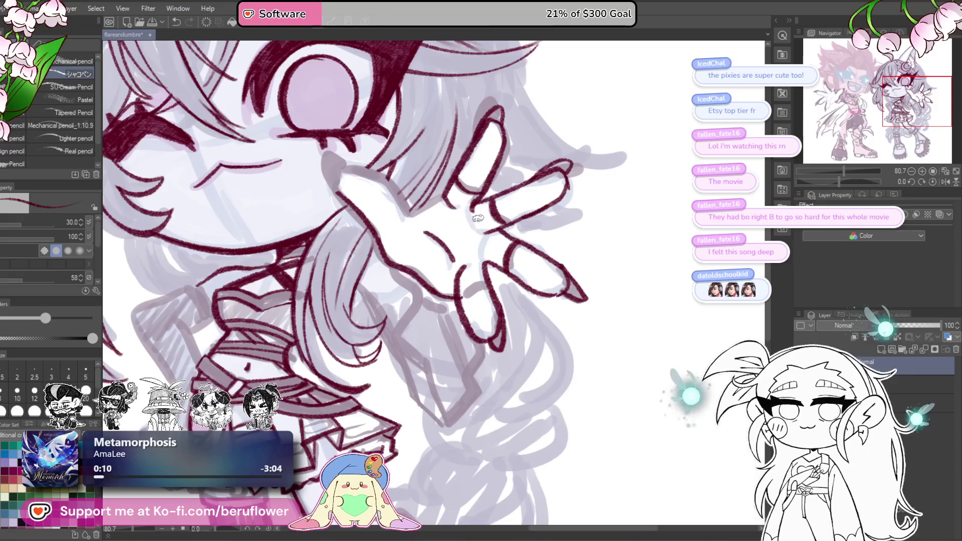
mouse_move(477, 287)
left_mouse_down()
mouse_move(458, 302)
mouse_move(488, 283)
left_mouse_up()
Ink the index finger outline and the left edges of the fingers.
scroll(508, 256, "down", 5)
scroll(454, 237, "up", 8)
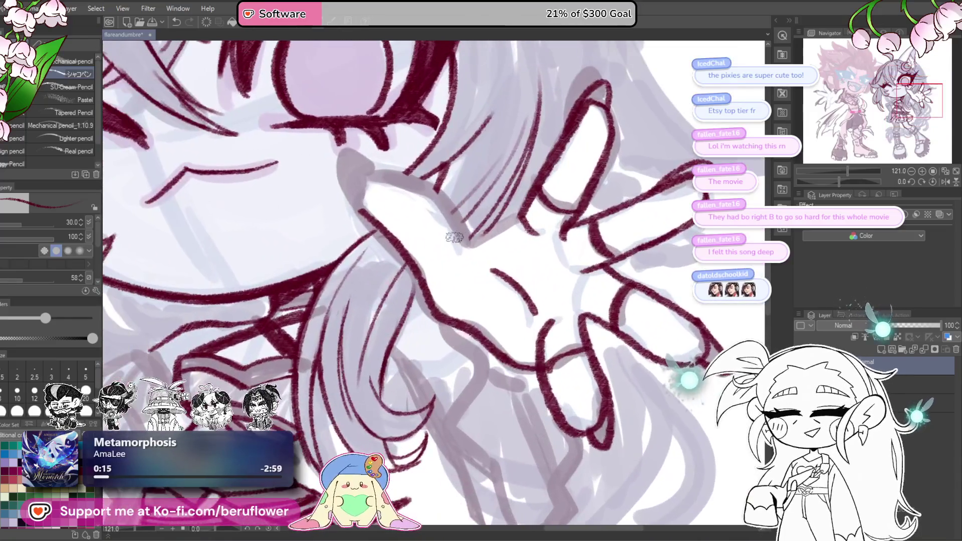
mouse_move(454, 237)
left_mouse_down()
mouse_move(413, 268)
mouse_move(506, 224)
left_mouse_up()
scroll(501, 231, "up", 4)
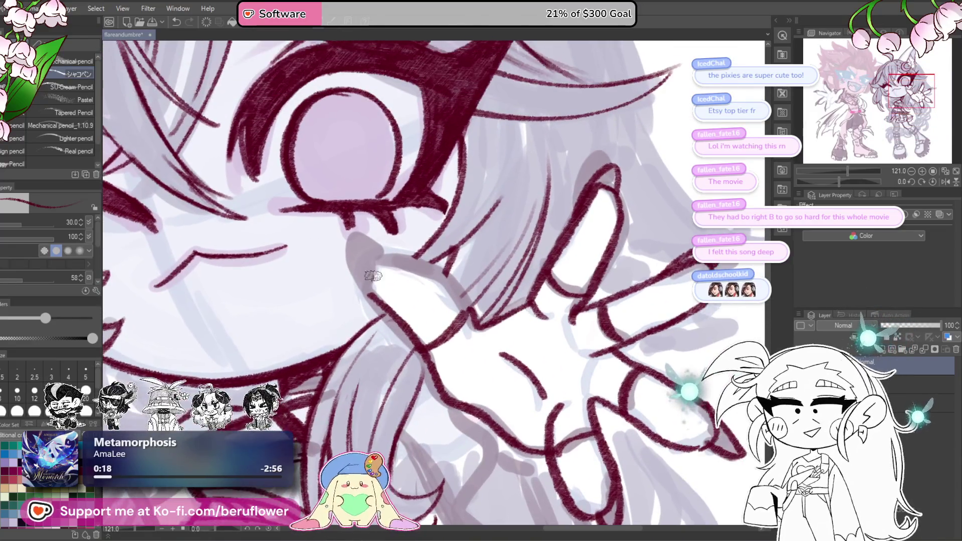
left_click_drag(365, 298, 382, 258)
scroll(468, 314, "up", 1)
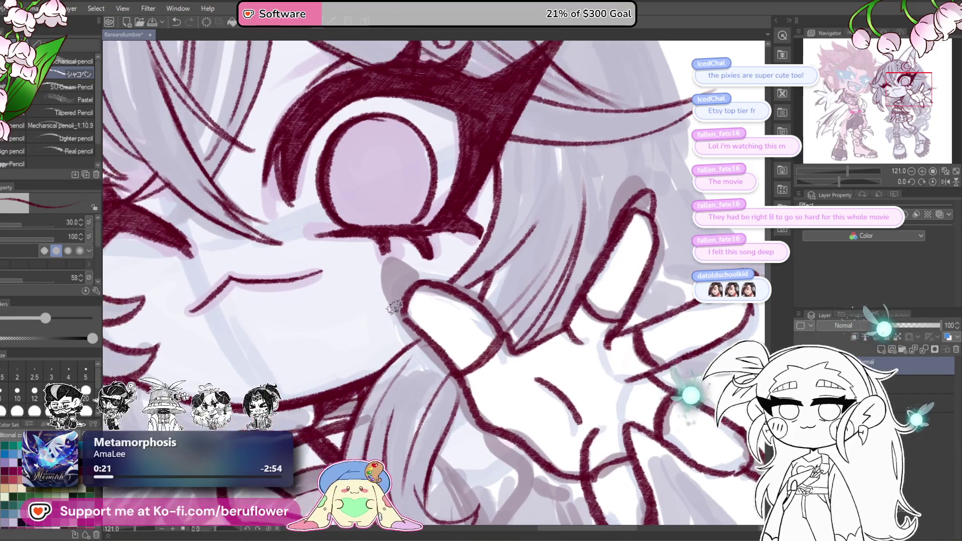
left_click_drag(410, 326, 384, 278)
scroll(408, 280, "down", 6)
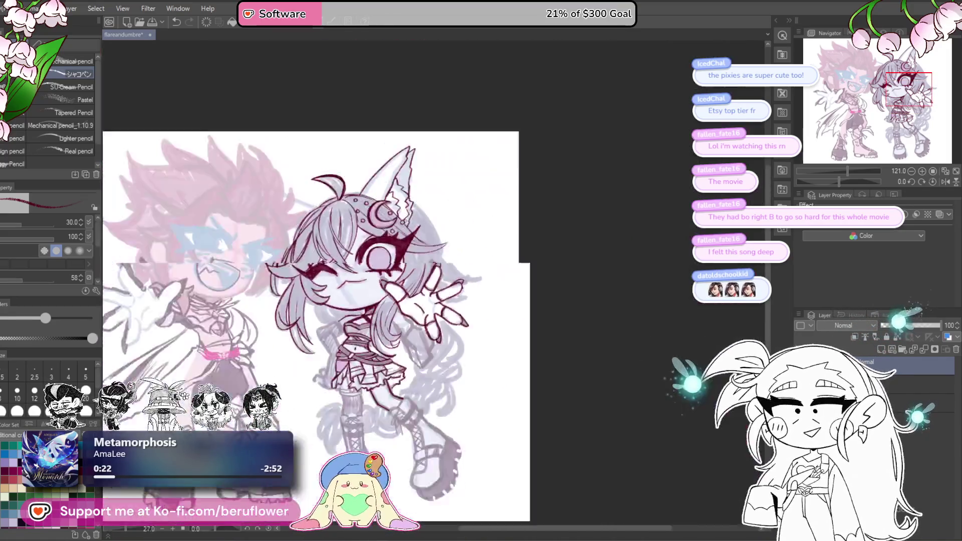
Ink the hand's lower edge and redraw the line running down from it.
scroll(496, 284, "up", 4)
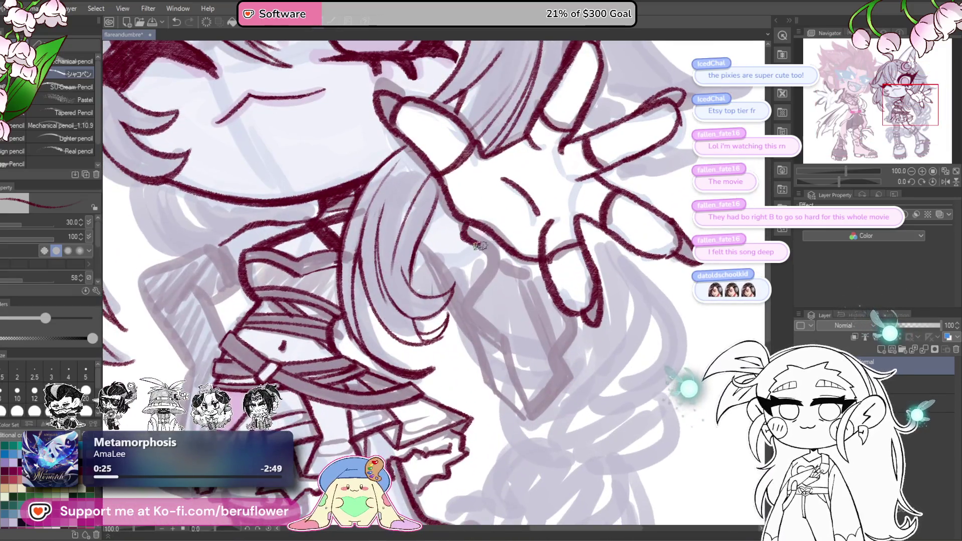
left_click_drag(499, 257, 468, 301)
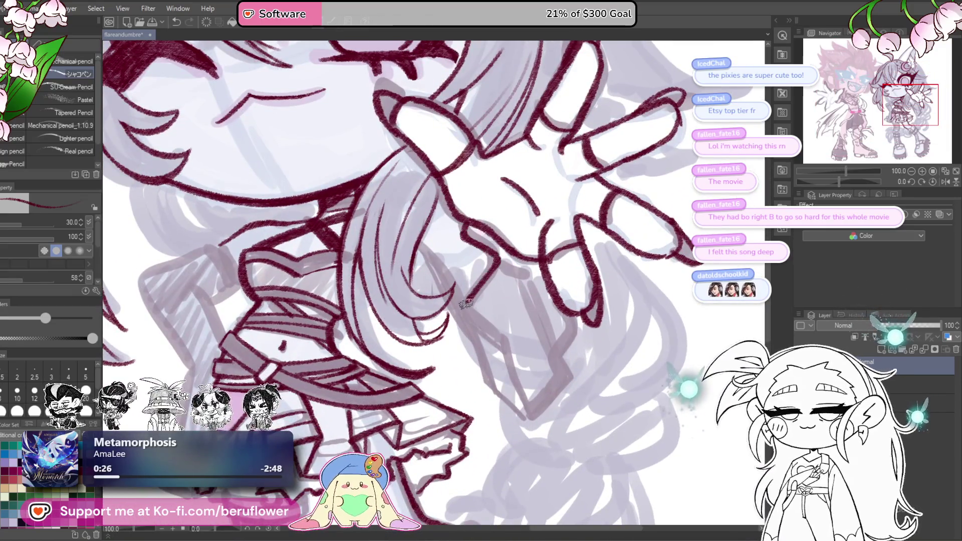
left_click_drag(561, 304, 553, 295)
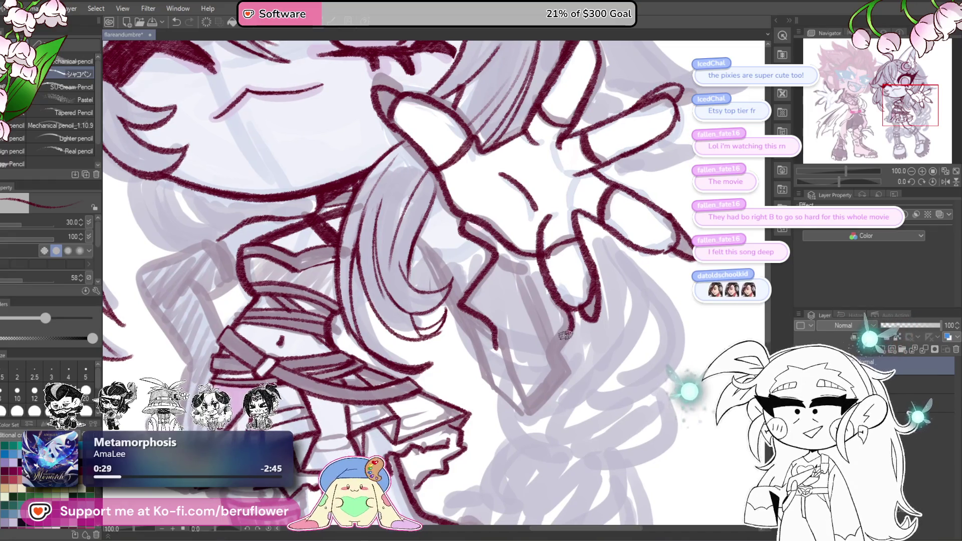
left_click_drag(499, 339, 531, 409)
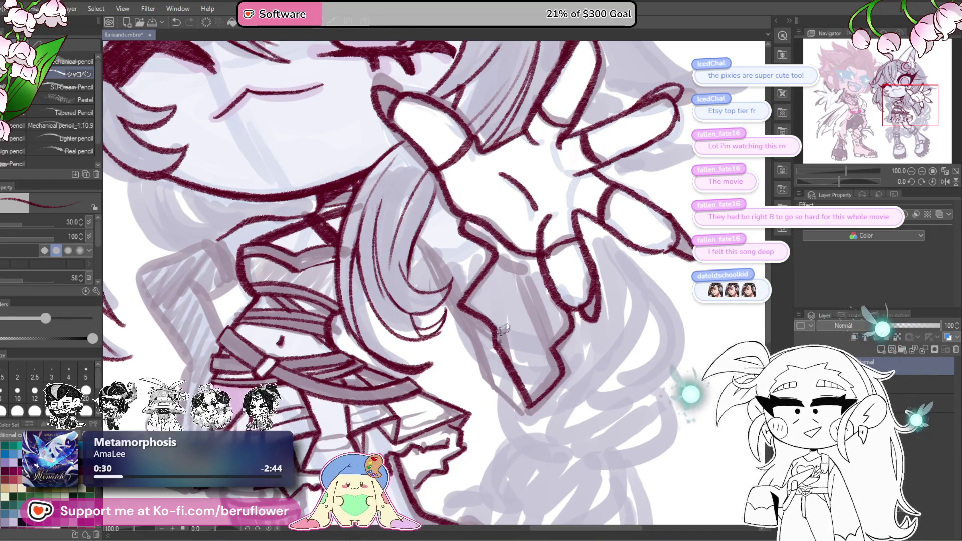
key("ctrl+z")
left_click_drag(496, 356, 529, 404)
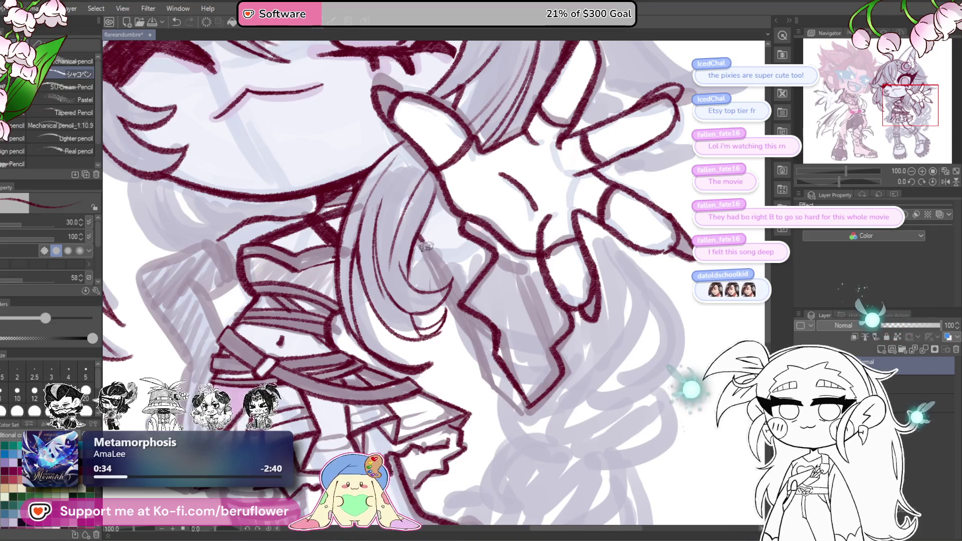
Ink the hair strands flowing down-right below the hand and touch up the palm.
left_click_drag(419, 239, 490, 357)
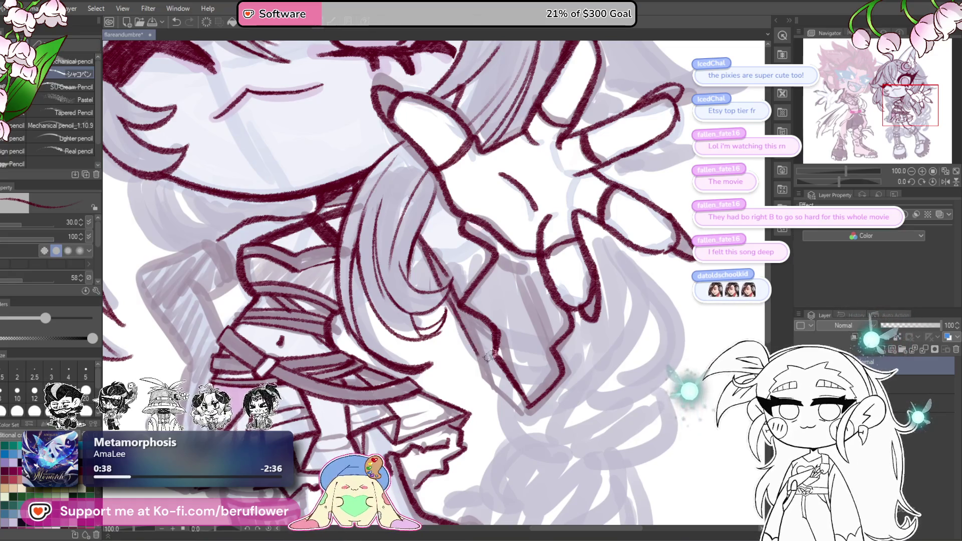
mouse_move(467, 323)
left_mouse_down()
mouse_move(504, 393)
mouse_move(526, 409)
left_mouse_up()
left_click_drag(473, 336, 526, 413)
mouse_move(545, 307)
left_mouse_down()
mouse_move(548, 324)
mouse_move(530, 296)
left_mouse_up()
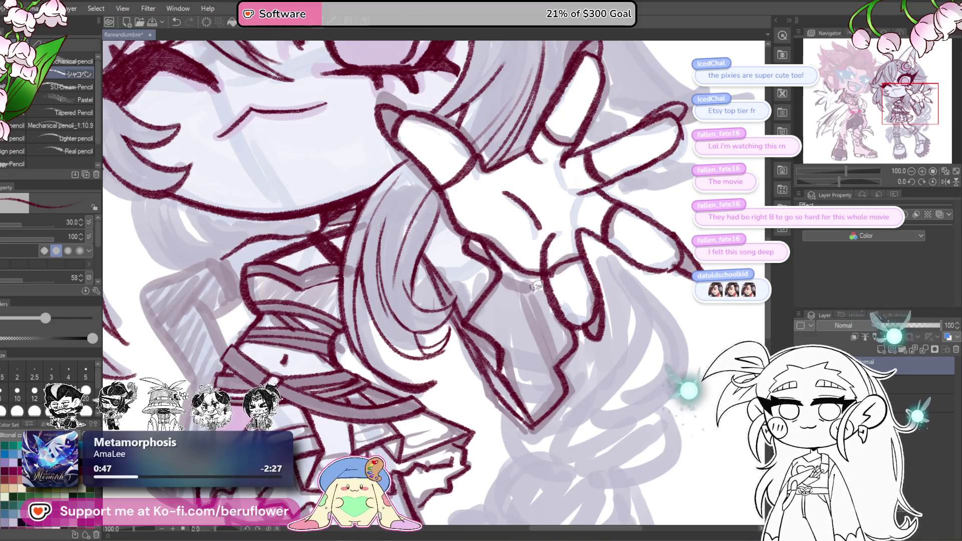
left_click_drag(540, 274, 506, 285)
key("ctrl+z")
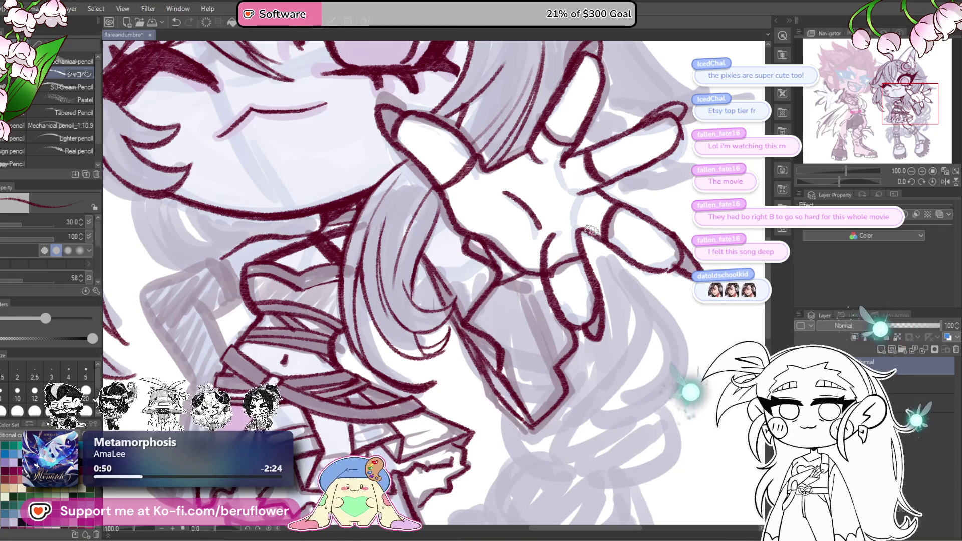
scroll(591, 230, "down", 4)
scroll(560, 313, "up", 3)
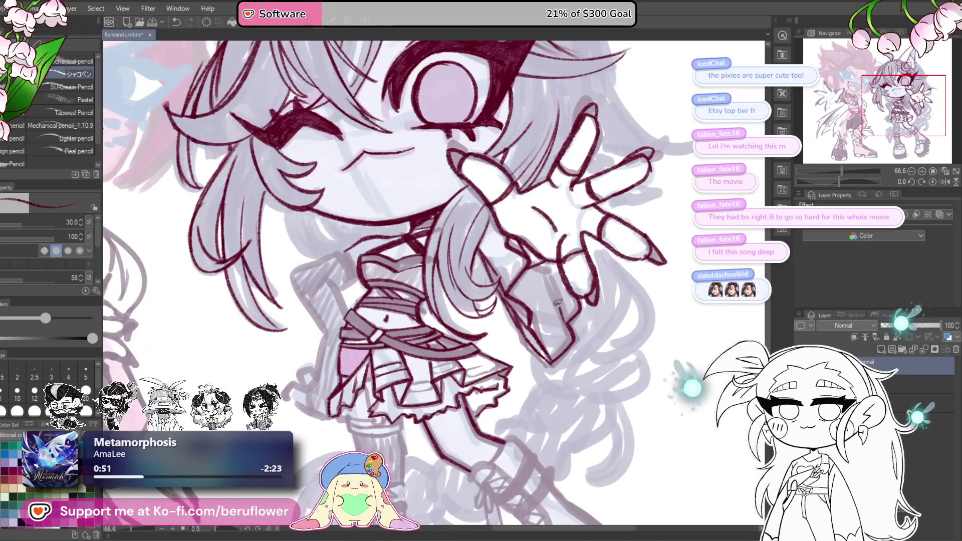
Ink a line across the skirt and the band along the skirt's bottom hem.
scroll(545, 253, "down", 3)
scroll(601, 281, "up", 6)
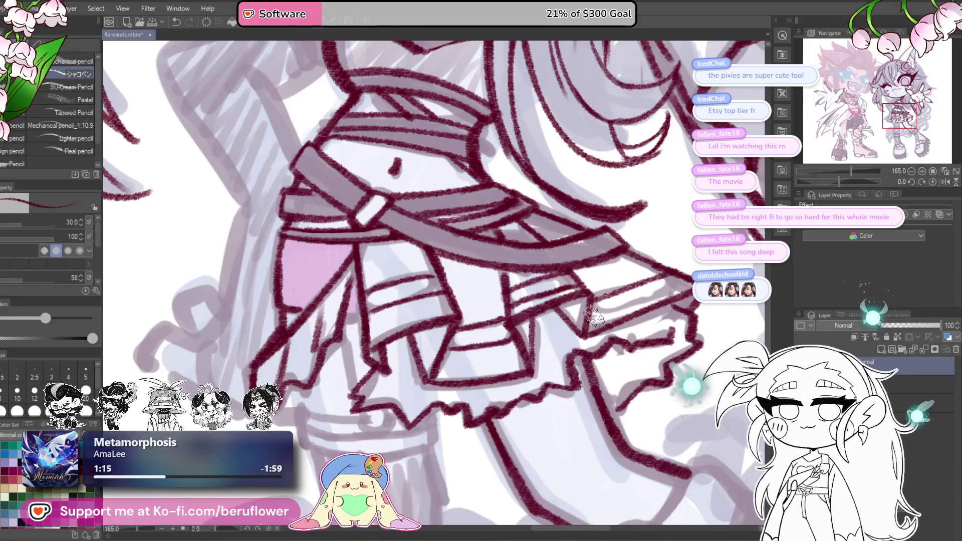
left_click_drag(595, 315, 644, 296)
scroll(591, 301, "down", 4)
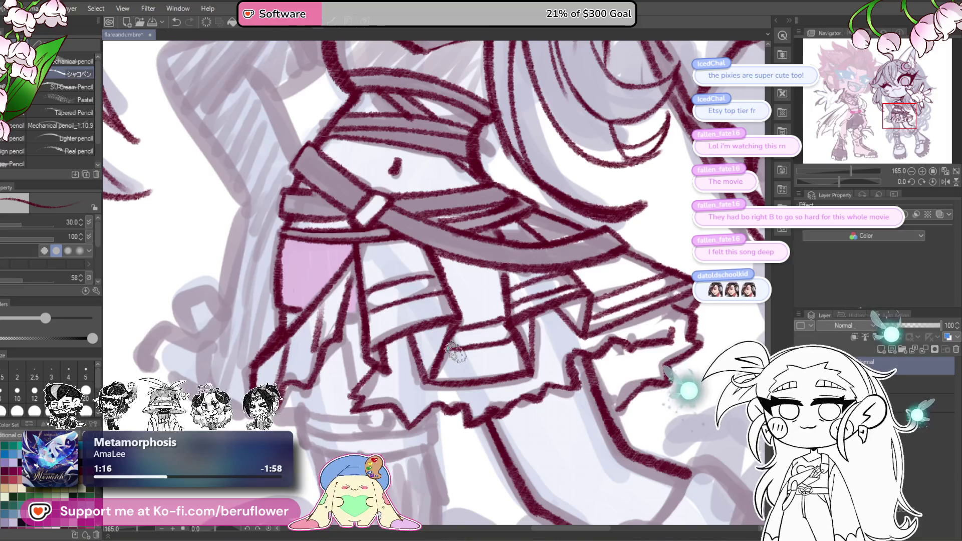
scroll(455, 353, "up", 3)
scroll(455, 353, "up", 1)
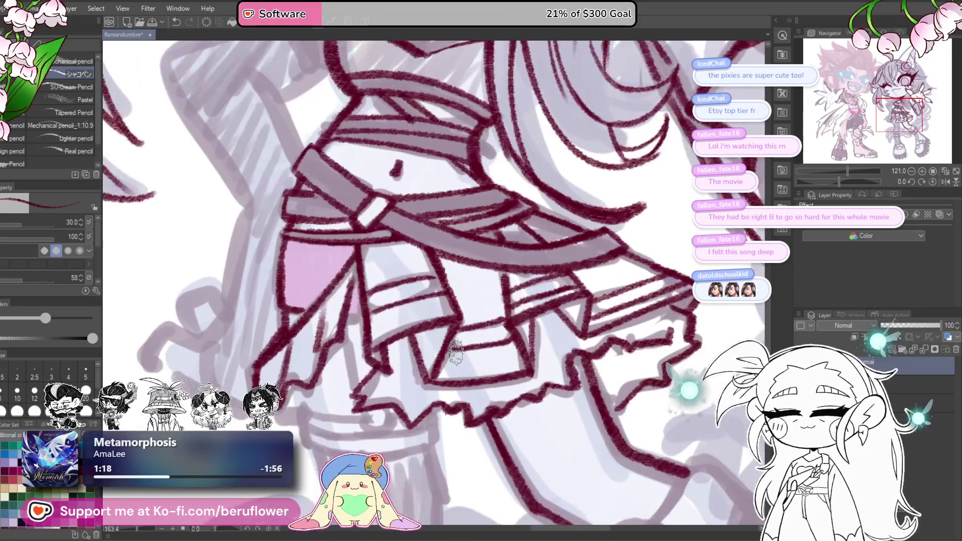
scroll(571, 275, "down", 3)
scroll(571, 274, "up", 4)
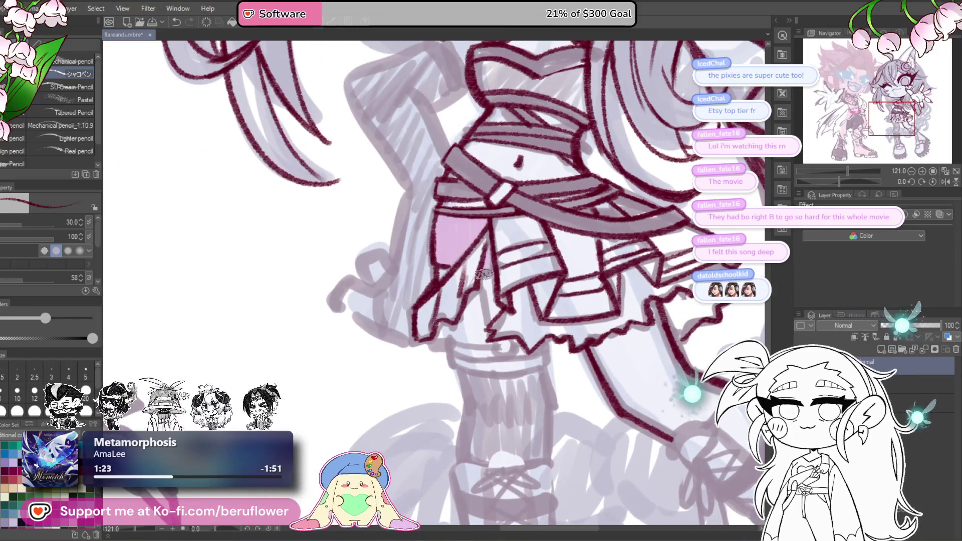
left_click_drag(485, 273, 495, 296)
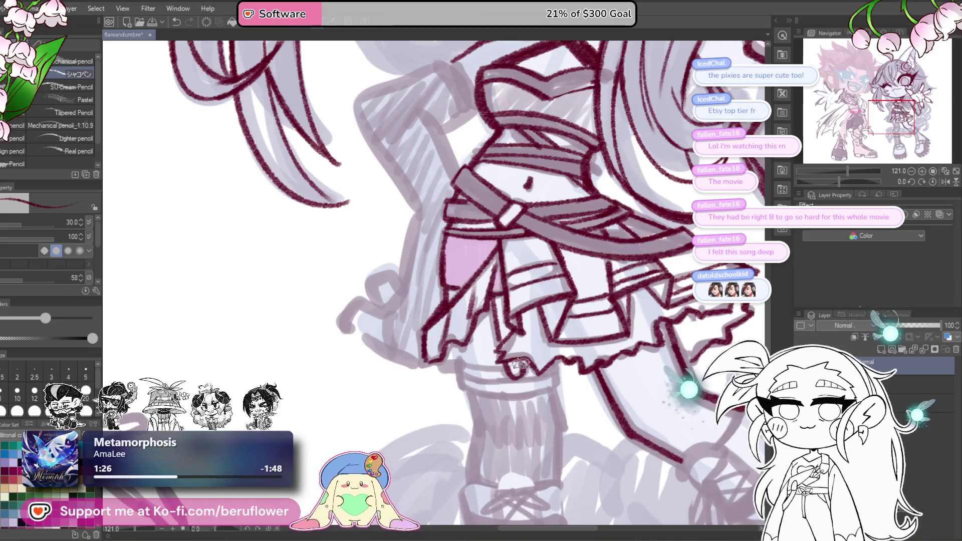
left_click_drag(521, 368, 531, 335)
mouse_move(465, 329)
left_mouse_down()
mouse_move(471, 357)
mouse_move(518, 361)
mouse_move(566, 353)
mouse_move(570, 326)
left_mouse_up()
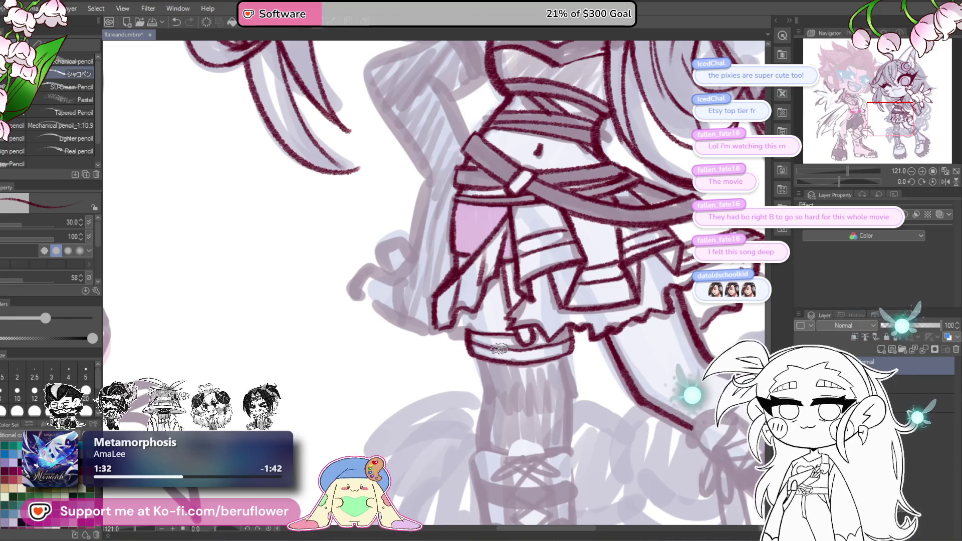
Ink the left edge of the leg below the skirt.
left_click_drag(568, 341, 555, 299)
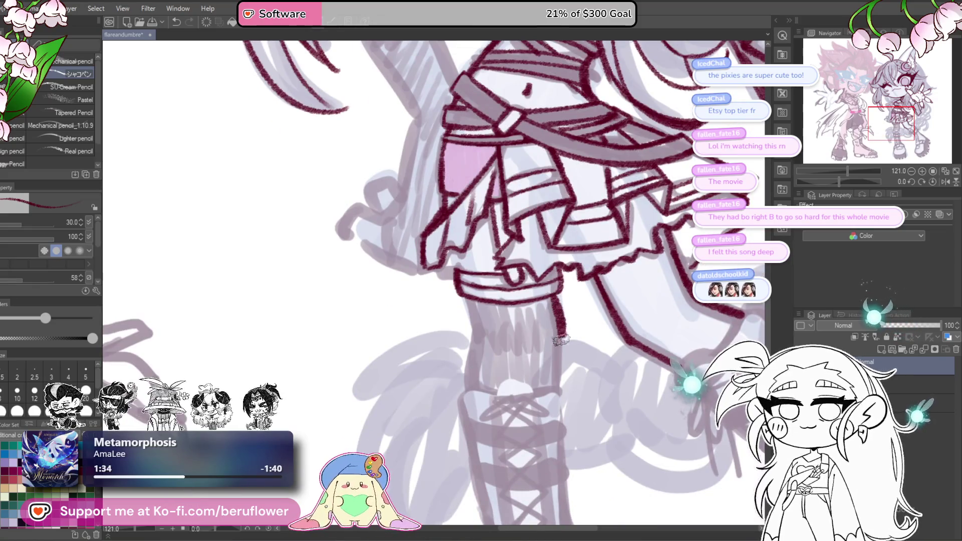
left_click_drag(466, 295, 473, 393)
scroll(474, 371, "down", 3)
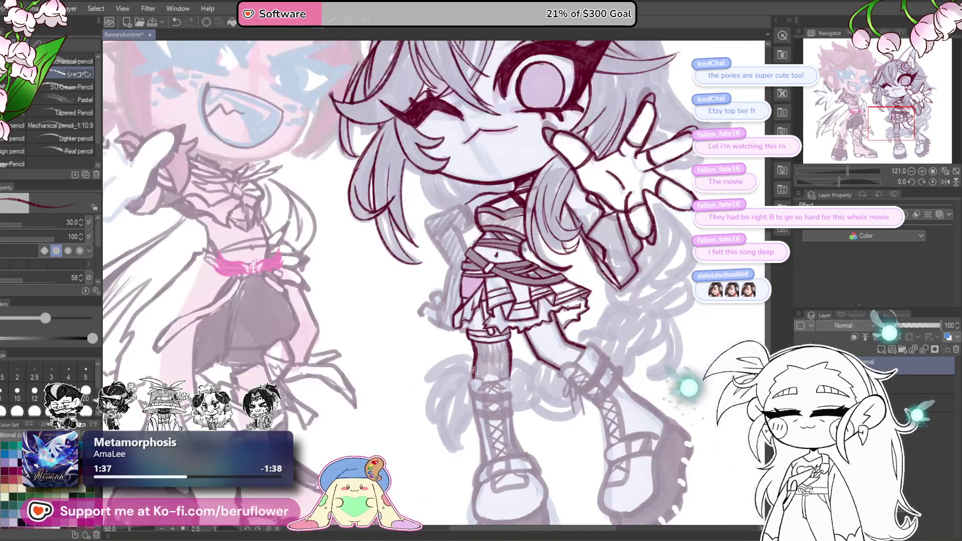
Ink the boot's top edge, its left edge below the arch, and the bow at the boot top.
scroll(474, 371, "up", 2)
scroll(474, 370, "up", 5)
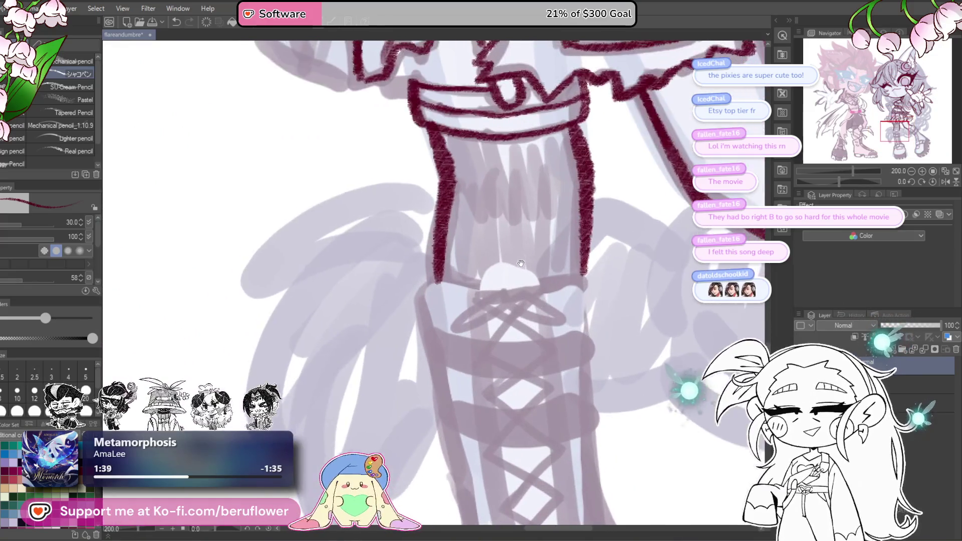
mouse_move(477, 272)
left_mouse_down()
mouse_move(531, 266)
mouse_move(546, 285)
mouse_move(587, 270)
mouse_move(617, 276)
left_mouse_up()
mouse_move(506, 290)
left_mouse_down()
mouse_move(473, 289)
mouse_move(454, 326)
mouse_move(444, 290)
left_mouse_up()
scroll(447, 289, "down", 5)
scroll(447, 289, "up", 4)
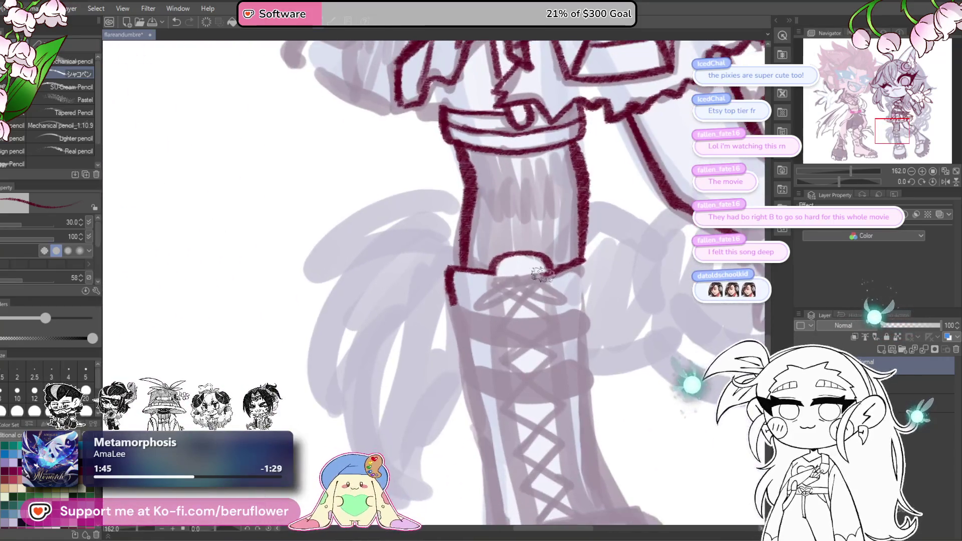
mouse_move(512, 280)
left_mouse_down()
mouse_move(481, 305)
mouse_move(566, 297)
mouse_move(498, 328)
left_mouse_up()
left_click_drag(516, 281, 541, 324)
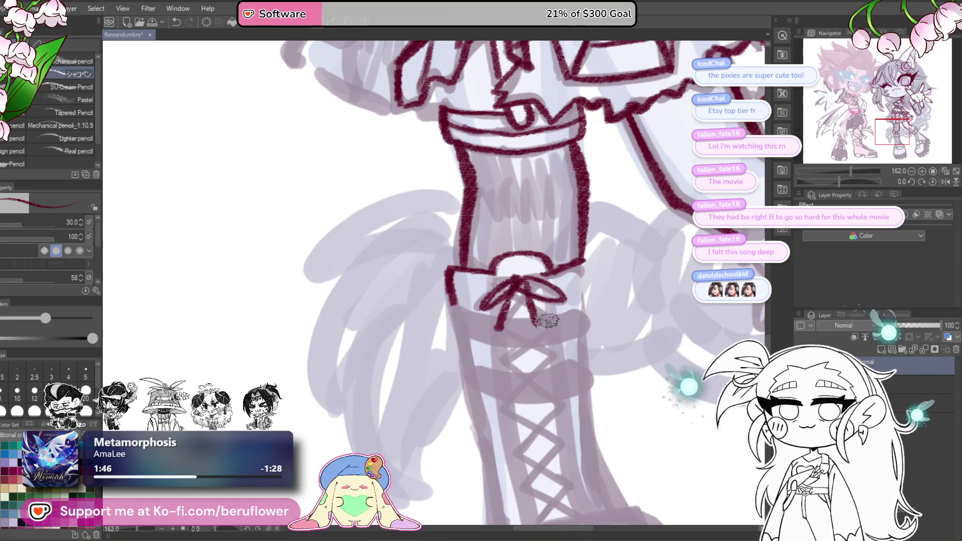
scroll(516, 300, "down", 2)
On a tilted canvas, ink the bow lines, the boot's right edge and an adjacent band.
left_click_drag(840, 181, 825, 182)
mouse_move(543, 246)
left_mouse_down()
mouse_move(533, 281)
mouse_move(477, 351)
mouse_move(505, 369)
left_mouse_up()
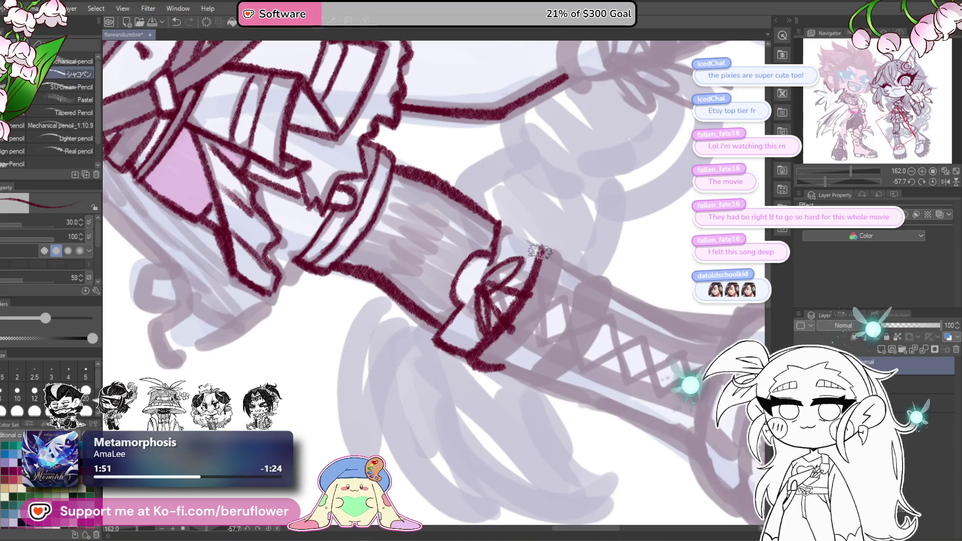
left_click_drag(561, 253, 496, 370)
mouse_move(585, 283)
left_mouse_down()
mouse_move(521, 378)
mouse_move(551, 389)
mouse_move(616, 290)
mouse_move(591, 348)
mouse_move(546, 392)
left_mouse_up()
left_click(932, 182)
left_click_drag(548, 285, 488, 338)
Ink a lace line down the boot and redraw the boot's right side after undoing a stroke.
left_click_drag(499, 379, 534, 283)
mouse_move(495, 212)
left_mouse_down()
mouse_move(490, 278)
mouse_move(518, 461)
left_mouse_up()
mouse_move(531, 227)
left_mouse_down()
mouse_move(553, 298)
mouse_move(575, 468)
left_mouse_up()
mouse_move(500, 230)
left_mouse_down()
mouse_move(491, 186)
mouse_move(511, 425)
left_mouse_up()
key("ctrl+z")
key("ctrl+z")
left_click_drag(524, 170, 552, 410)
mouse_move(559, 256)
left_mouse_down()
mouse_move(561, 318)
mouse_move(589, 410)
left_mouse_up()
Ink the boot's left edge down the shaft.
left_click_drag(468, 272, 479, 269)
left_click_drag(443, 198, 483, 425)
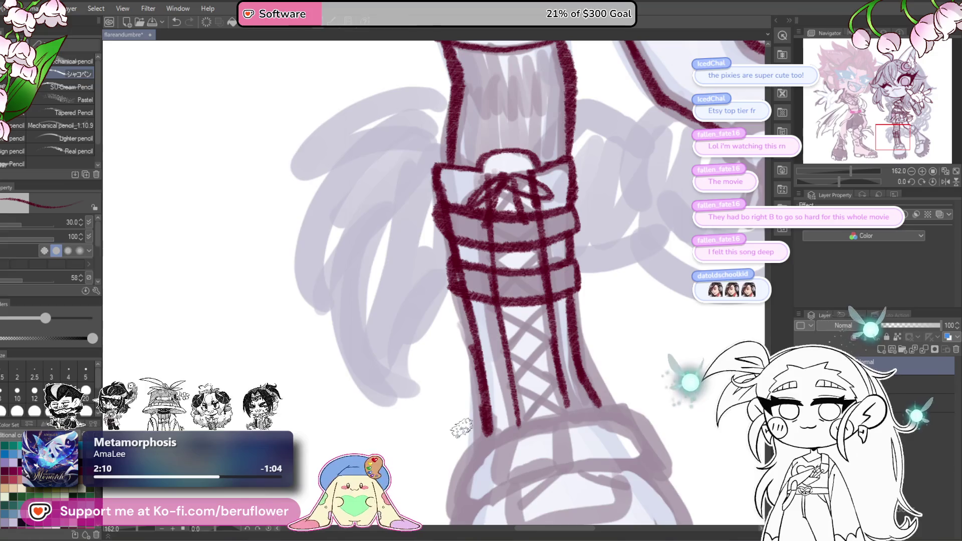
scroll(558, 389, "down", 3)
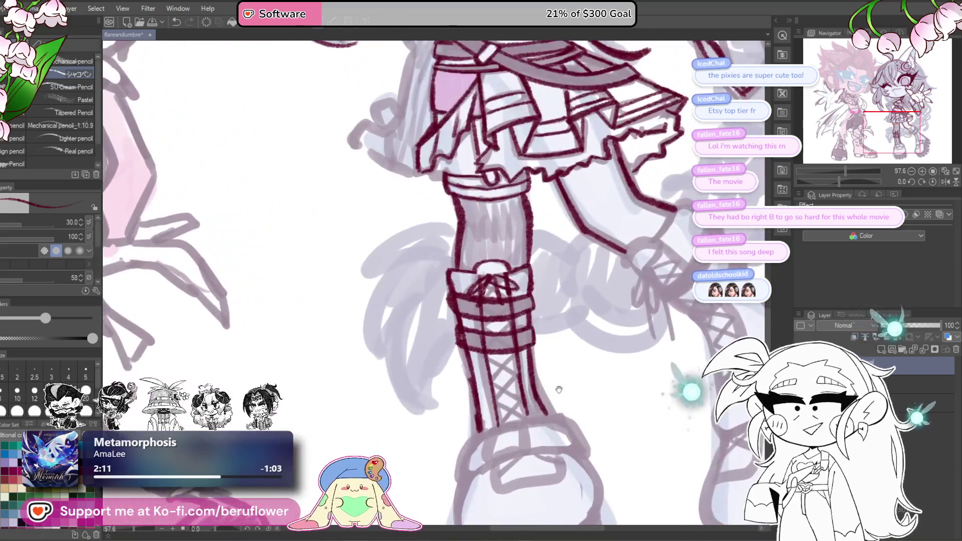
Ink the rectangular boot strap, extending its top and bottom edges right, plus the left outline.
mouse_move(559, 390)
left_mouse_down()
mouse_move(549, 335)
mouse_move(571, 262)
left_mouse_up()
left_click_drag(492, 332, 534, 318)
left_click_drag(527, 289, 536, 319)
left_click_drag(482, 301, 464, 350)
left_click_drag(533, 288, 588, 286)
left_click_drag(534, 318, 584, 317)
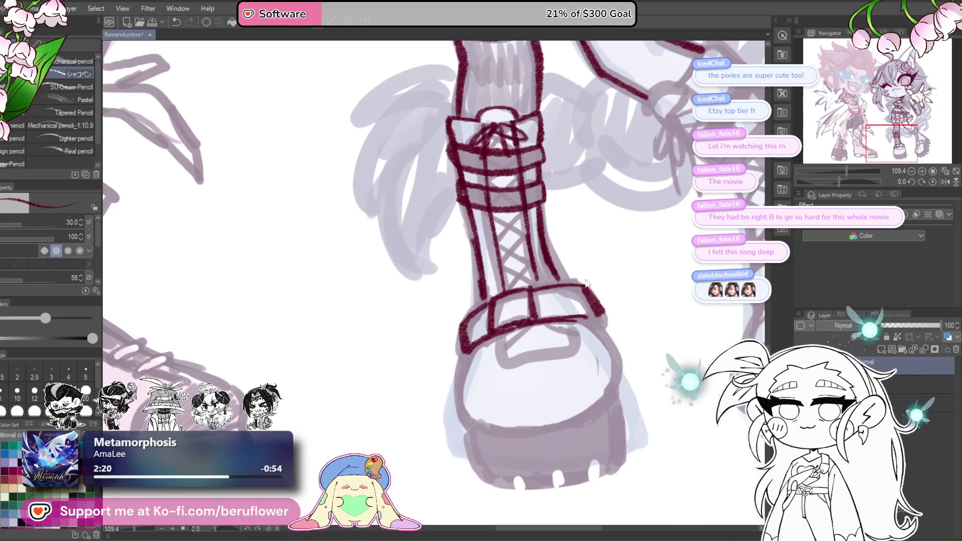
Ink the toe's bottom edge and a diagonal lace across the shaft, then extend the left outline.
left_click_drag(577, 300, 546, 286)
mouse_move(509, 362)
left_mouse_down()
mouse_move(569, 353)
mouse_move(576, 340)
mouse_move(532, 342)
left_mouse_up()
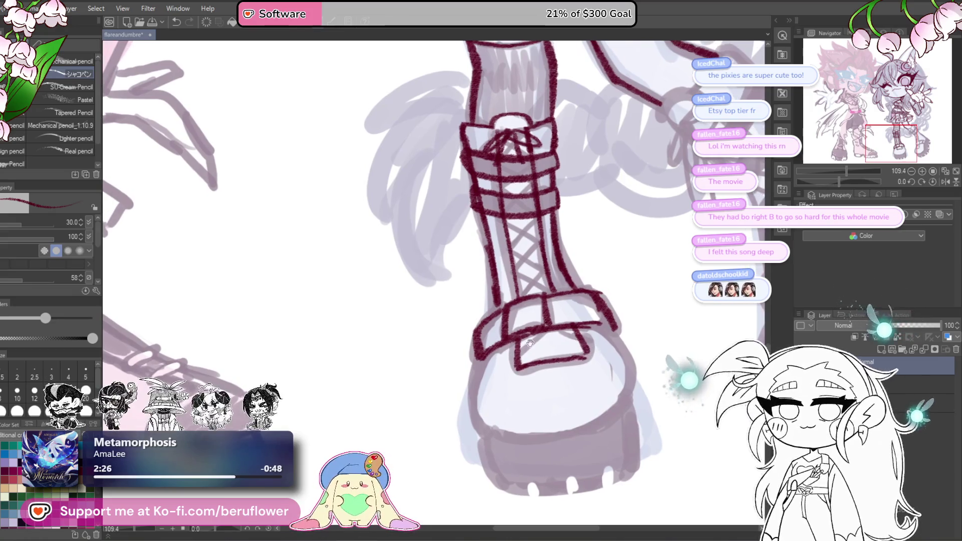
left_click_drag(561, 313, 574, 348)
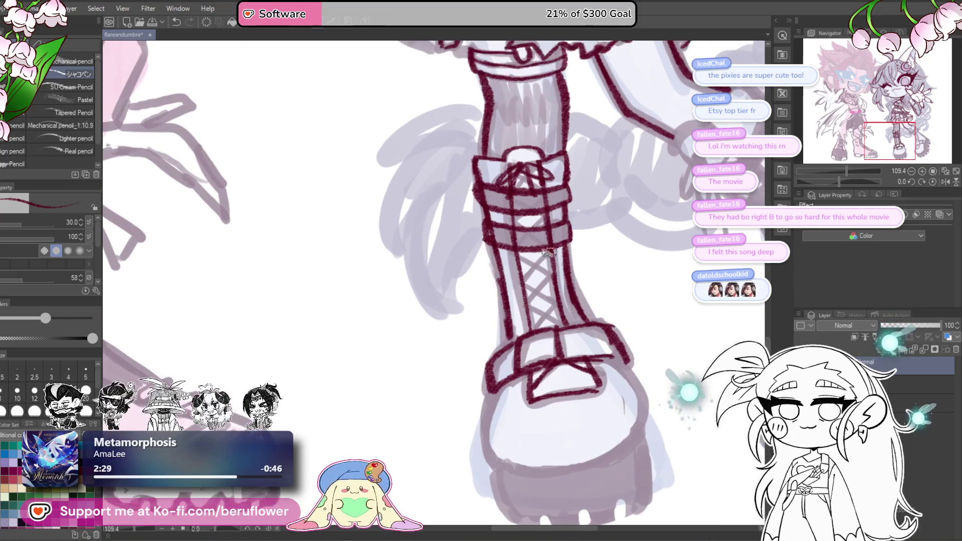
left_click_drag(522, 268, 556, 301)
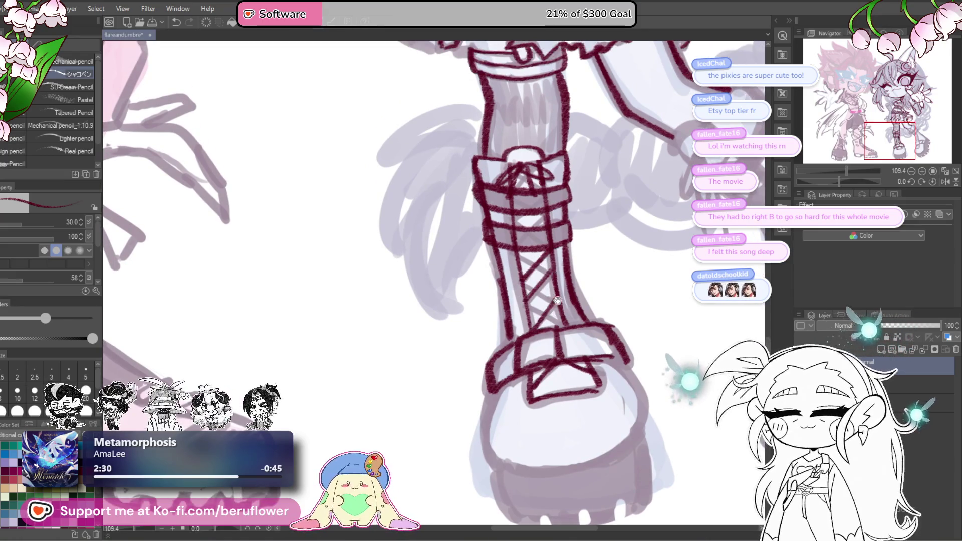
left_click_drag(531, 240, 536, 255)
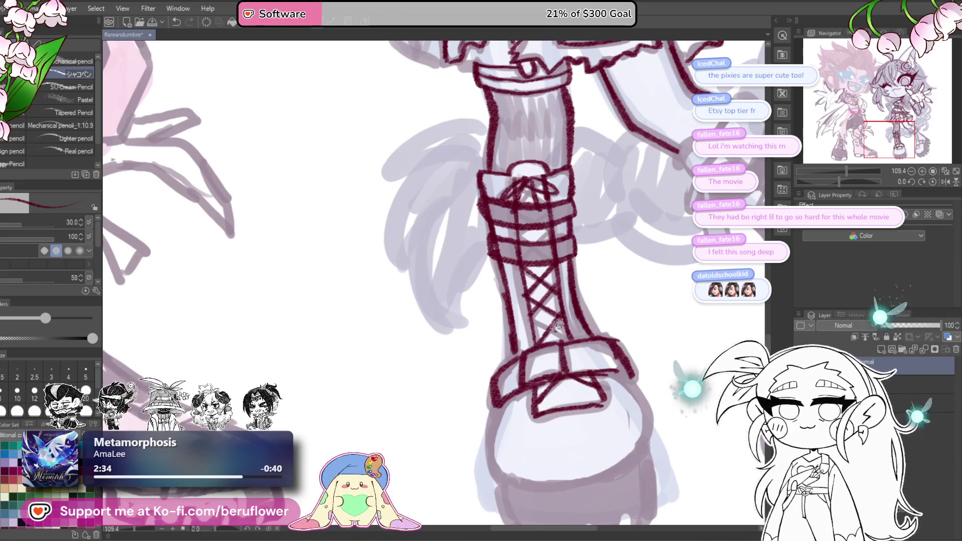
scroll(569, 342, "up", 2)
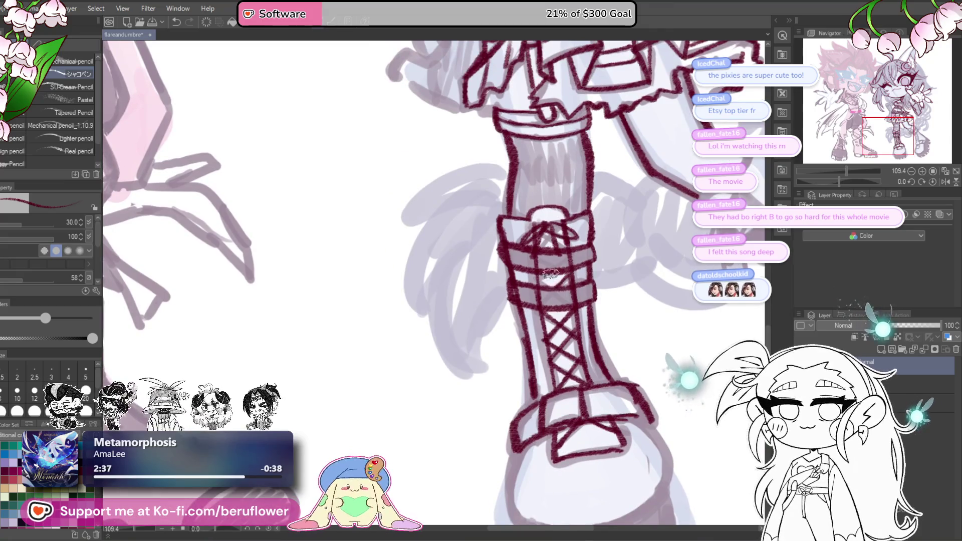
scroll(540, 266, "up", 1)
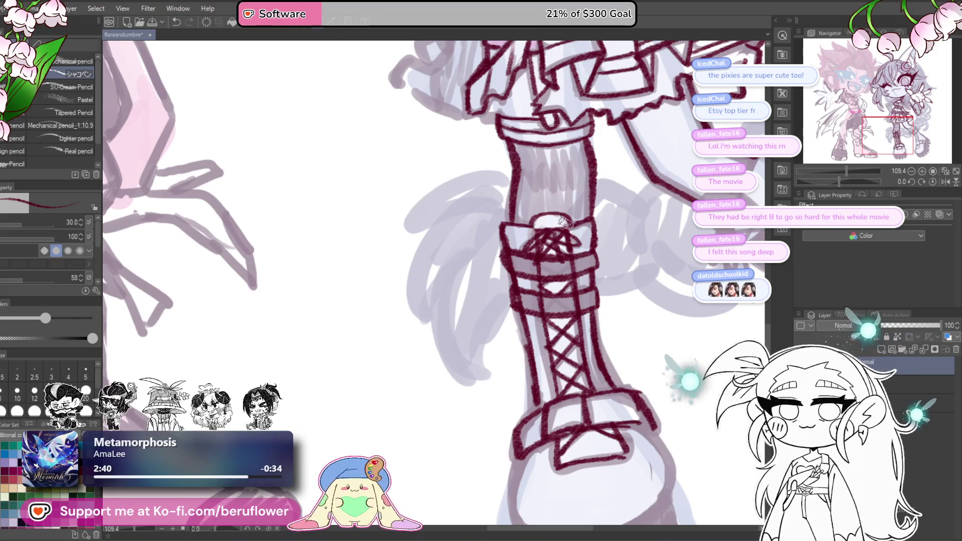
scroll(569, 203, "down", 4)
scroll(576, 221, "up", 7)
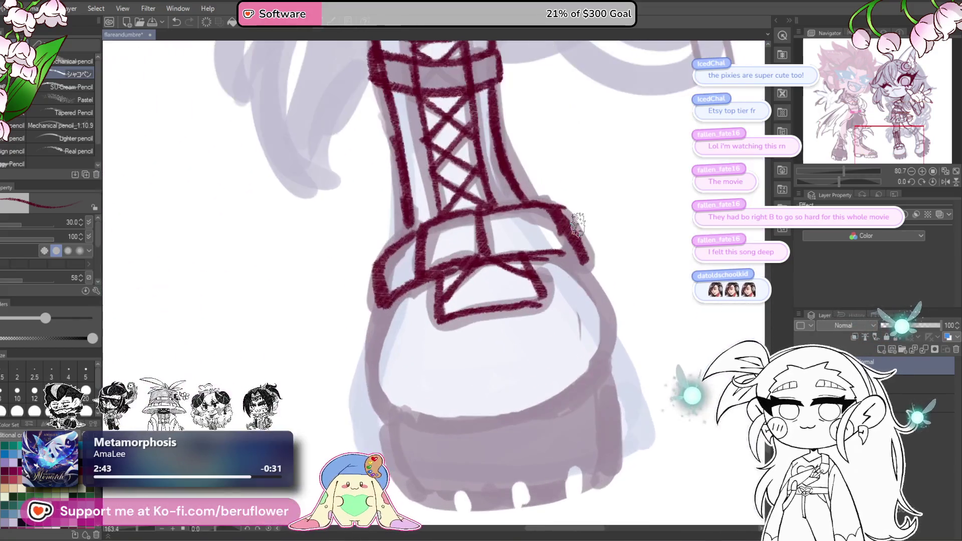
left_click_drag(578, 224, 657, 129)
Extend the boot's left and right outlines down toward the toe.
mouse_move(461, 200)
left_mouse_down()
mouse_move(451, 253)
mouse_move(473, 325)
left_mouse_up()
left_click_drag(513, 286, 491, 343)
left_click_drag(629, 223, 669, 315)
left_click_drag(669, 316, 664, 288)
left_click_drag(670, 245, 654, 319)
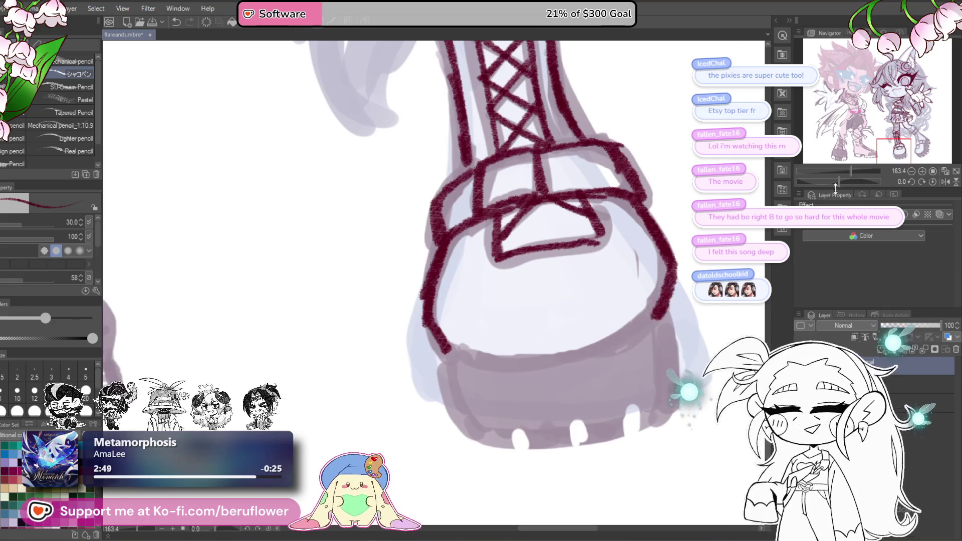
Ink the rounded toe and the sole's vertical edges, rotating the canvas and resetting it afterward.
left_click_drag(838, 182, 820, 182)
left_click_drag(536, 216, 505, 385)
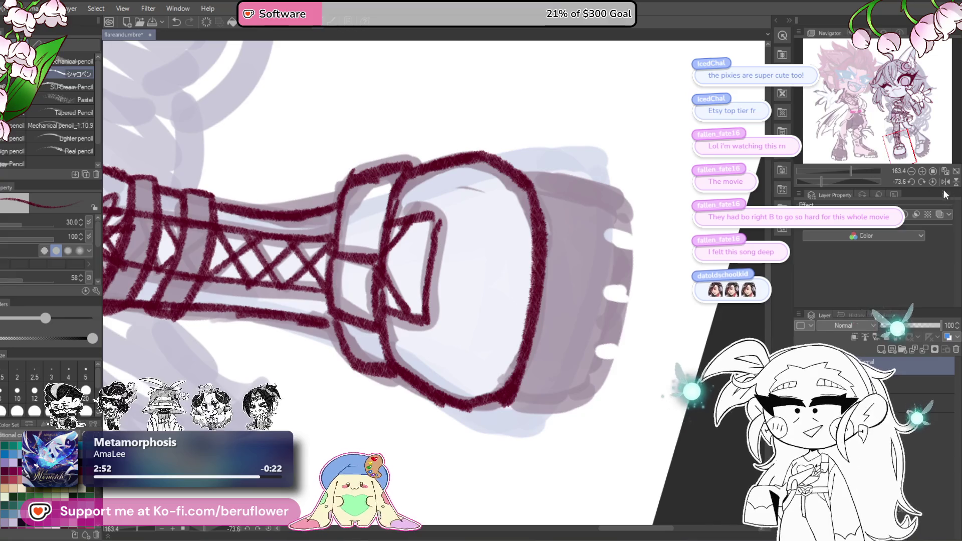
left_click(932, 182)
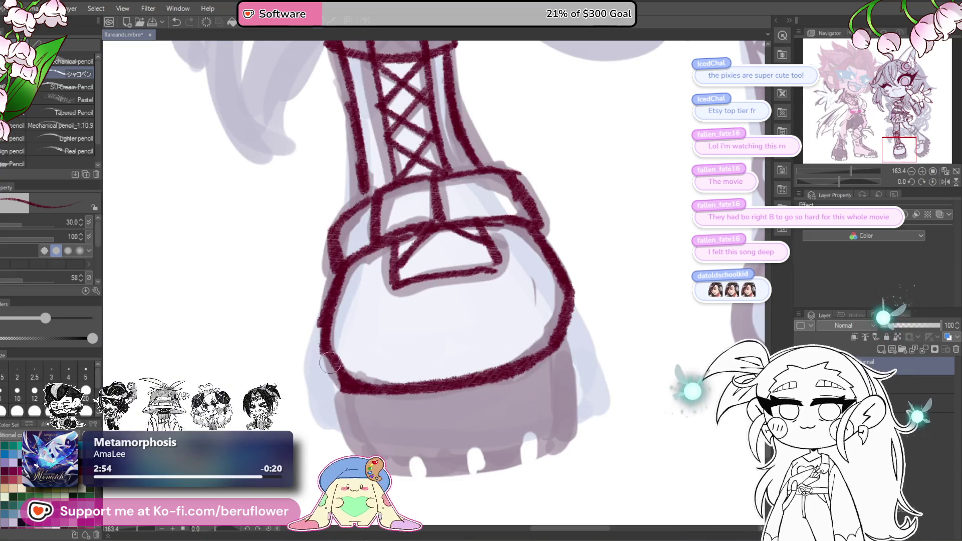
left_click_drag(321, 339, 352, 324)
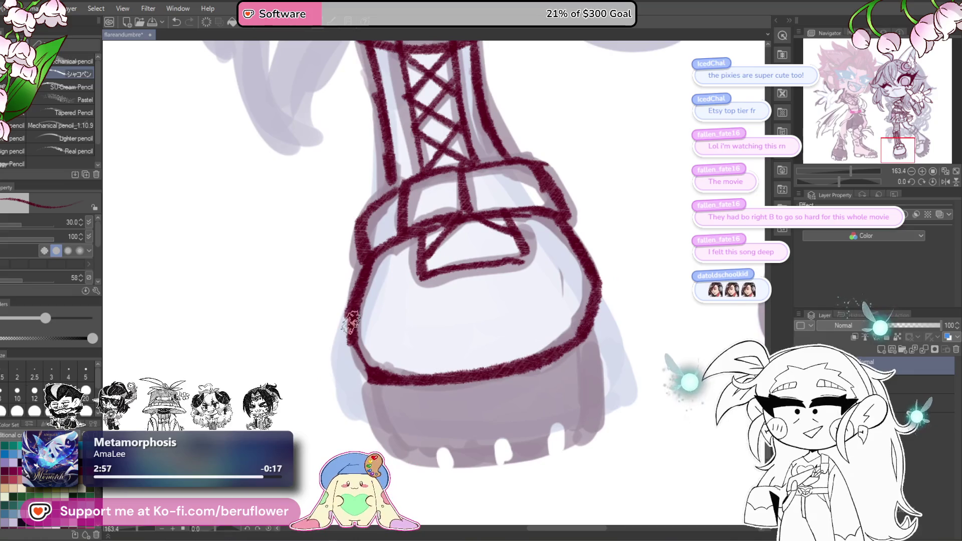
left_click_drag(575, 365, 580, 280)
left_click_drag(591, 245, 604, 341)
mouse_move(372, 293)
left_mouse_down()
mouse_move(393, 355)
mouse_move(419, 376)
mouse_move(450, 375)
left_mouse_up()
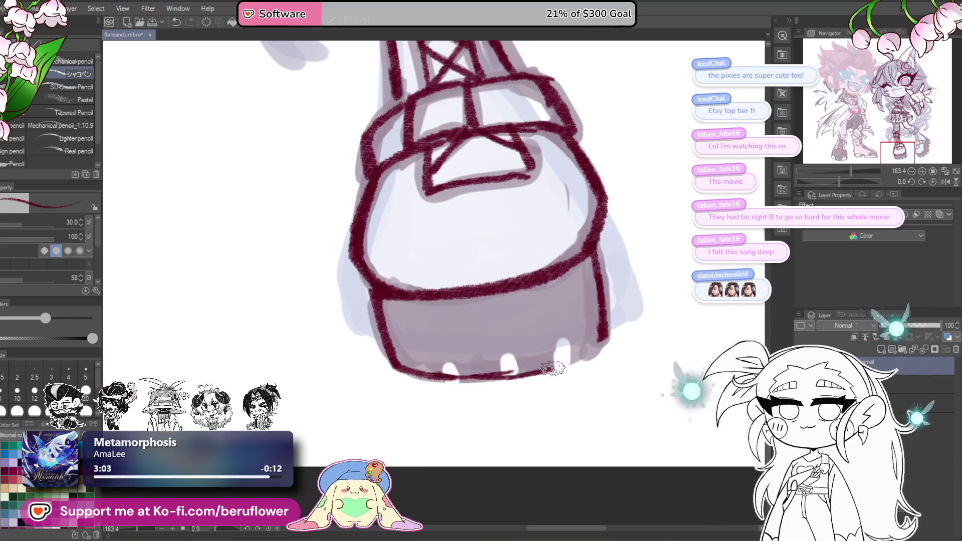
mouse_move(601, 319)
left_mouse_down()
mouse_move(606, 242)
mouse_move(496, 357)
mouse_move(459, 381)
left_mouse_up()
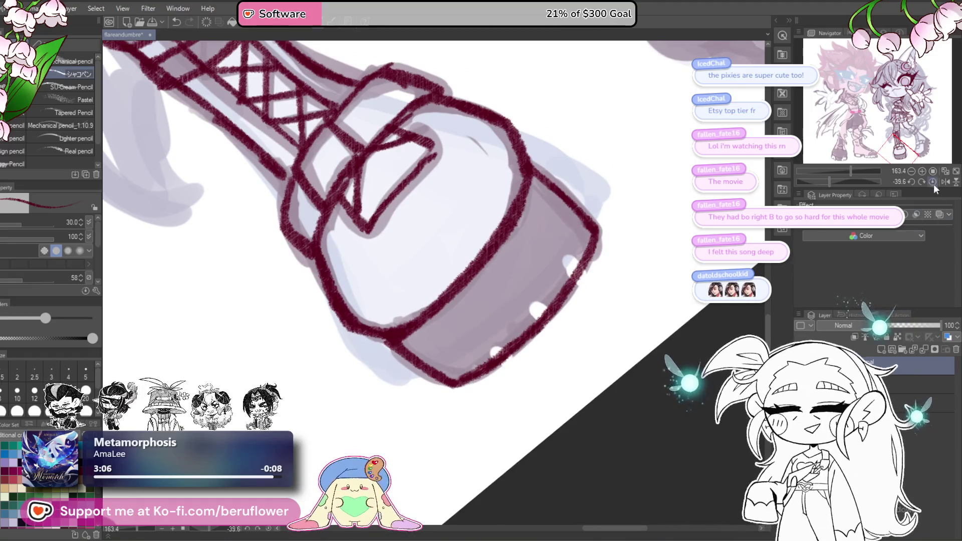
key("@")
Paint white over the left and right tread notches on the sole.
scroll(541, 382, "up", 1)
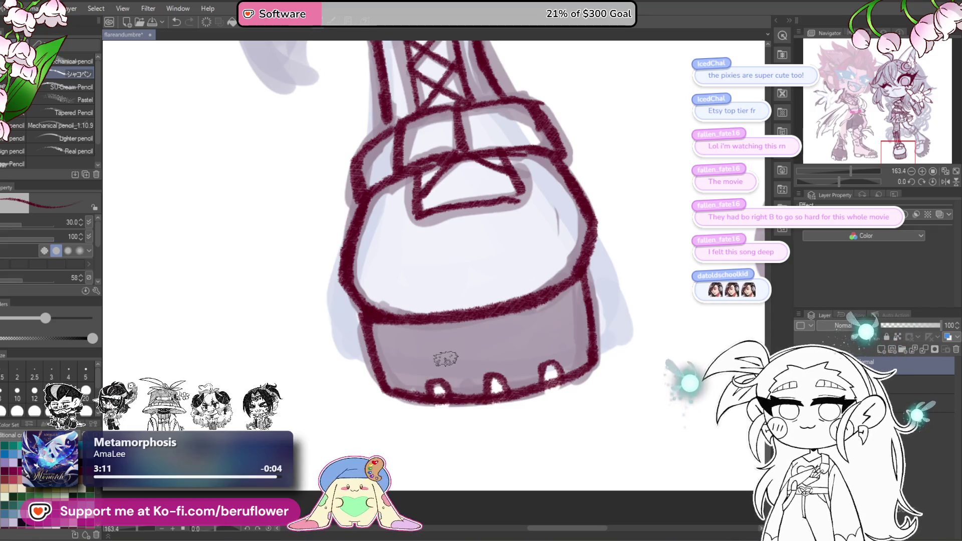
left_click_drag(444, 404, 440, 396)
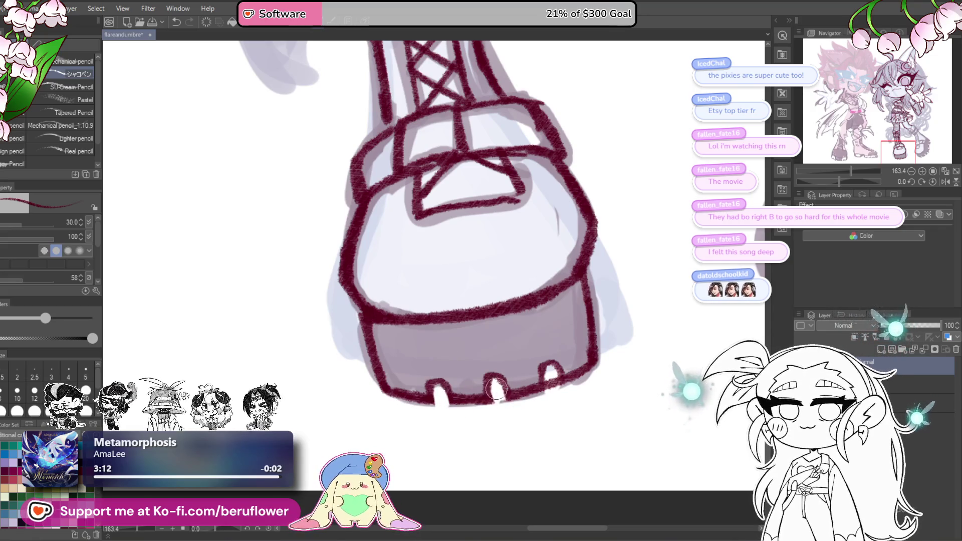
mouse_move(548, 373)
left_mouse_down()
mouse_move(554, 386)
mouse_move(553, 377)
left_mouse_up()
scroll(552, 376, "down", 5)
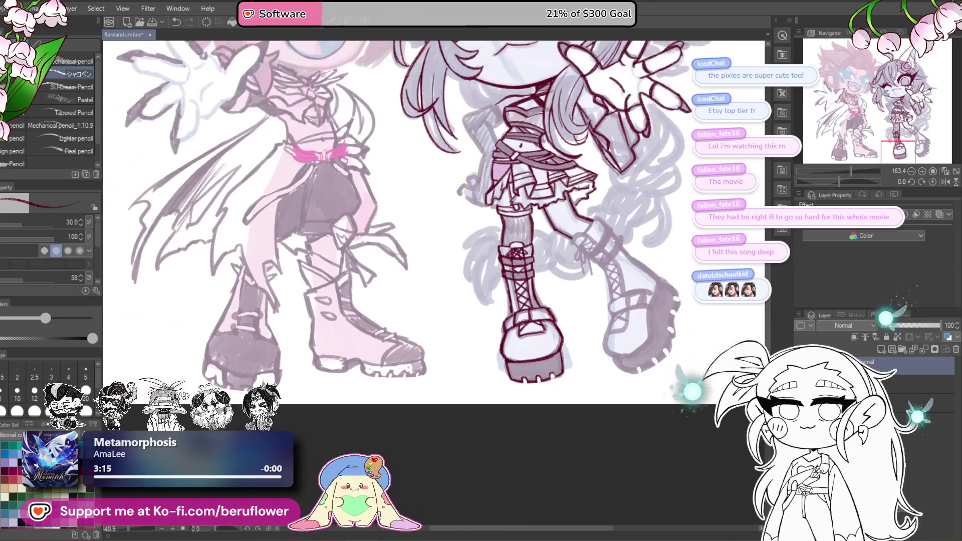
Paint two dark hatched straps across the back boot.
scroll(585, 376, "up", 4)
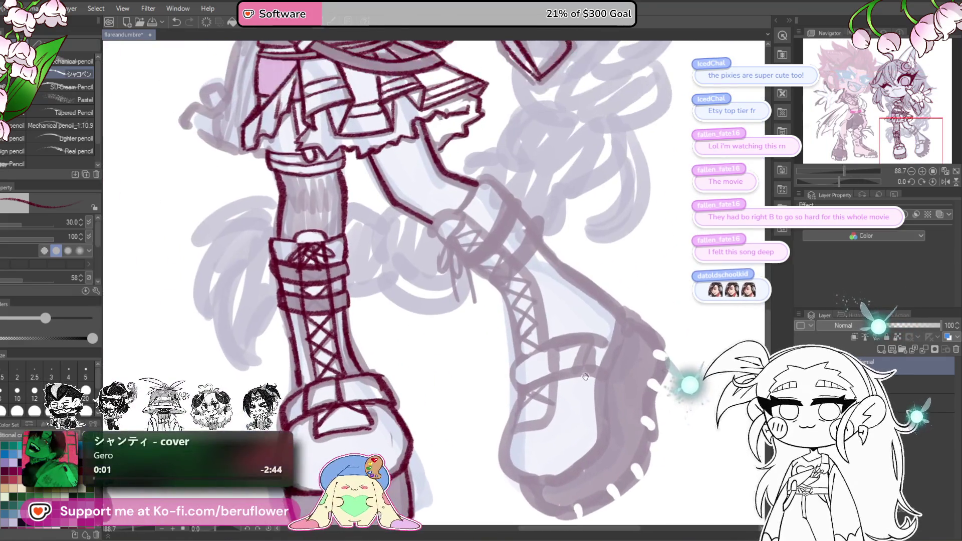
scroll(390, 302, "up", 4)
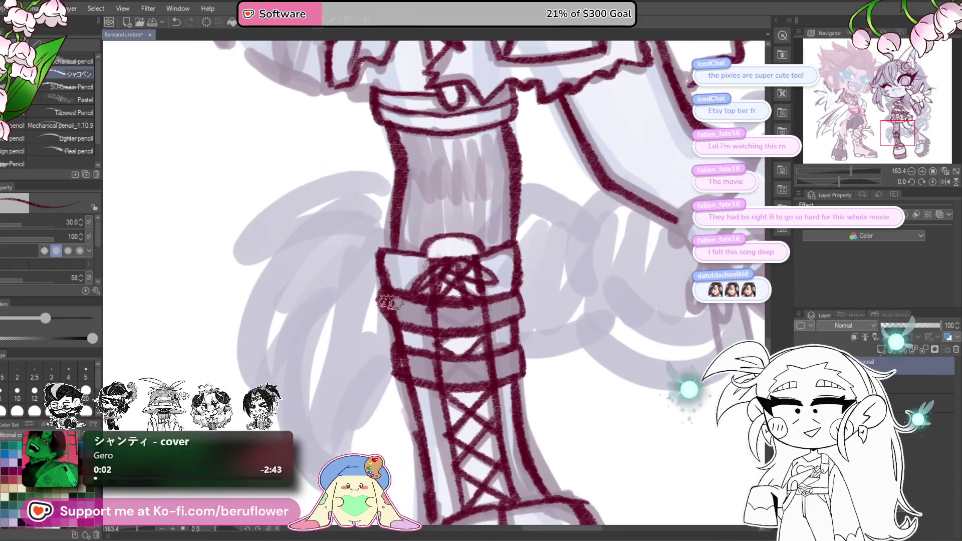
mouse_move(389, 302)
left_mouse_down()
mouse_move(504, 319)
mouse_move(572, 258)
left_mouse_up()
mouse_move(468, 320)
left_mouse_down()
mouse_move(503, 333)
mouse_move(560, 331)
left_mouse_up()
Draw the arrow-shaped lace bow with its dangling lace ends.
key("ctrl+0")
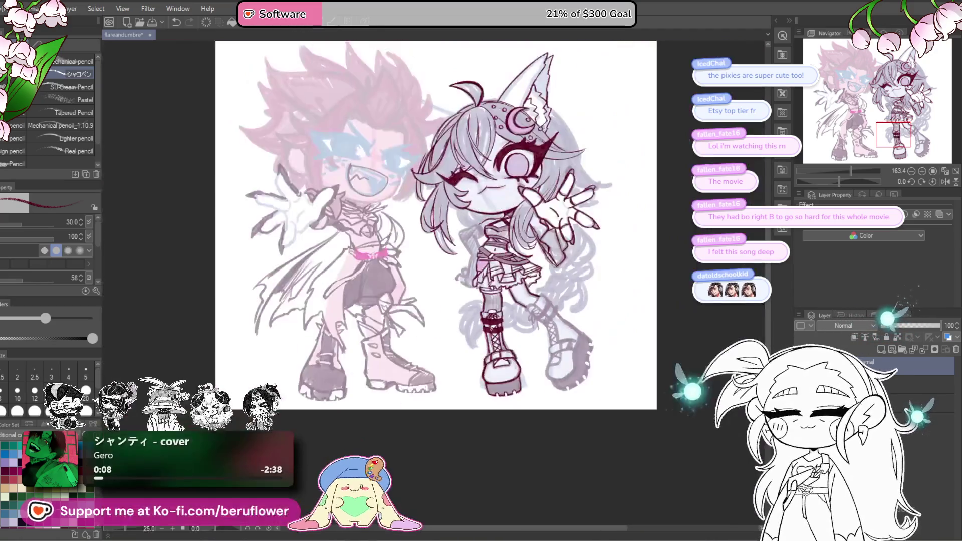
scroll(474, 345, "up", 5)
scroll(475, 345, "up", 5)
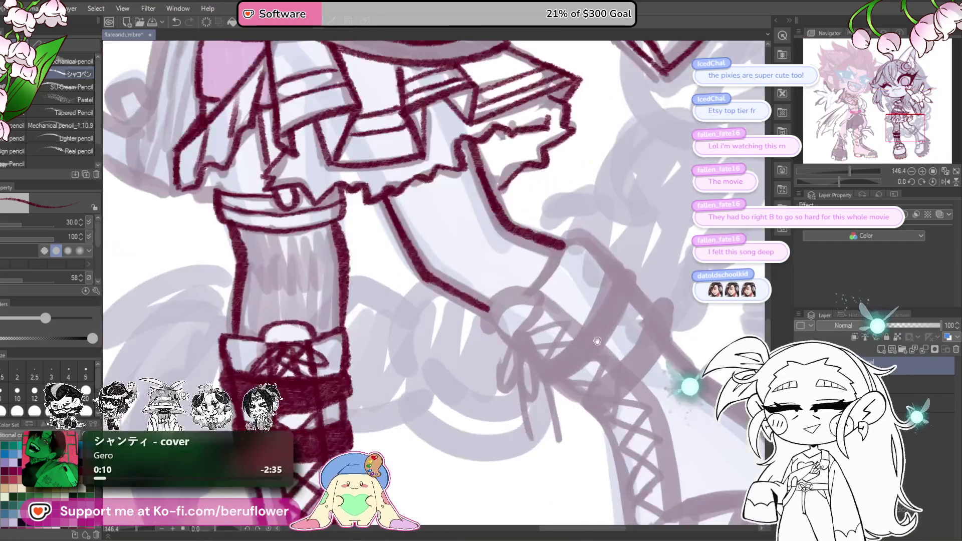
left_click_drag(489, 347, 475, 395)
left_click_drag(497, 360, 510, 414)
mouse_move(490, 337)
left_mouse_down()
mouse_move(519, 407)
mouse_move(496, 446)
left_mouse_up()
Ink a solid dark cuff band between two parallel edges, with a lace line below it.
mouse_move(494, 371)
left_mouse_down()
mouse_move(538, 340)
mouse_move(575, 265)
left_mouse_up()
left_click_drag(526, 377, 585, 274)
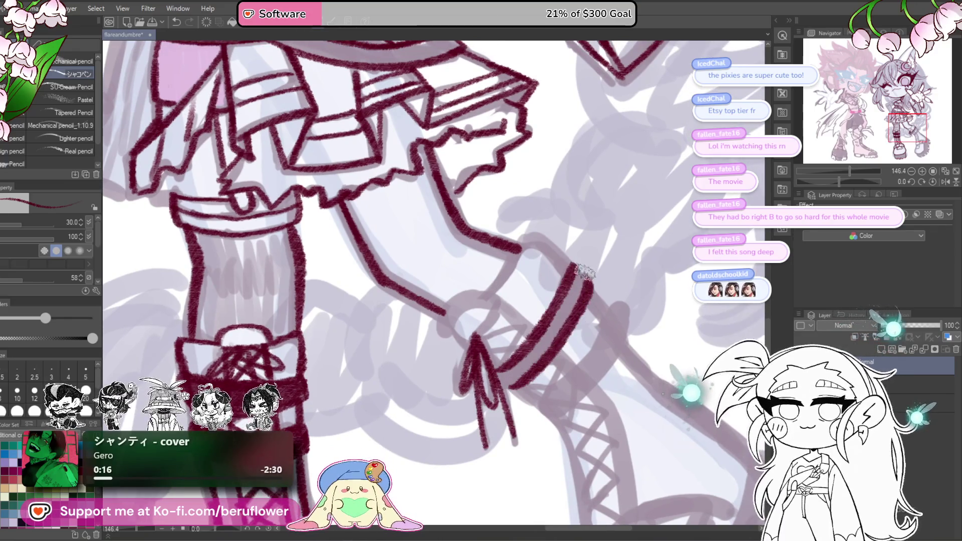
mouse_move(505, 382)
left_mouse_down()
mouse_move(546, 341)
mouse_move(576, 278)
left_mouse_up()
scroll(576, 279, "down", 1)
mouse_move(532, 365)
left_mouse_down()
mouse_move(611, 283)
mouse_move(635, 303)
mouse_move(576, 372)
mouse_move(611, 331)
mouse_move(584, 335)
mouse_move(617, 289)
mouse_move(611, 326)
left_mouse_up()
Draw the buckle strap rectangle over the foot with a loop on its left.
scroll(626, 276, "down", 3)
left_click_drag(625, 275, 540, 125)
scroll(582, 301, "up", 4)
mouse_move(584, 350)
left_mouse_down()
mouse_move(581, 316)
mouse_move(608, 284)
mouse_move(624, 348)
mouse_move(661, 288)
left_mouse_up()
mouse_move(582, 298)
left_mouse_down()
mouse_move(632, 271)
mouse_move(557, 321)
mouse_move(561, 361)
mouse_move(661, 323)
left_mouse_up()
left_click_drag(725, 270, 647, 293)
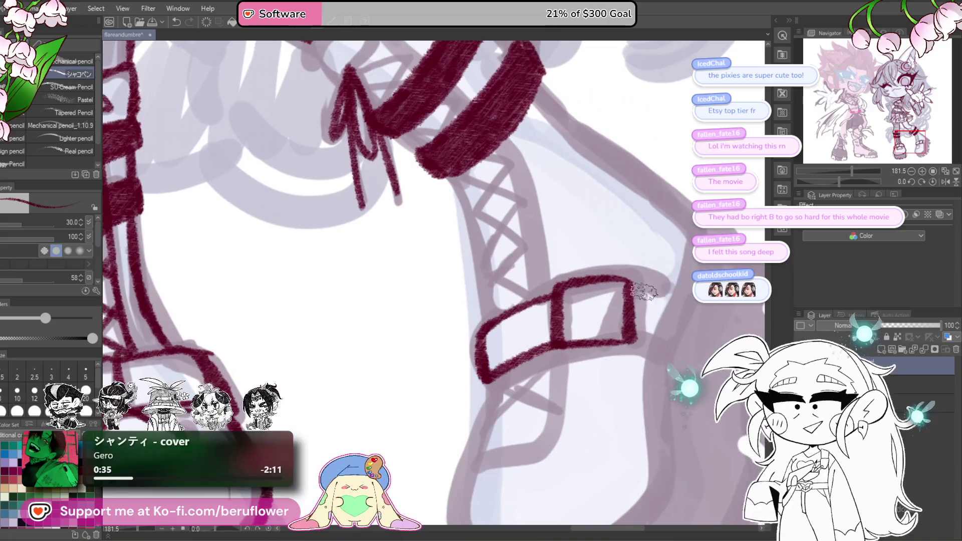
scroll(670, 319, "down", 5)
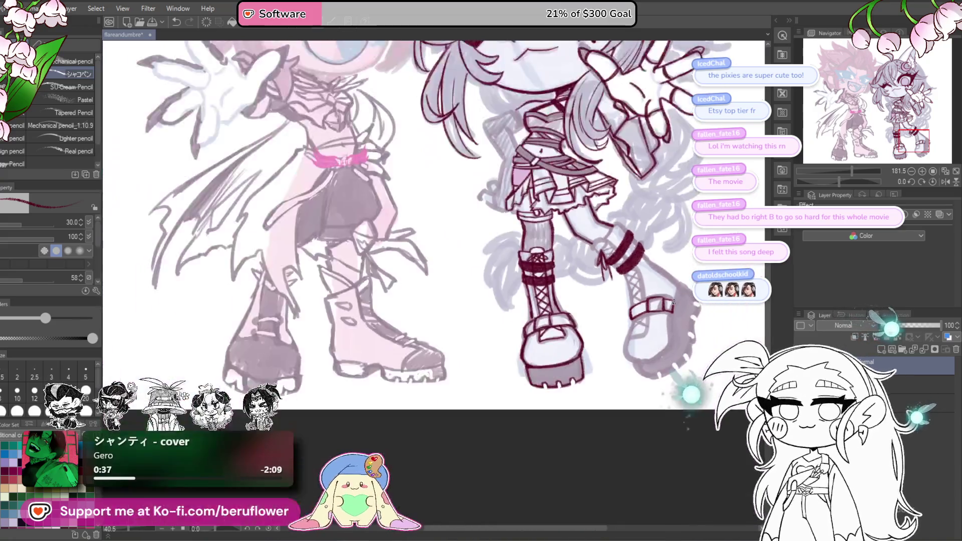
scroll(671, 319, "up", 5)
With the view rotated, add a thin lace crossing the upper band.
left_click_drag(838, 181, 855, 181)
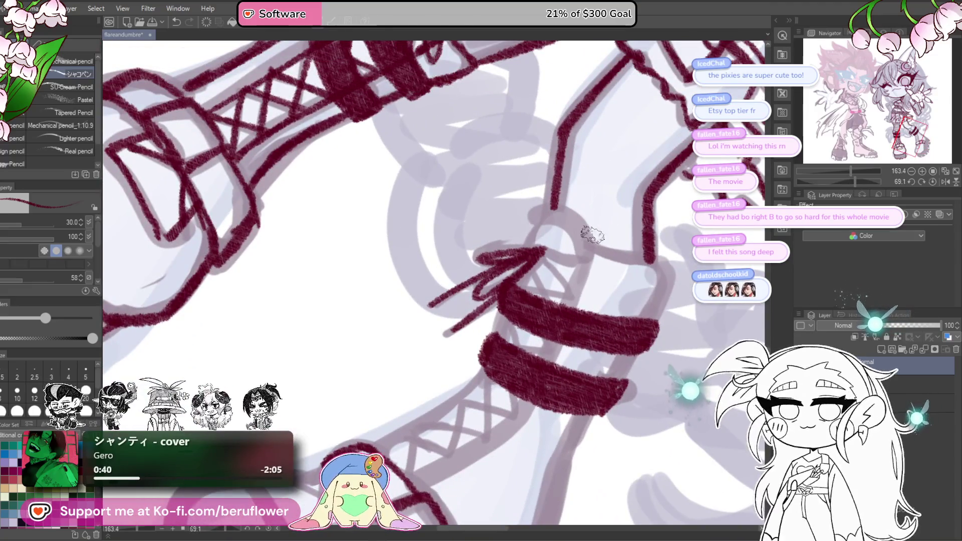
mouse_move(588, 250)
left_mouse_down()
mouse_move(566, 308)
mouse_move(590, 231)
left_mouse_up()
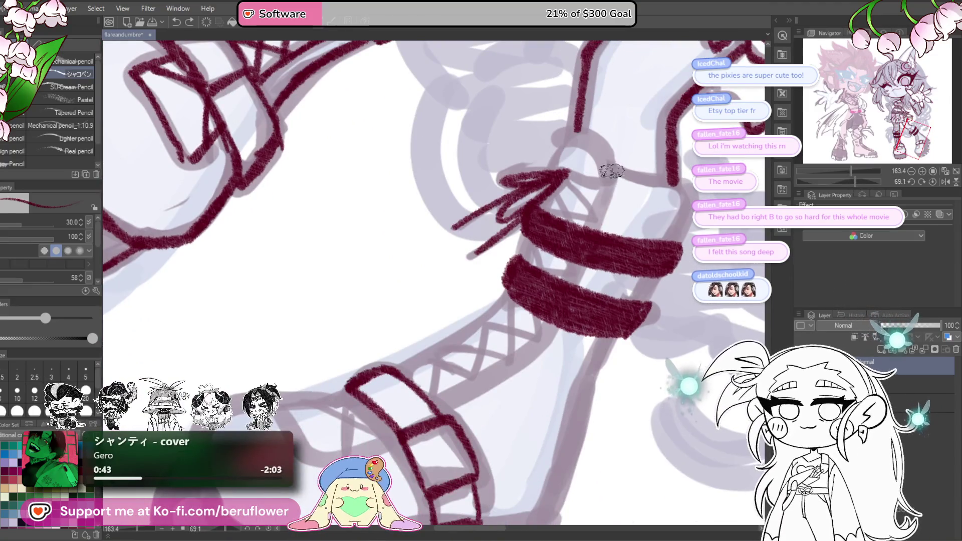
left_click_drag(570, 299, 616, 248)
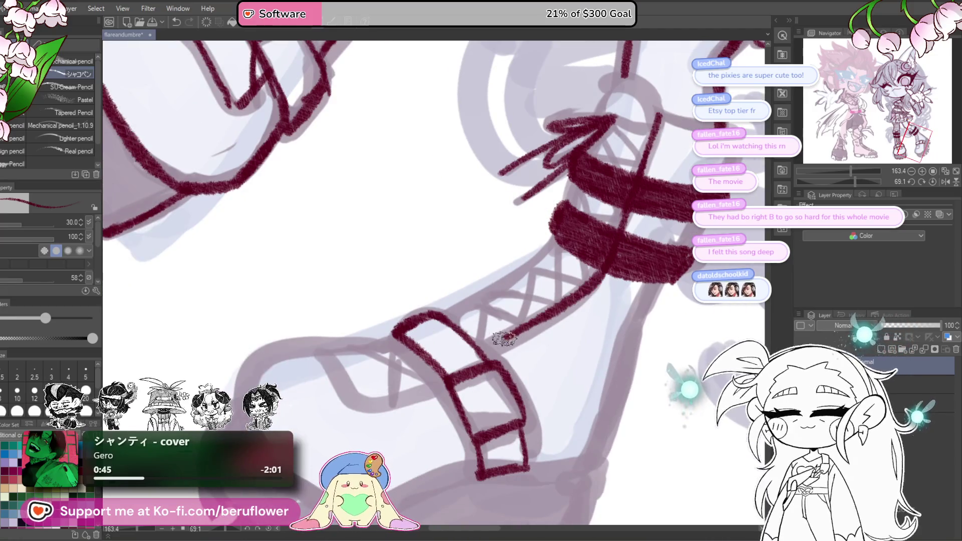
left_click_drag(481, 367, 580, 355)
left_click_drag(851, 182, 844, 181)
Ink the strap's right edge, strap lines down over the shoe, and the leg outline.
left_click_drag(571, 182, 538, 332)
scroll(539, 332, "down", 2)
mouse_move(530, 343)
left_mouse_down()
mouse_move(478, 419)
mouse_move(499, 398)
left_mouse_up()
left_click_drag(500, 336, 436, 396)
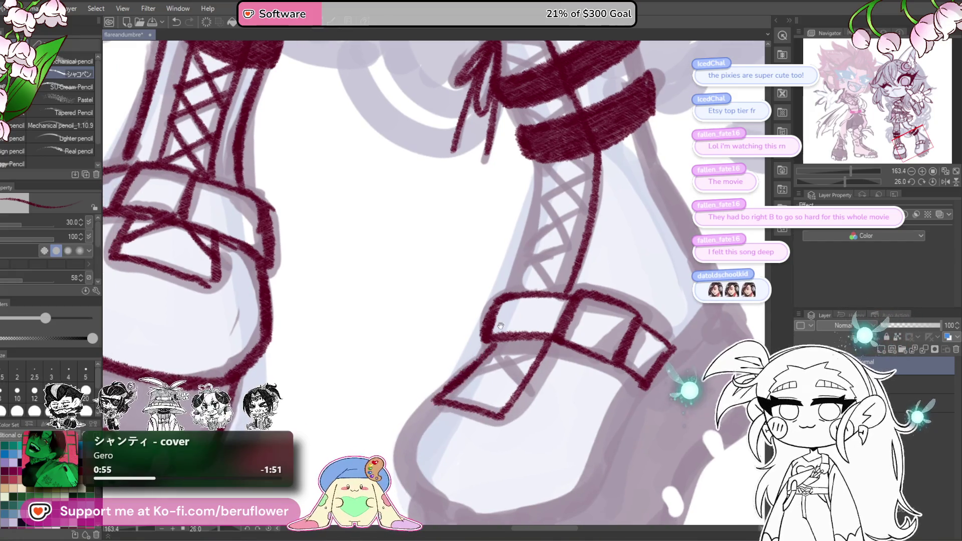
scroll(488, 337, "up", 5)
left_click_drag(517, 240, 482, 390)
scroll(478, 401, "down", 1)
Ink diagonal lacing crosses on the lower leg below the bow.
left_click_drag(563, 390, 578, 342)
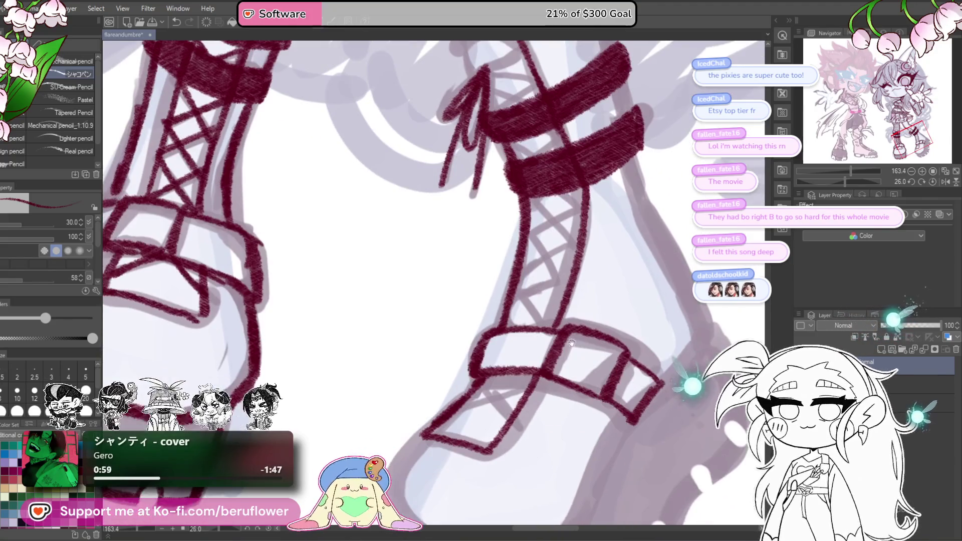
scroll(551, 345, "up", 5)
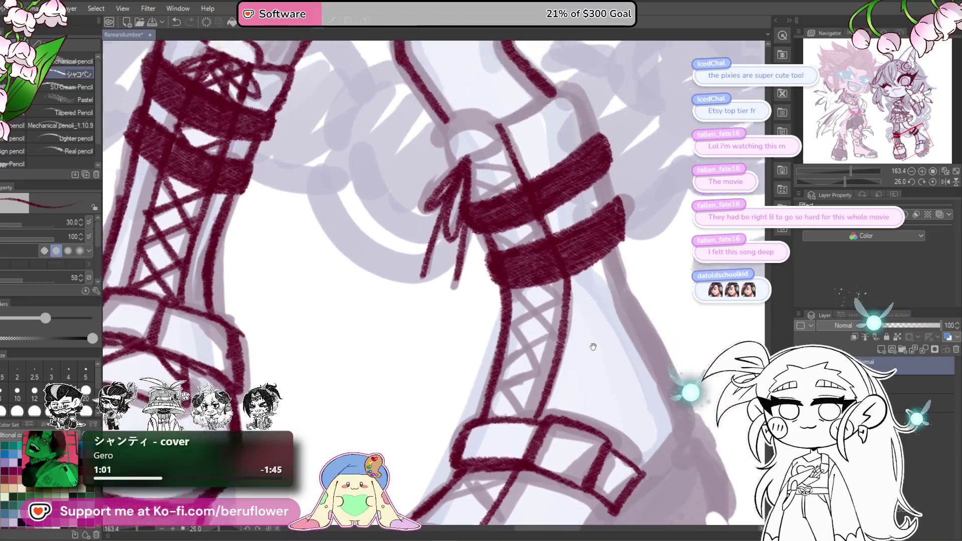
left_click_drag(567, 314, 605, 349)
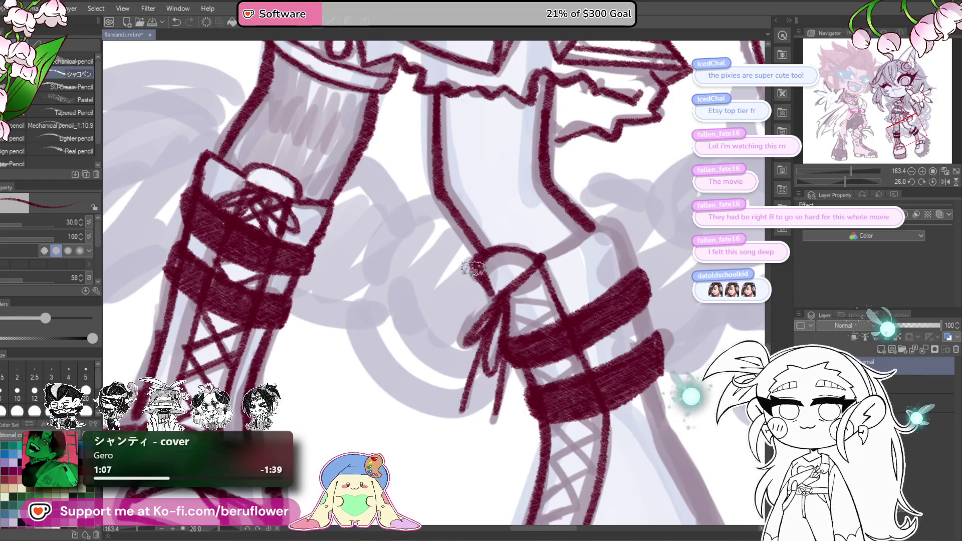
scroll(473, 265, "down", 4)
mouse_move(558, 293)
left_mouse_down()
mouse_move(503, 383)
mouse_move(553, 357)
left_mouse_up()
left_click_drag(523, 309, 583, 273)
left_click_drag(573, 310, 504, 383)
Add a short lacing stroke and a diagonal lace across the lower strap.
scroll(531, 321, "down", 2)
left_click_drag(528, 316, 586, 295)
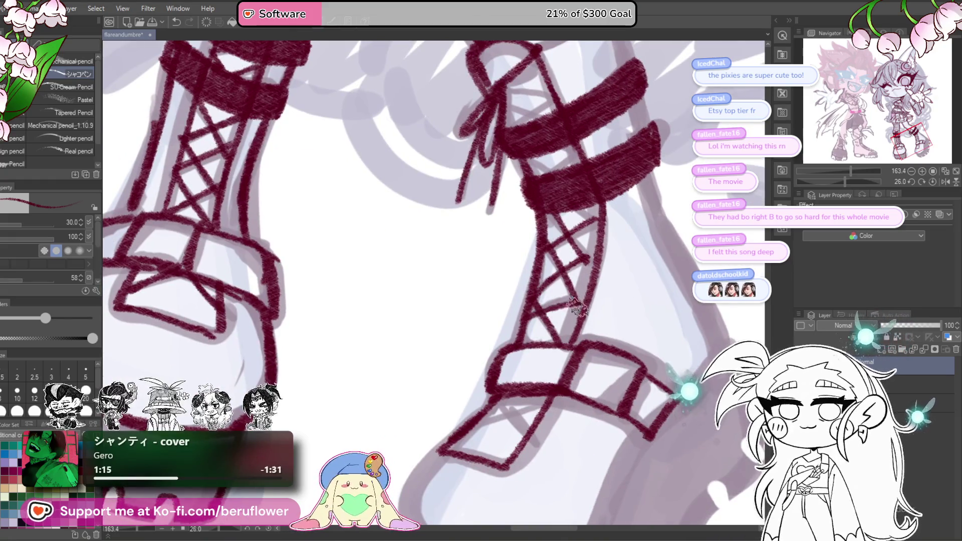
scroll(581, 300, "down", 1)
left_click_drag(508, 373, 525, 408)
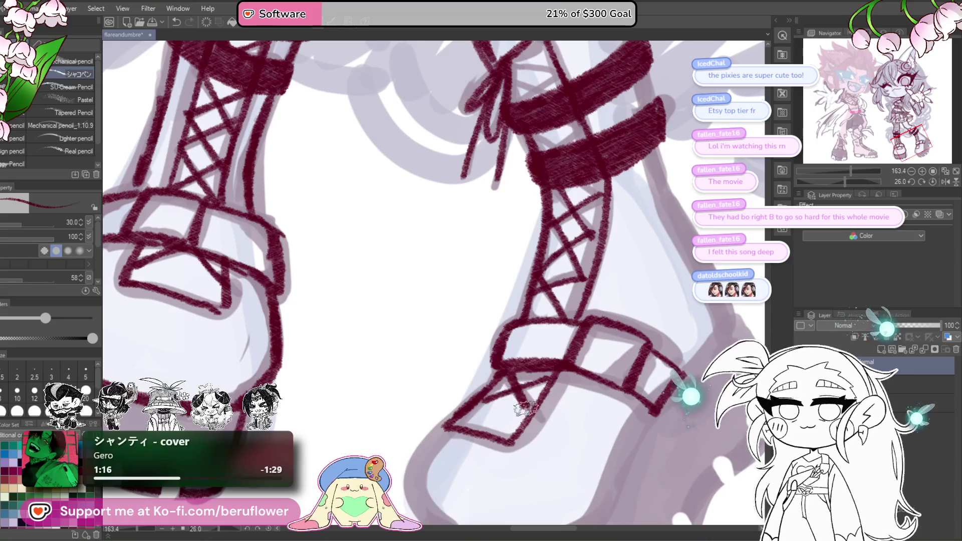
scroll(551, 376, "up", 6)
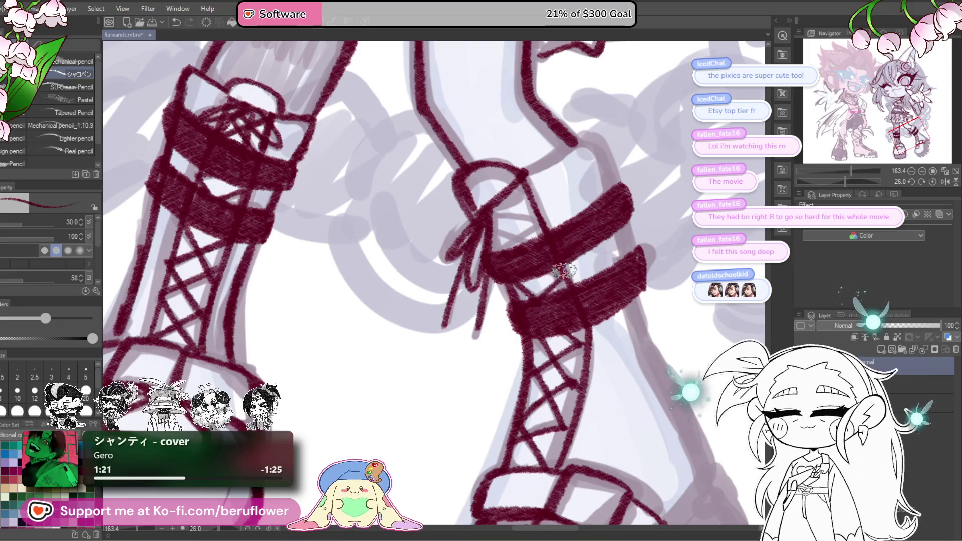
scroll(574, 210, "up", 2)
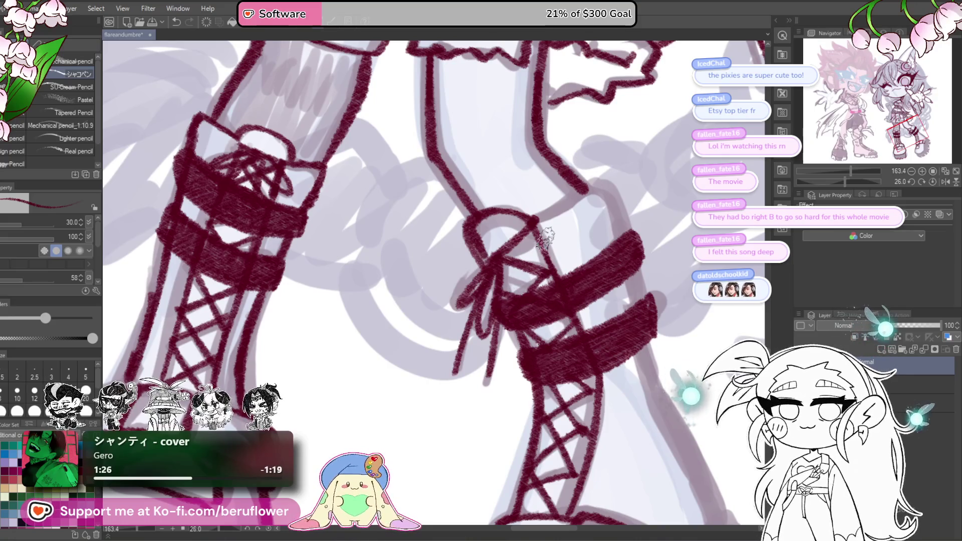
scroll(551, 290, "down", 5)
scroll(546, 240, "up", 2)
scroll(524, 291, "up", 5)
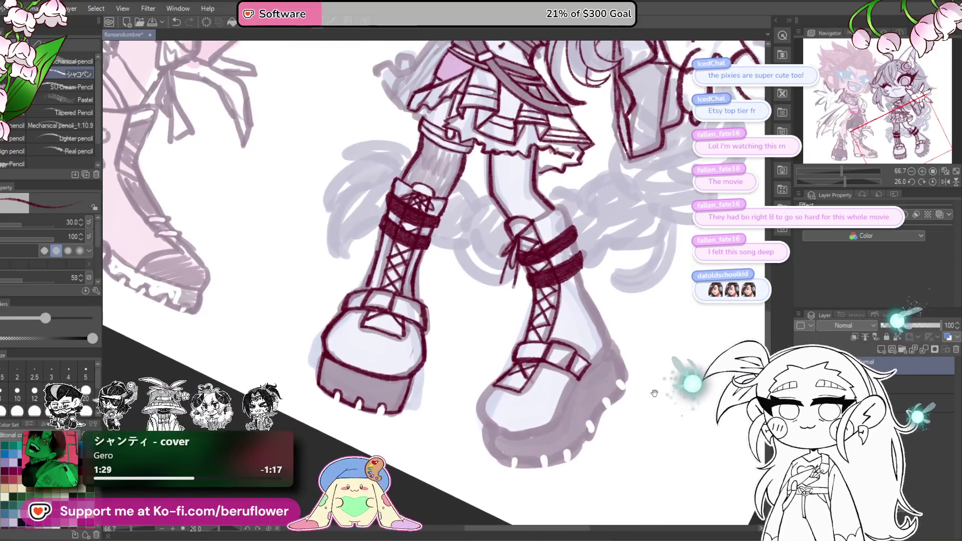
scroll(523, 291, "up", 4)
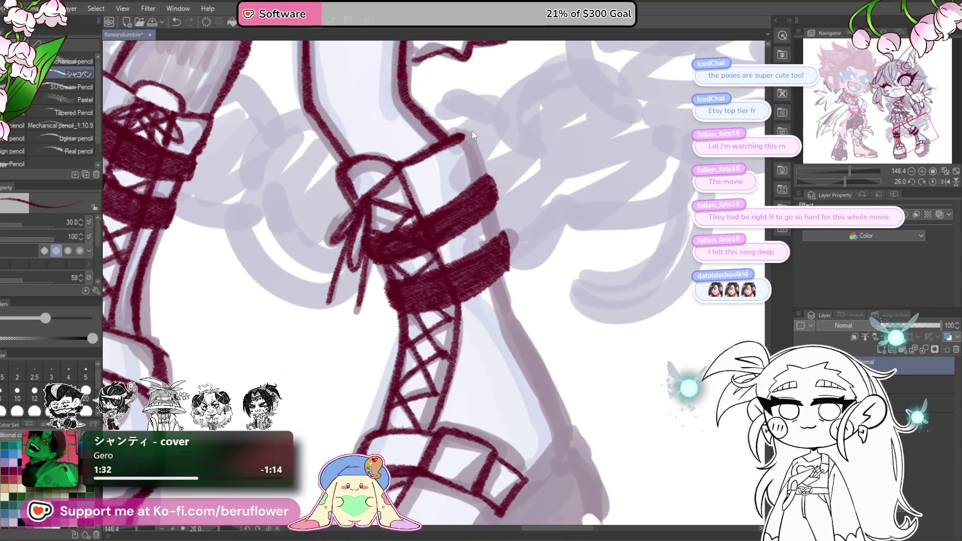
Undo the overshooting strokes and redraw the dark maroon lines down the right boot's side.
key("ctrl+z")
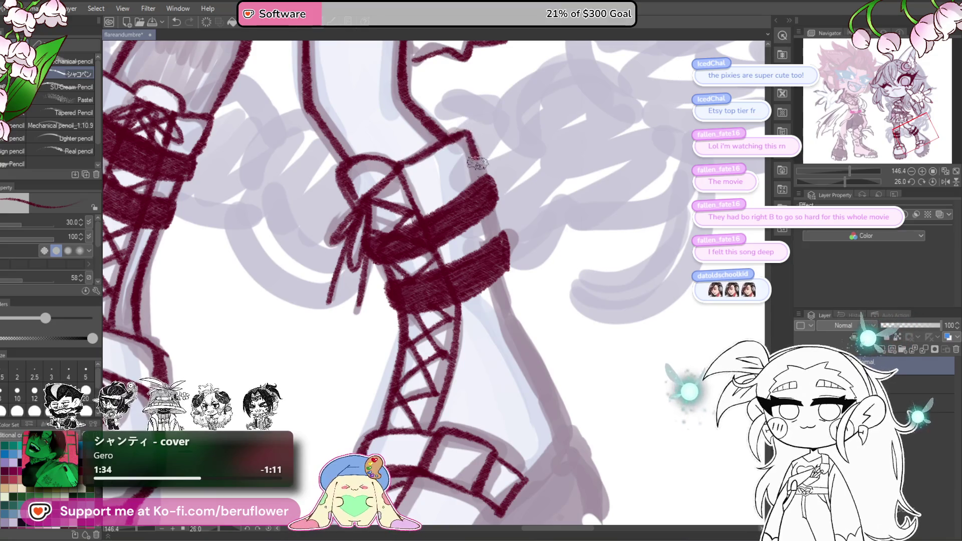
mouse_move(493, 215)
left_mouse_down()
mouse_move(481, 190)
mouse_move(516, 325)
mouse_move(493, 259)
left_mouse_up()
key("ctrl+z")
mouse_move(466, 183)
left_mouse_down()
mouse_move(532, 346)
mouse_move(565, 238)
left_mouse_up()
mouse_move(521, 314)
left_mouse_down()
mouse_move(528, 270)
mouse_move(443, 393)
left_mouse_up()
mouse_move(350, 288)
left_mouse_down()
mouse_move(471, 221)
mouse_move(435, 265)
mouse_move(453, 316)
mouse_move(486, 323)
left_mouse_up()
With the canvas tilted, ink the right outline and right edge of the boot.
left_click_drag(850, 180, 830, 181)
mouse_move(546, 243)
left_mouse_down()
mouse_move(531, 310)
mouse_move(507, 339)
left_mouse_up()
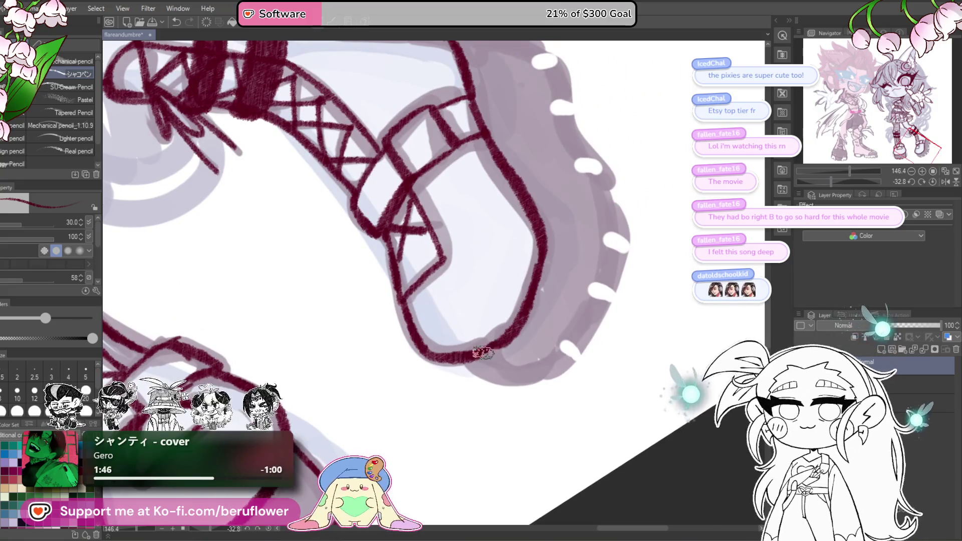
left_click(932, 180)
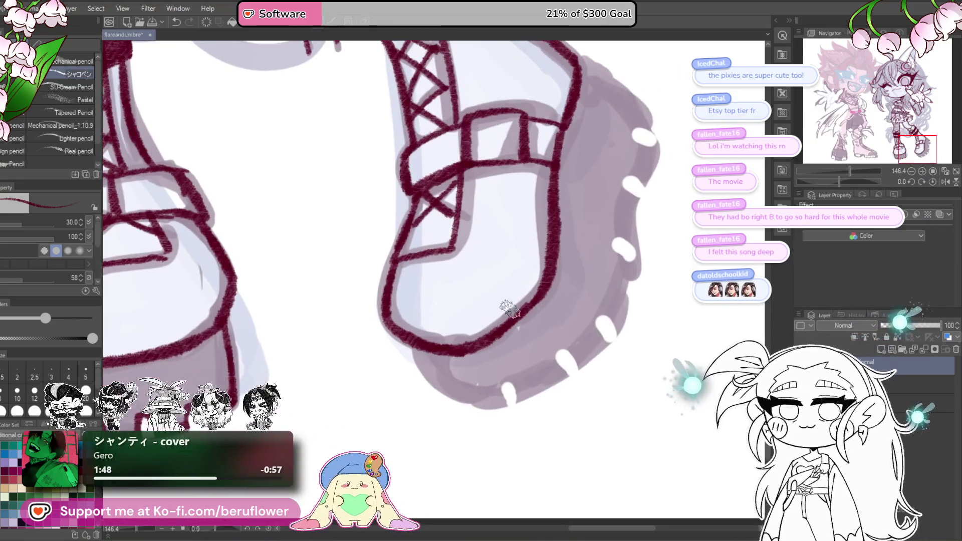
mouse_move(856, 59)
left_mouse_down()
mouse_move(731, 210)
mouse_move(751, 235)
left_mouse_up()
left_click_drag(839, 181, 851, 181)
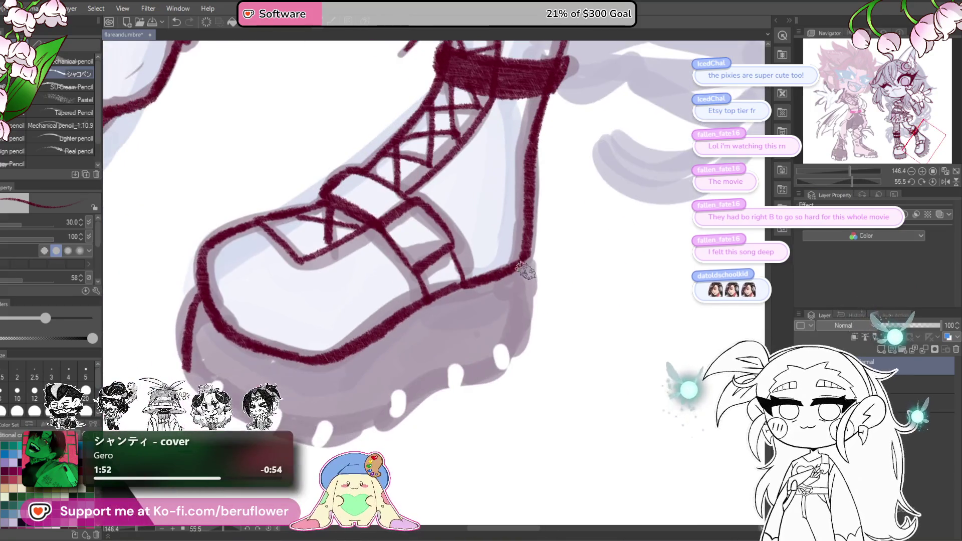
mouse_move(530, 259)
left_mouse_down()
mouse_move(525, 354)
mouse_move(605, 219)
mouse_move(454, 299)
mouse_move(418, 307)
left_mouse_up()
Ink the lower-right edge of the boot's chunky treaded sole.
left_click_drag(851, 182, 834, 182)
left_click_drag(444, 354, 371, 403)
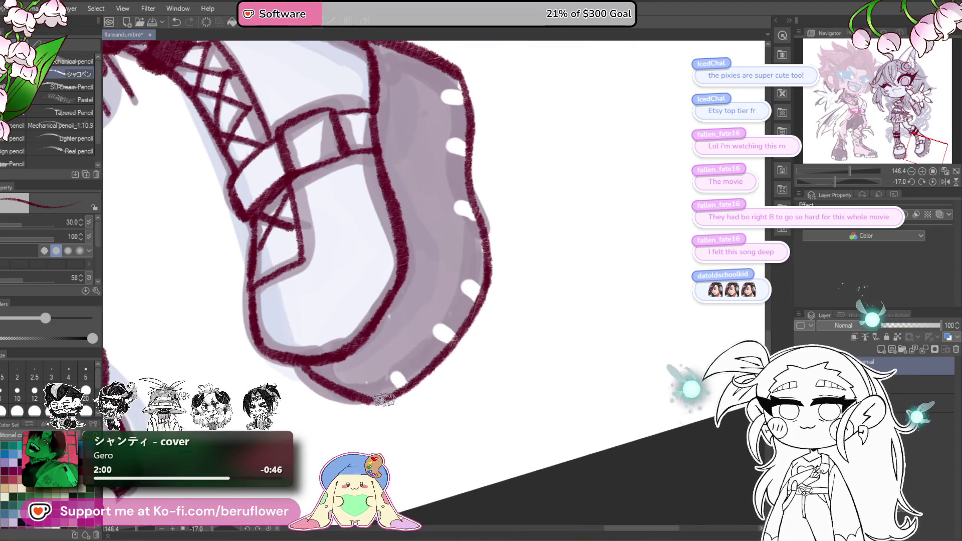
left_click_drag(837, 182, 850, 182)
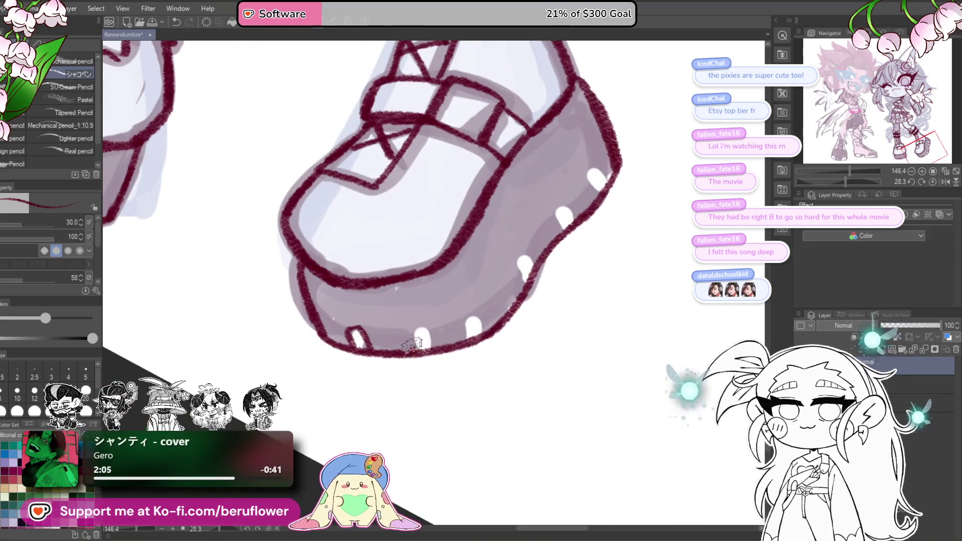
left_click_drag(519, 286, 518, 334)
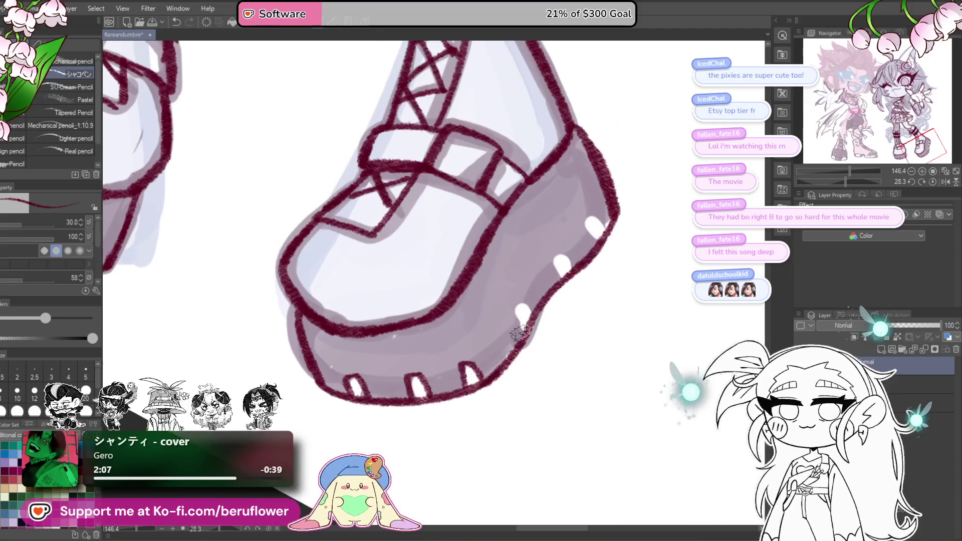
mouse_move(541, 278)
left_mouse_down()
mouse_move(551, 307)
mouse_move(581, 250)
mouse_move(601, 276)
left_mouse_up()
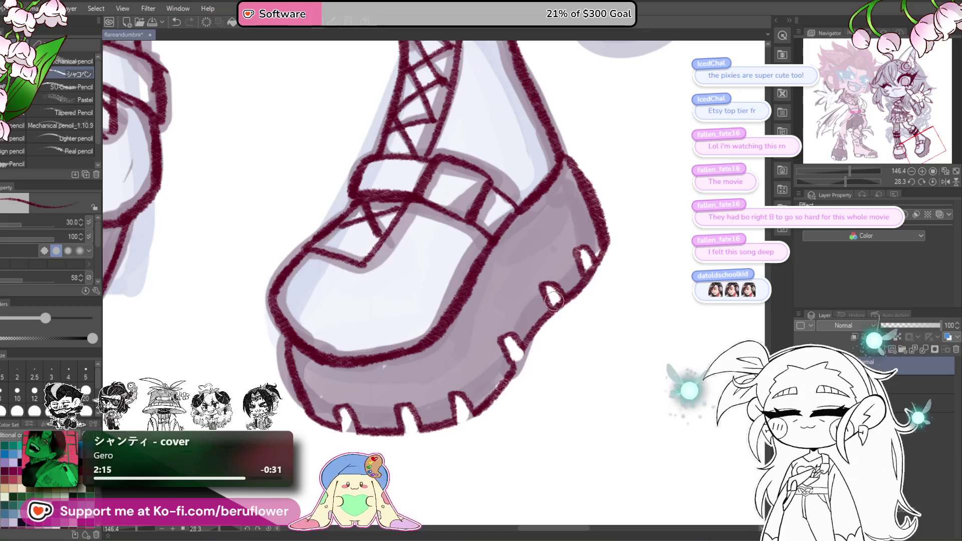
scroll(595, 275, "down", 5)
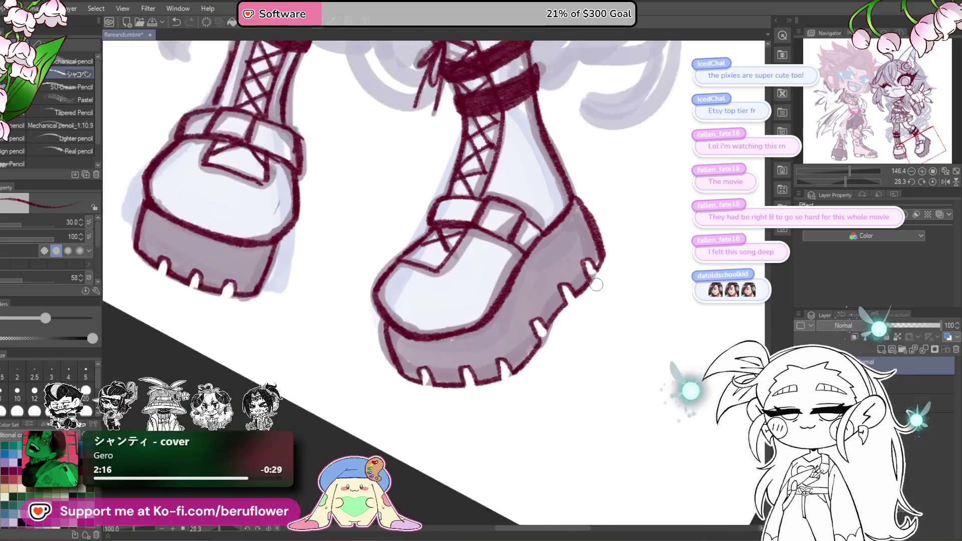
left_click(933, 182)
scroll(386, 401, "down", 3)
scroll(386, 401, "up", 2)
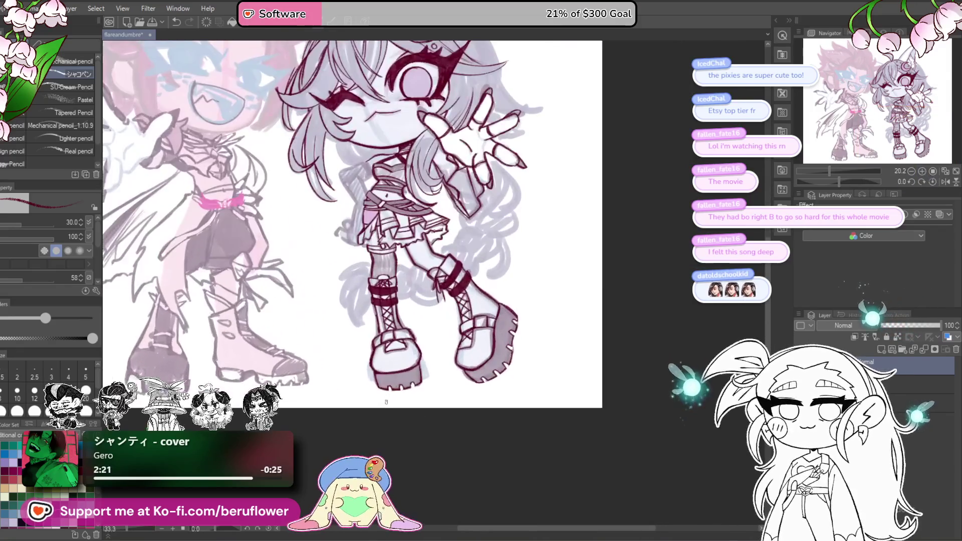
scroll(385, 402, "up", 4)
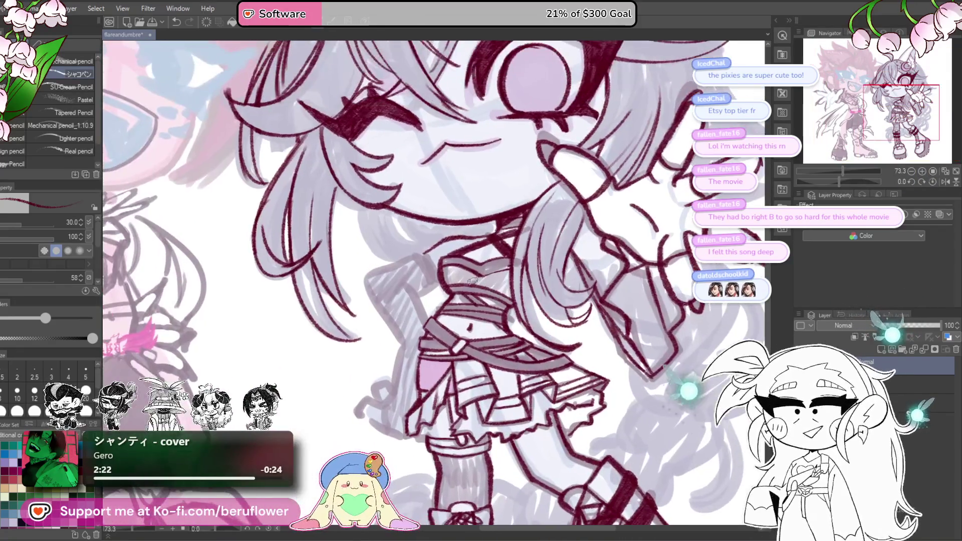
Ink both sides of the waist strap and the leg edge below the skirt.
scroll(477, 283, "up", 3)
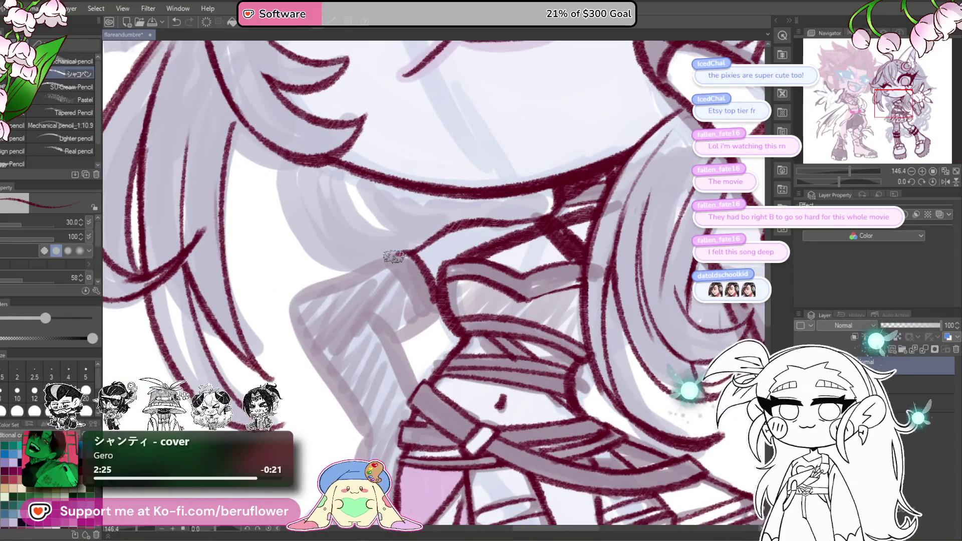
mouse_move(395, 256)
left_mouse_down()
mouse_move(460, 205)
mouse_move(376, 243)
mouse_move(343, 203)
mouse_move(419, 345)
left_mouse_up()
mouse_move(425, 216)
left_mouse_down()
mouse_move(465, 301)
mouse_move(483, 215)
left_mouse_up()
mouse_move(441, 238)
left_mouse_down()
mouse_move(491, 210)
mouse_move(551, 95)
left_mouse_up()
mouse_move(441, 218)
left_mouse_down()
mouse_move(407, 390)
mouse_move(424, 356)
mouse_move(443, 384)
left_mouse_up()
Ink the skirt's left edge with a curled ruffle at its side.
mouse_move(396, 351)
left_mouse_down()
mouse_move(336, 339)
mouse_move(341, 321)
left_mouse_up()
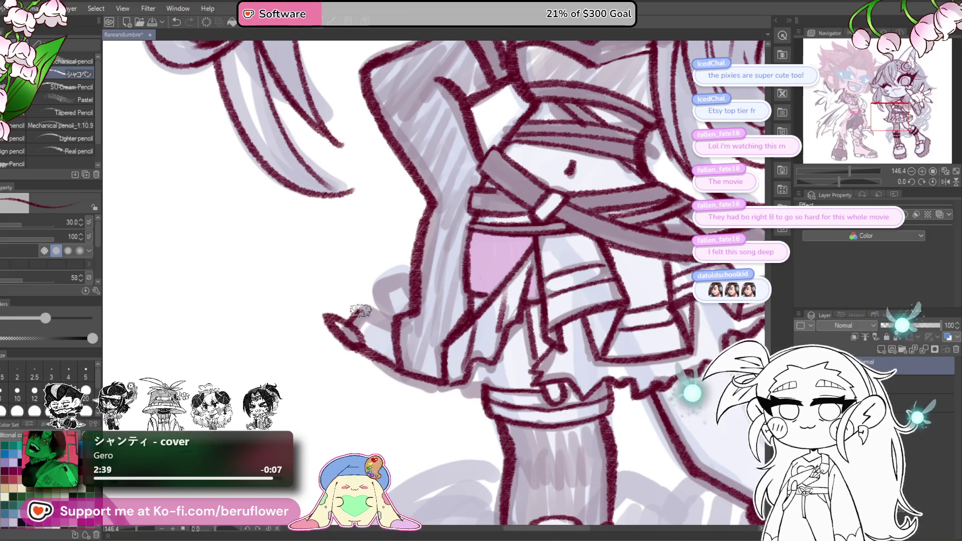
scroll(394, 323, "up", 1)
left_click_drag(389, 324, 401, 294)
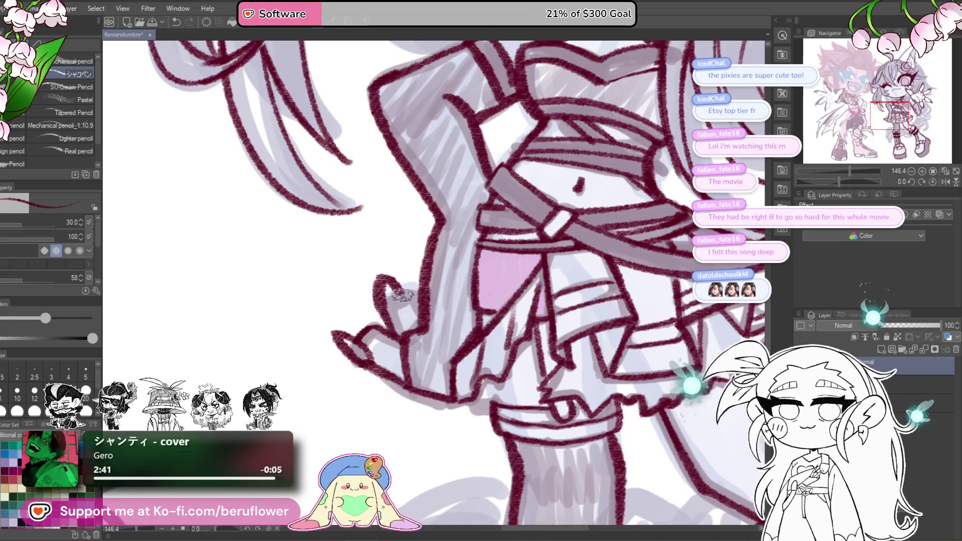
scroll(421, 290, "down", 5)
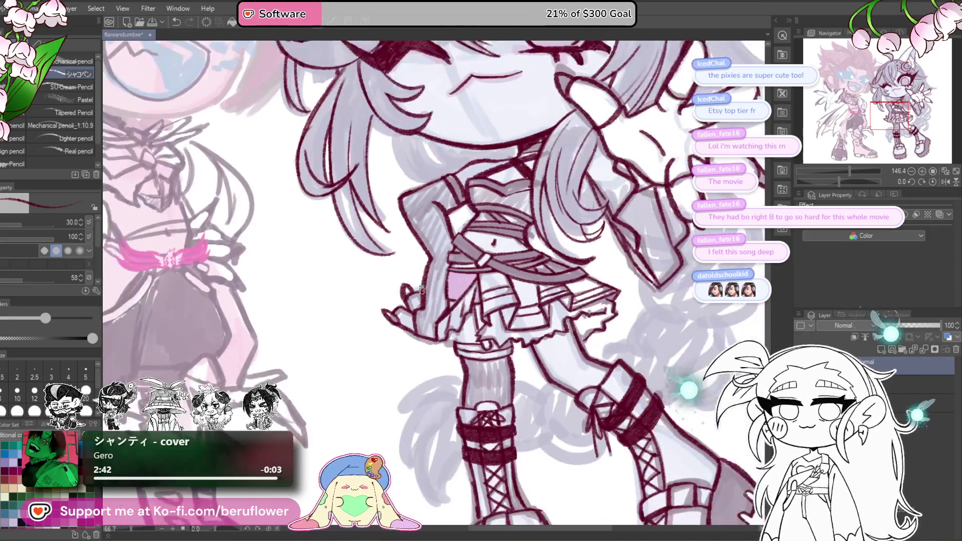
scroll(632, 289, "up", 2)
scroll(633, 289, "down", 2)
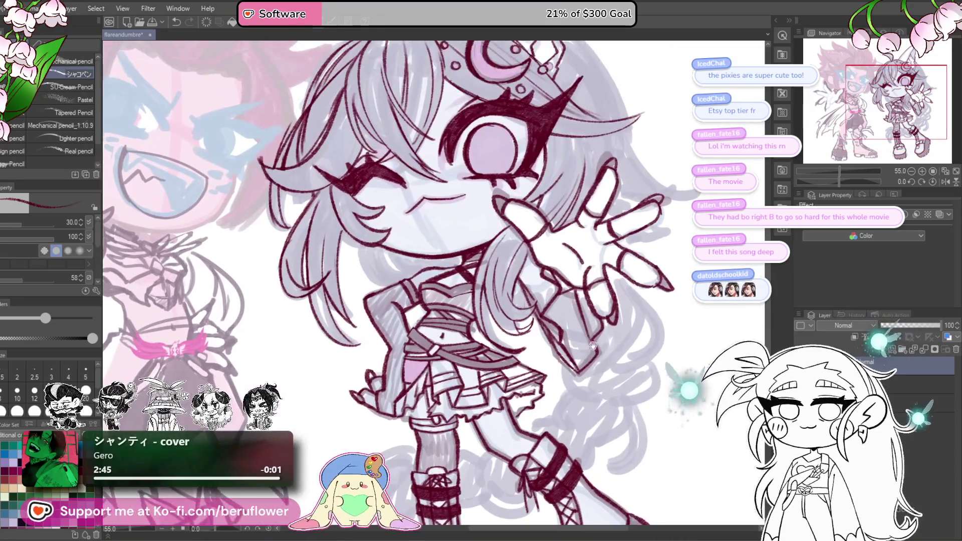
scroll(608, 293, "up", 2)
scroll(586, 378, "up", 4)
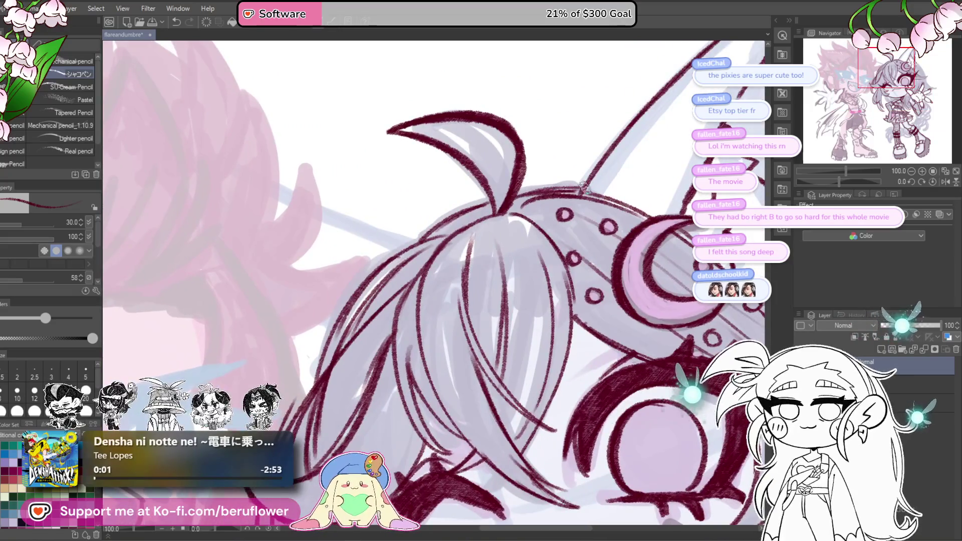
Ink two long hair strands falling beside the outstretched hand.
scroll(515, 292, "down", 4)
left_click_drag(839, 183, 789, 173)
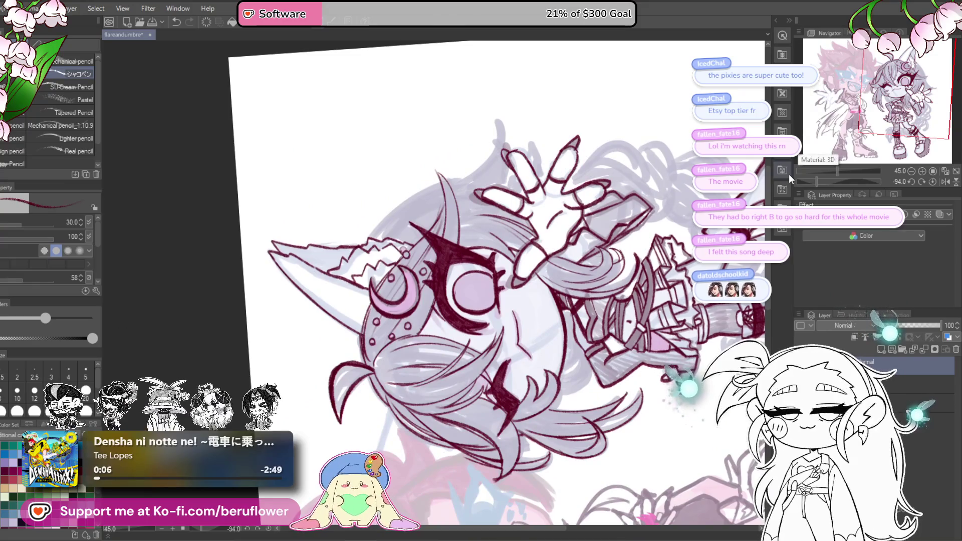
scroll(458, 271, "up", 5)
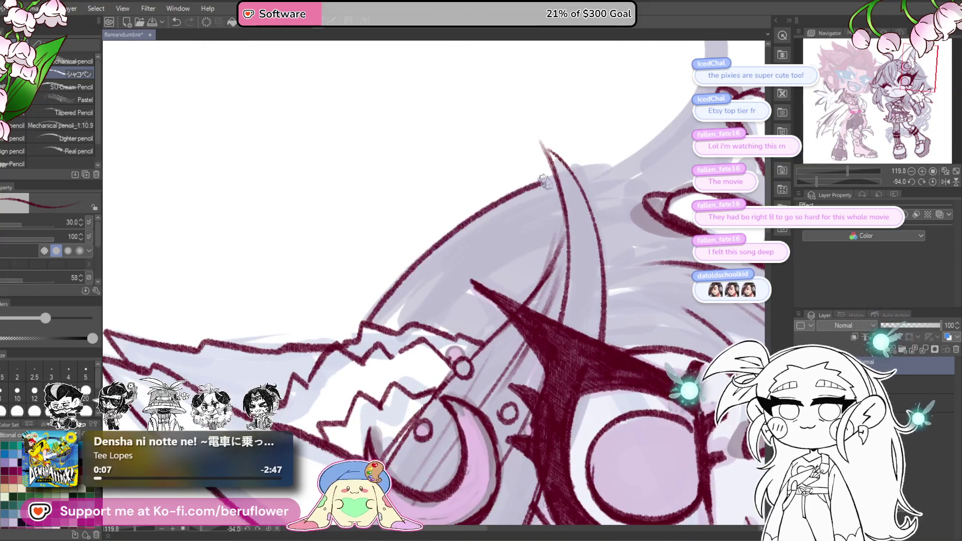
left_click_drag(576, 171, 523, 228)
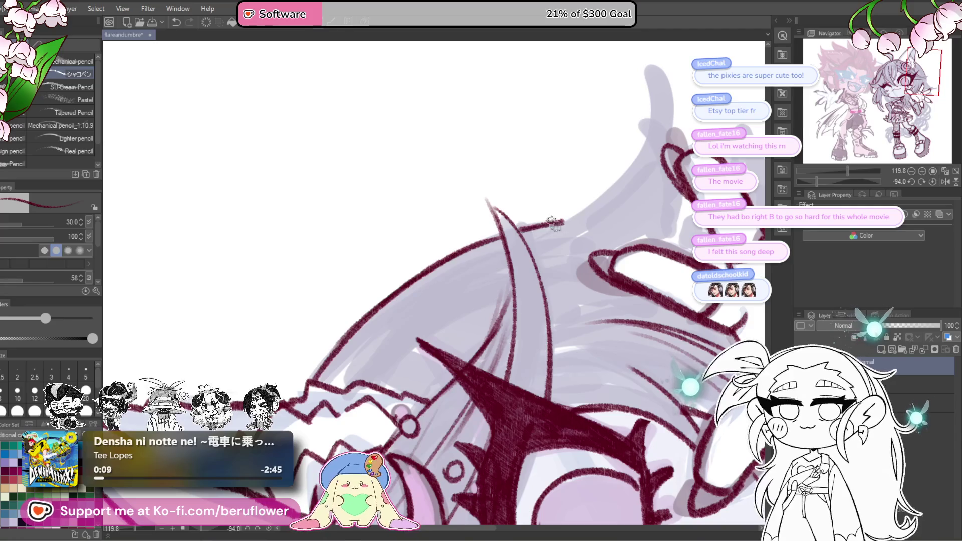
key("ctrl+@")
scroll(441, 300, "down", 2)
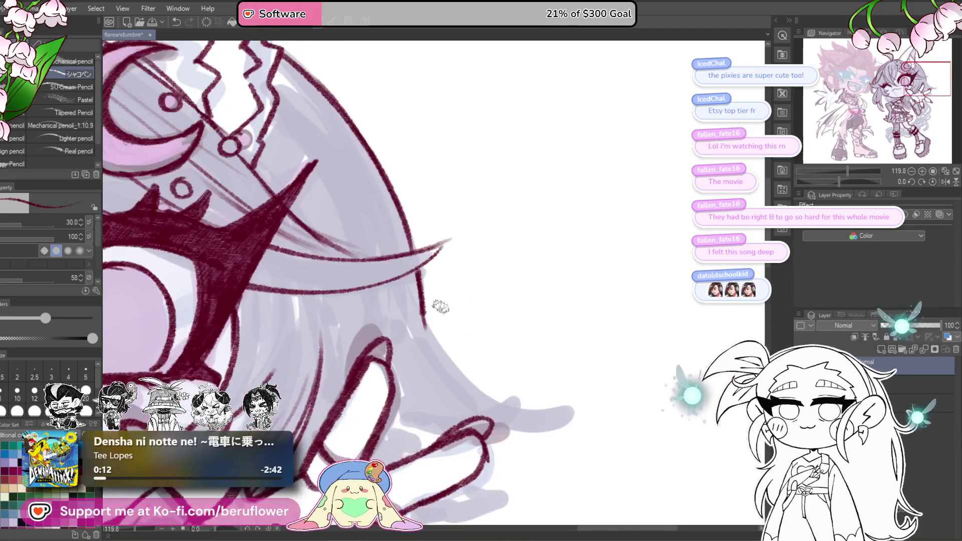
scroll(465, 378, "down", 2)
left_click_drag(843, 181, 852, 180)
left_click_drag(484, 261, 506, 456)
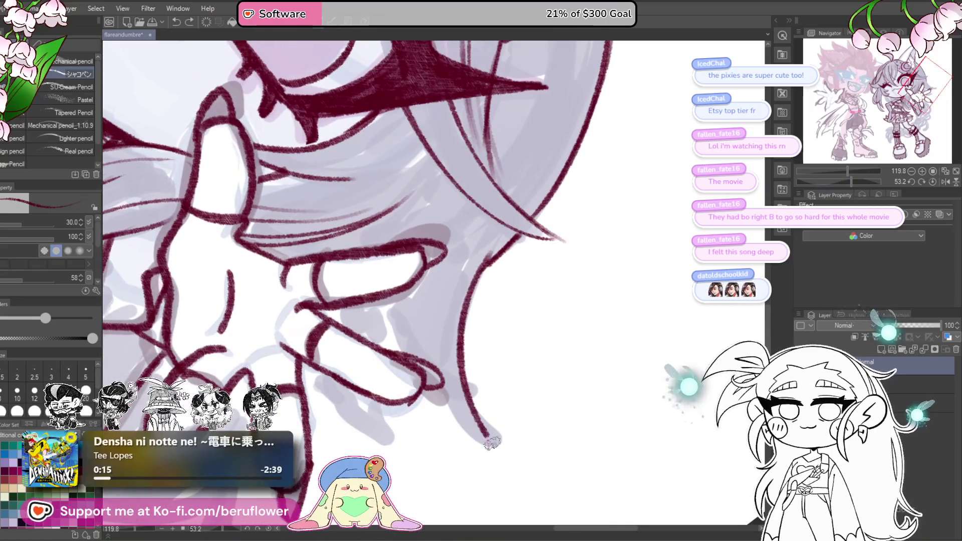
left_click_drag(432, 293, 458, 388)
Ink another hair strand below the eye, then reset zoom and rotation around the head.
scroll(451, 290, "up", 1)
left_click_drag(431, 315, 454, 378)
key("ctrl+0")
key("ctrl+alt+0")
left_click_drag(698, 307, 685, 305)
scroll(511, 275, "up", 5)
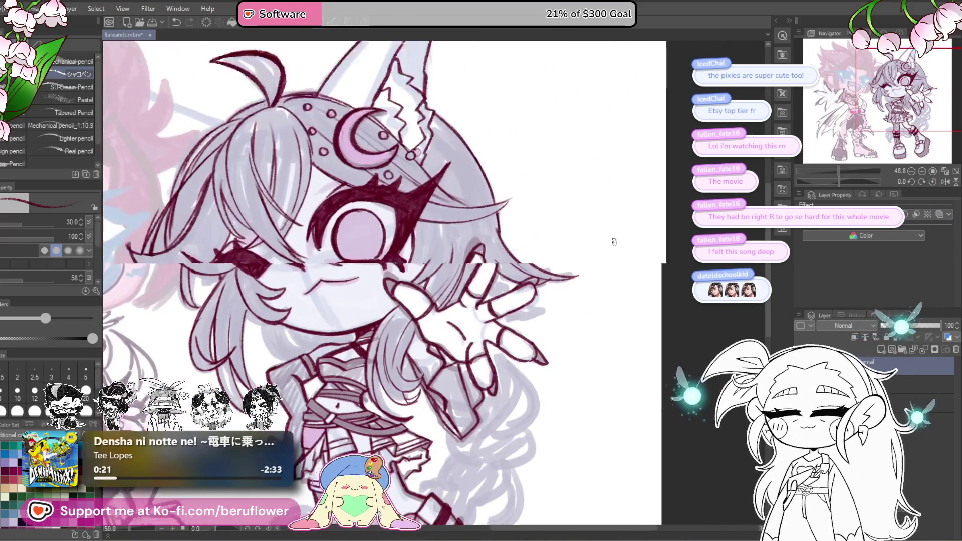
Ink two hair strands hanging beside the cheek.
scroll(524, 300, "down", 4)
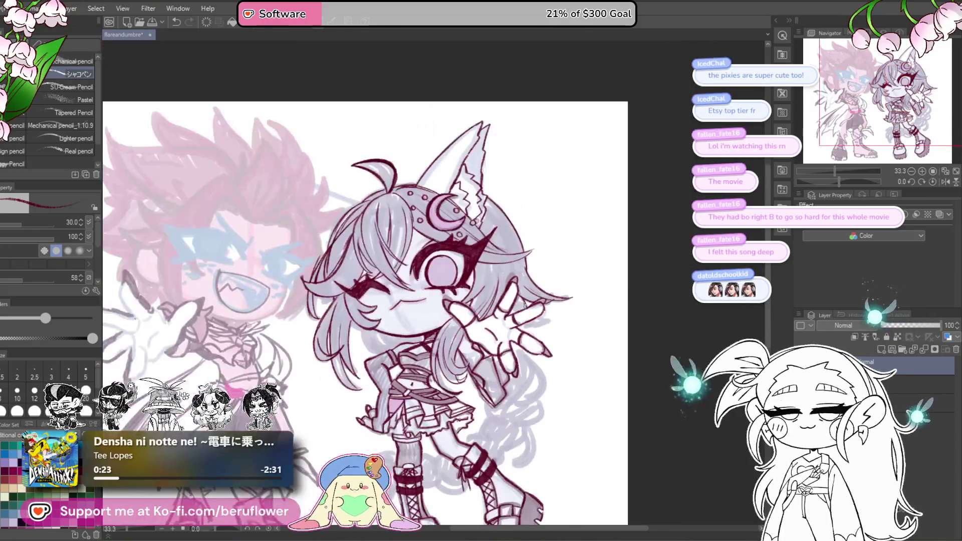
scroll(551, 311, "up", 4)
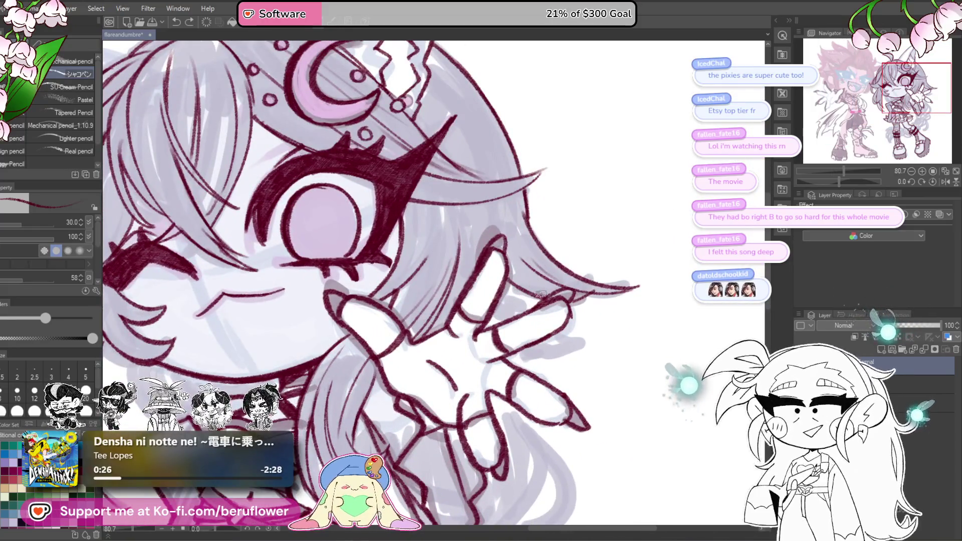
mouse_move(541, 291)
left_mouse_down()
mouse_move(551, 225)
mouse_move(531, 231)
left_mouse_up()
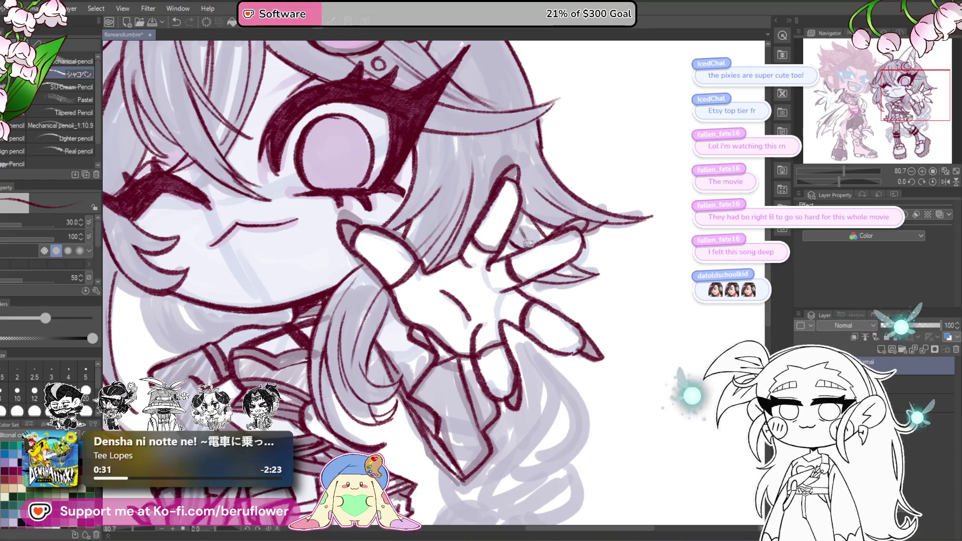
scroll(525, 239, "down", 5)
scroll(492, 422, "up", 2)
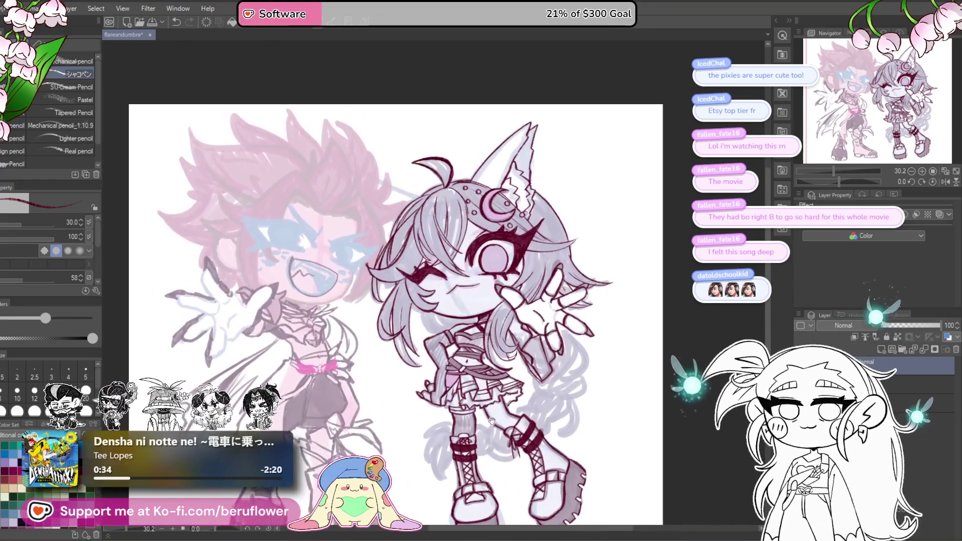
scroll(492, 422, "up", 4)
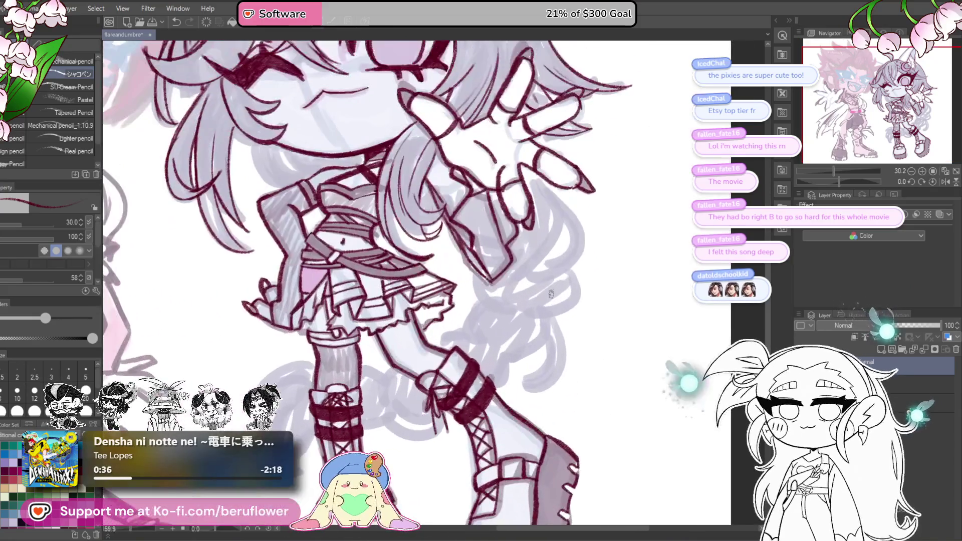
scroll(321, 248, "up", 2)
scroll(344, 228, "up", 1)
mouse_move(343, 228)
left_mouse_down()
mouse_move(360, 300)
mouse_move(384, 281)
left_mouse_up()
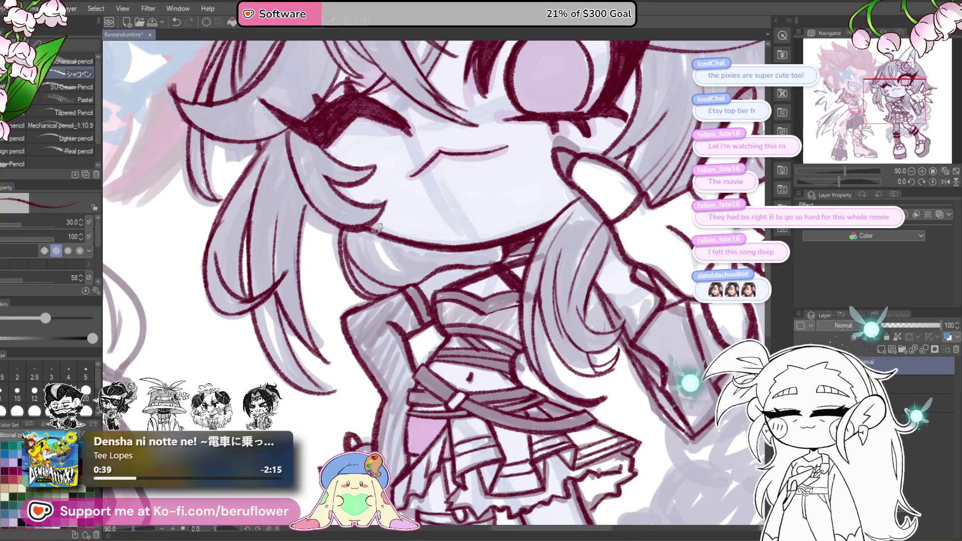
left_click_drag(375, 231, 415, 278)
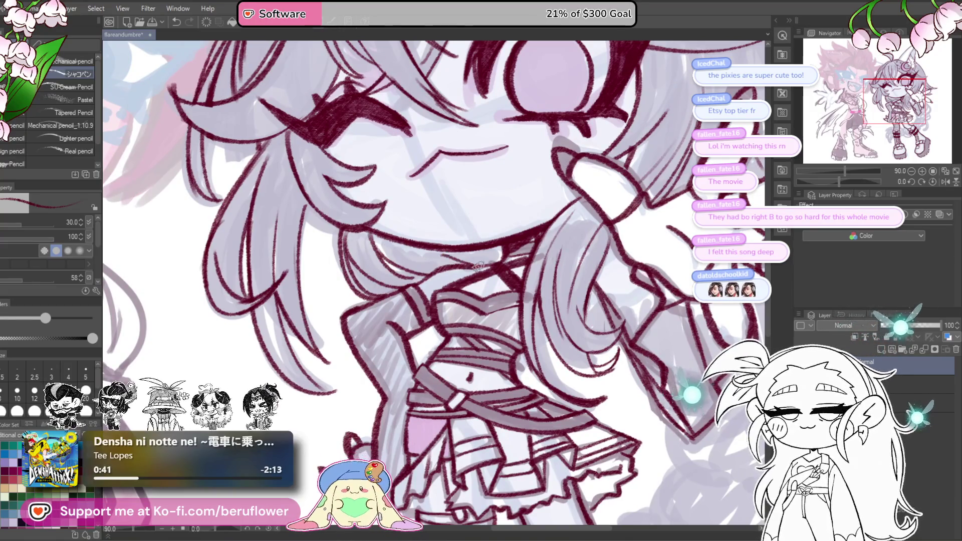
Ink the short chin and collar line.
left_click_drag(476, 257, 441, 263)
left_click_drag(494, 243, 499, 258)
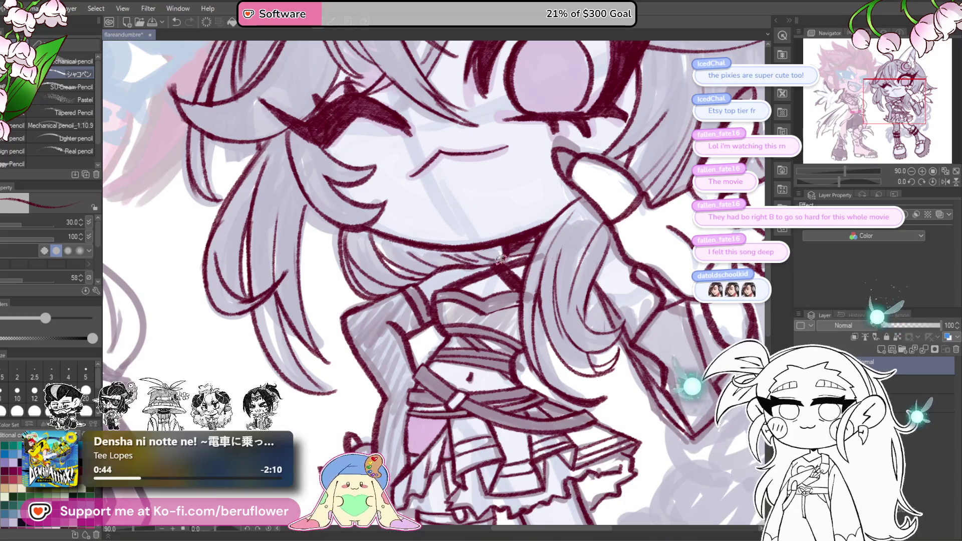
scroll(489, 261, "right", 5)
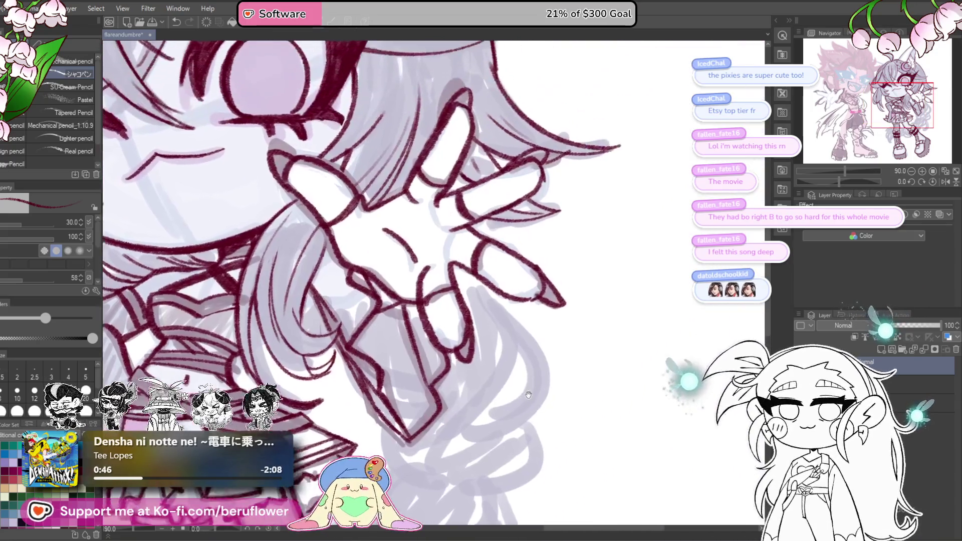
scroll(531, 301, "down", 5)
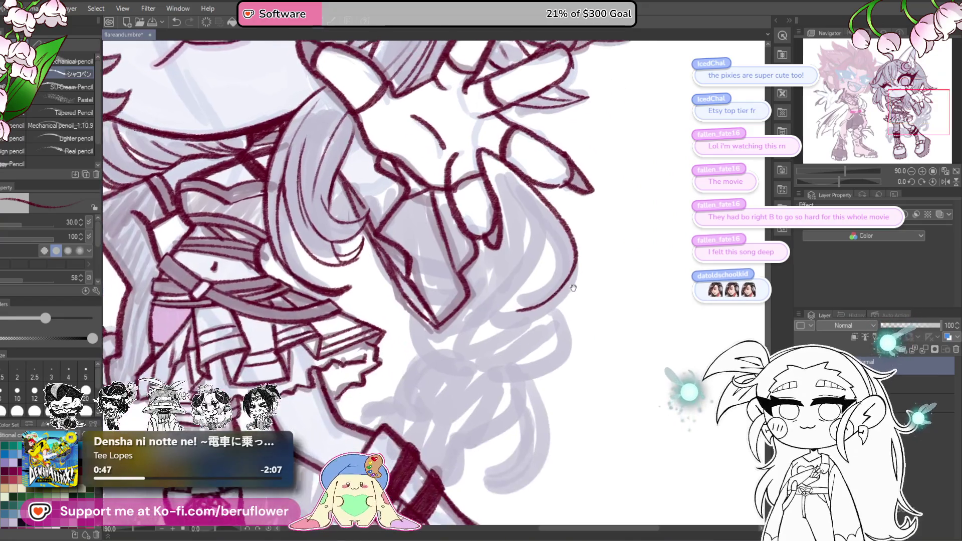
Ink the curl of hair below the outstretched hand, replacing an unwanted stroke.
mouse_move(553, 307)
left_mouse_down()
mouse_move(485, 341)
mouse_move(501, 258)
left_mouse_up()
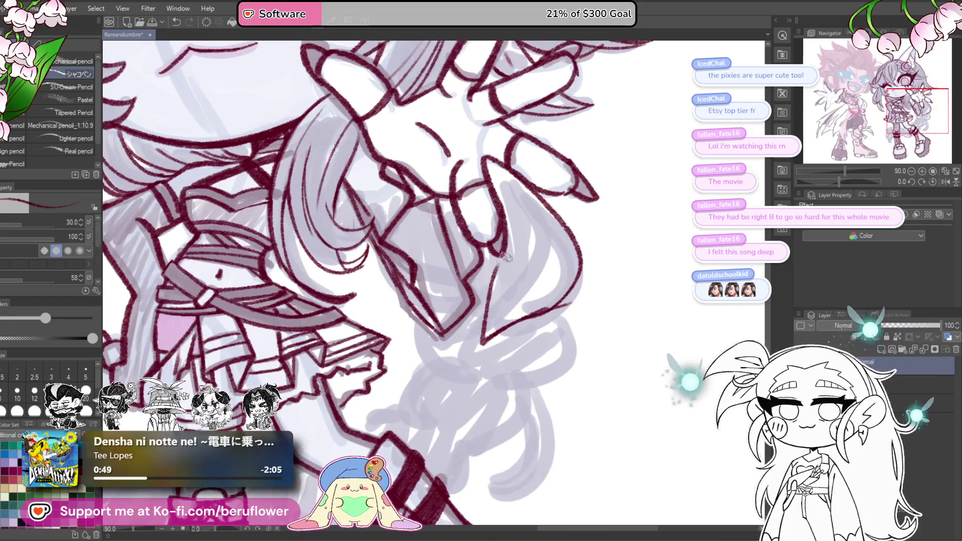
key("ctrl+z")
scroll(540, 193, "down", 6)
scroll(546, 220, "down", 5)
scroll(551, 247, "up", 4)
scroll(551, 247, "down", 1)
mouse_move(556, 273)
left_mouse_down()
mouse_move(579, 266)
mouse_move(570, 195)
left_mouse_up()
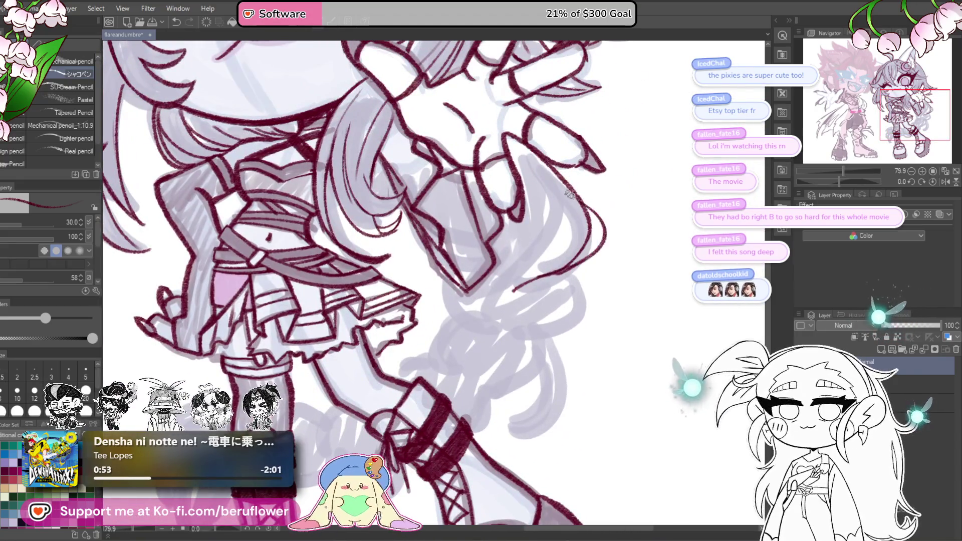
scroll(557, 272, "up", 1)
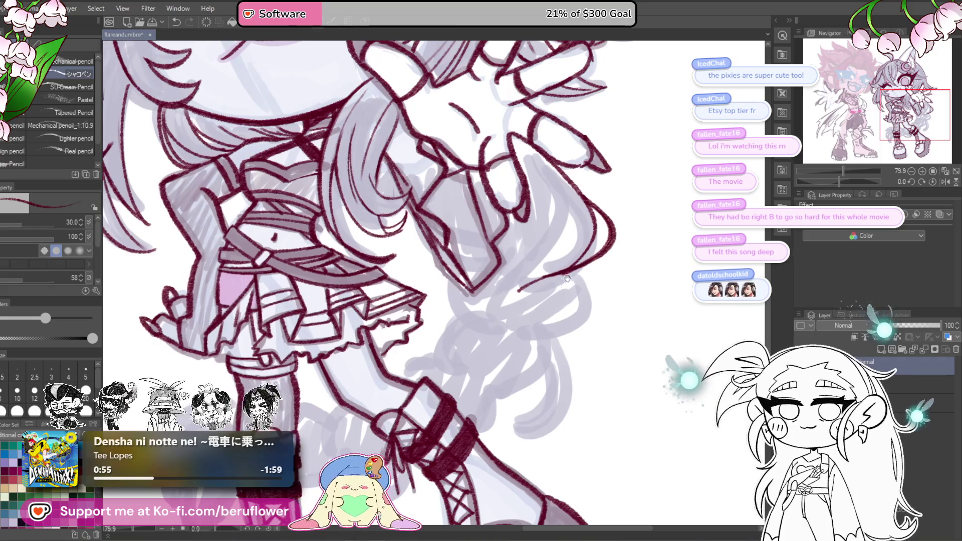
scroll(535, 296, "up", 1)
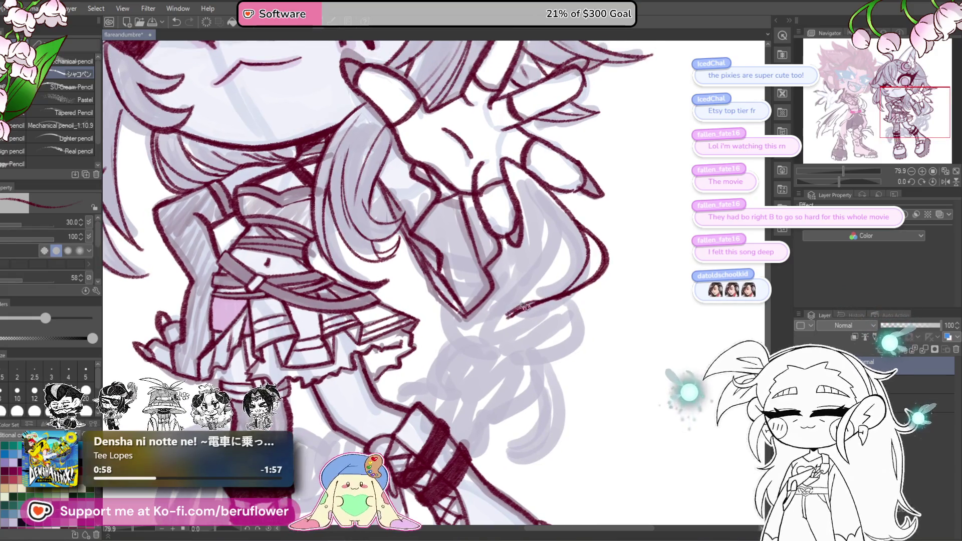
scroll(531, 281, "up", 1)
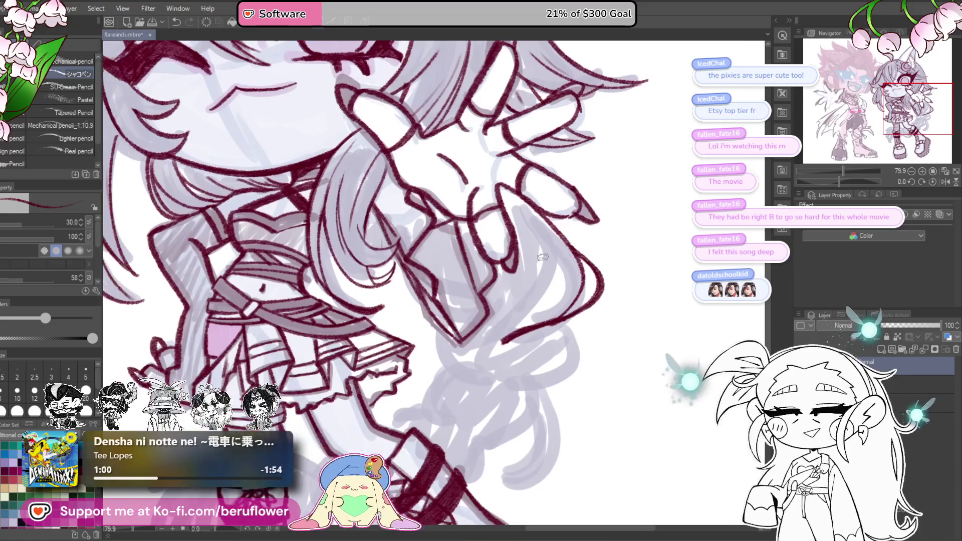
scroll(526, 261, "left", 1)
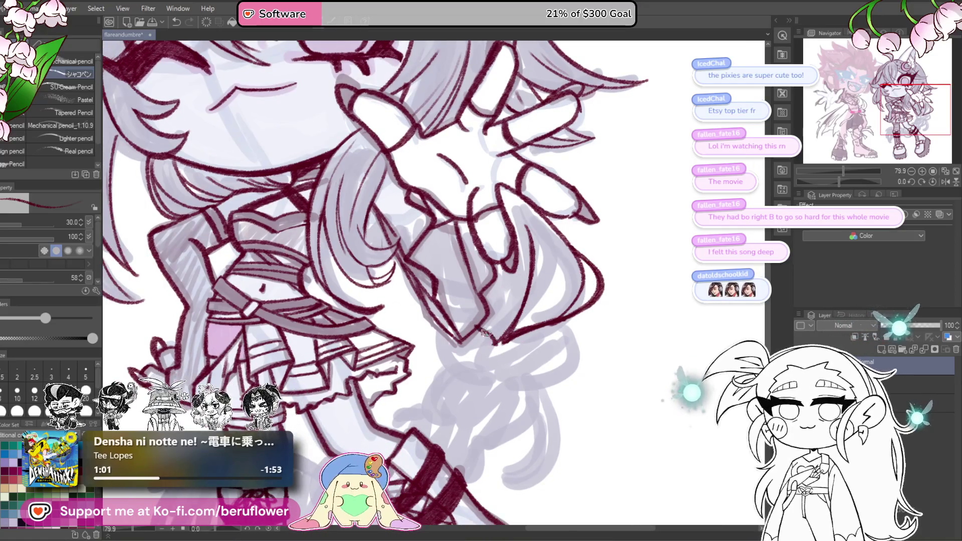
scroll(541, 230, "down", 3)
scroll(551, 236, "up", 4)
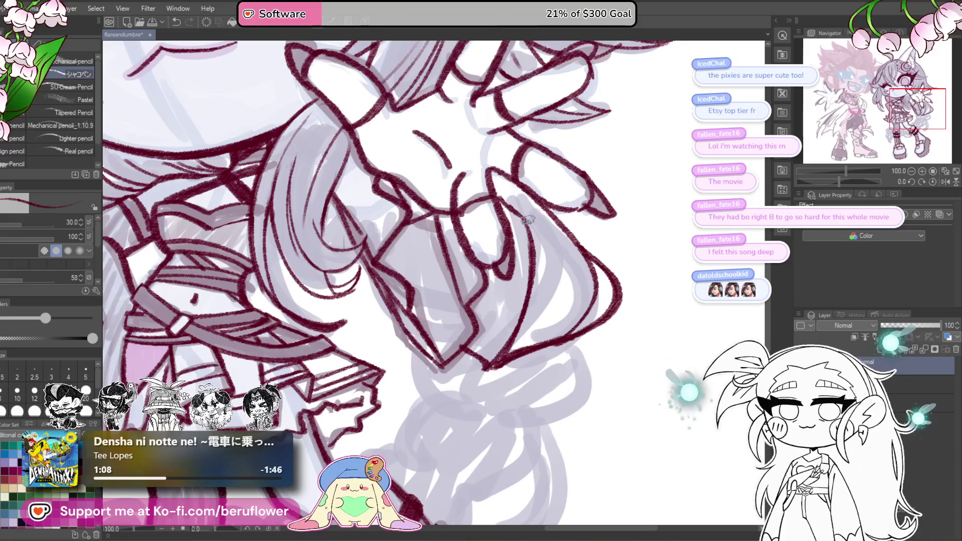
scroll(514, 201, "down", 5)
scroll(516, 159, "up", 5)
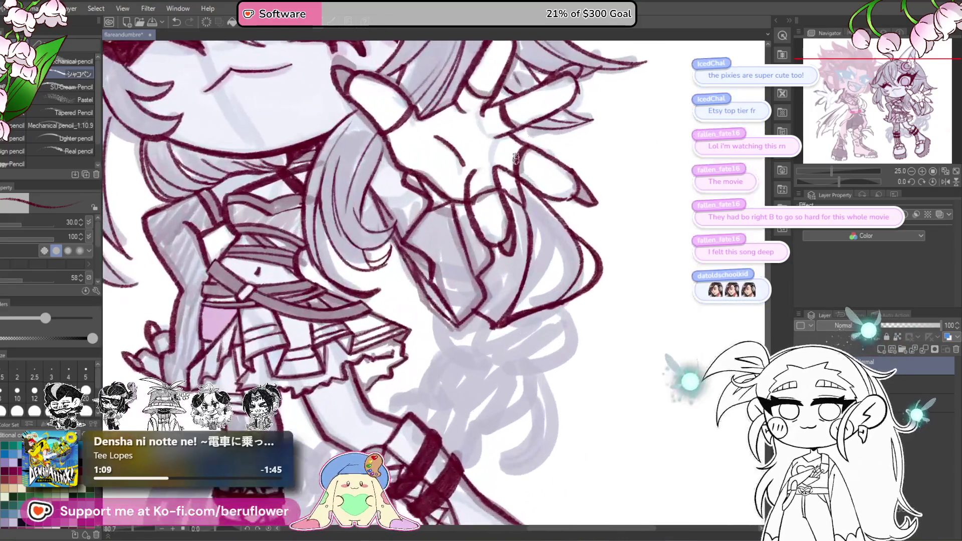
left_click_drag(488, 335, 497, 345)
scroll(497, 346, "down", 4)
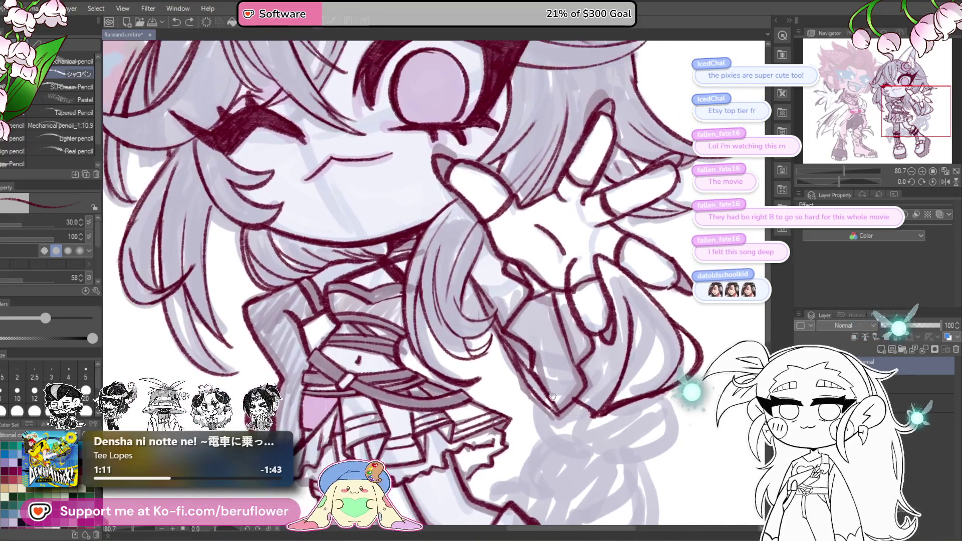
scroll(479, 335, "up", 5)
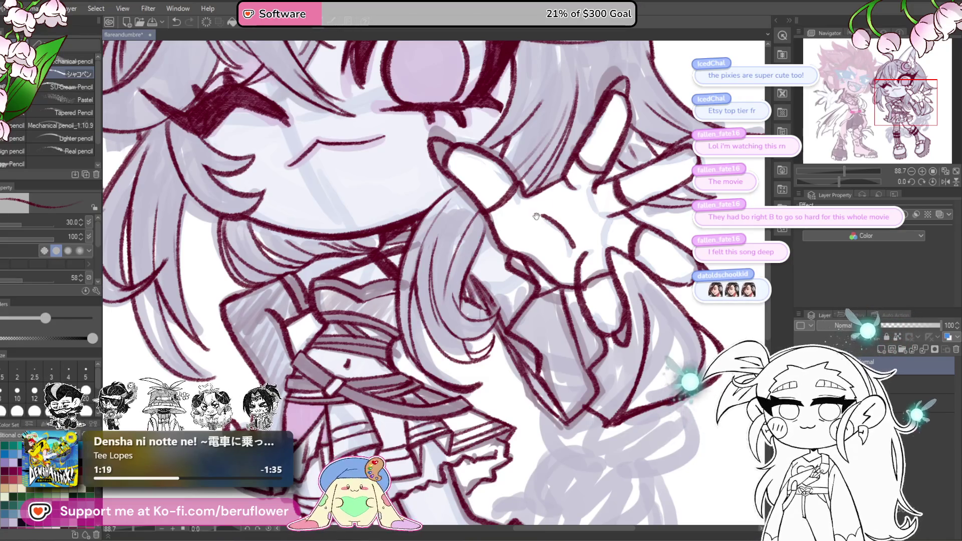
Zoom out to view the whole inked character, centring on the face.
key("ctrl+0")
scroll(513, 235, "up", 2)
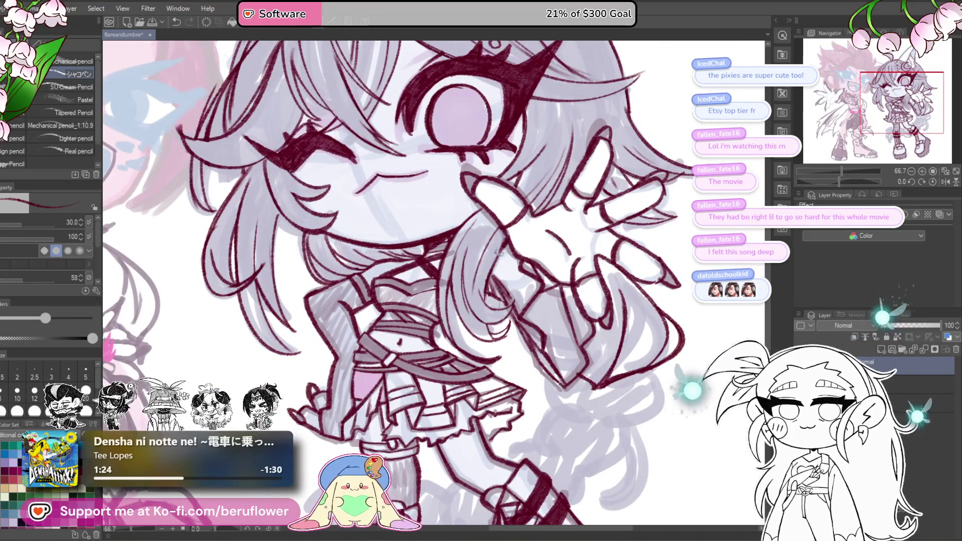
left_click_drag(513, 274, 484, 296)
left_click_drag(529, 386, 503, 383)
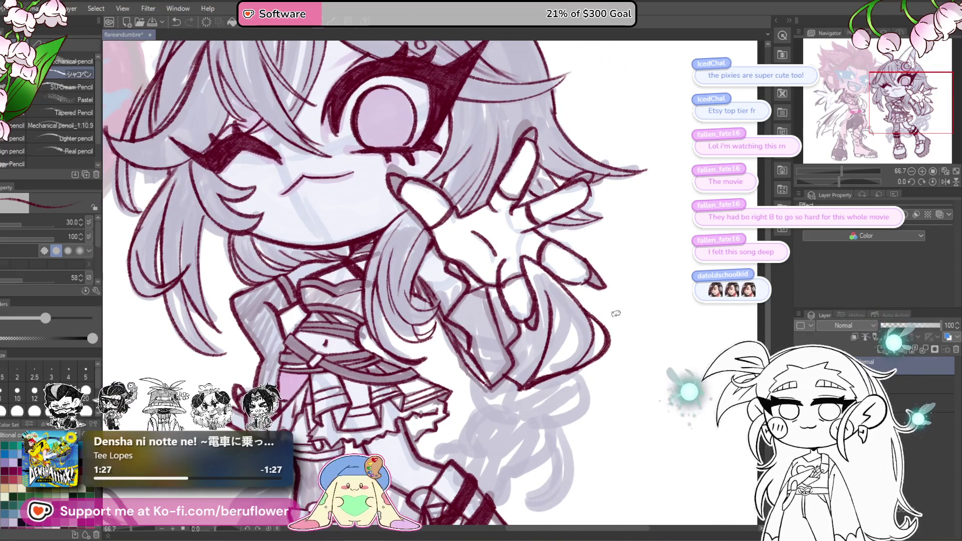
left_click_drag(613, 333, 605, 270)
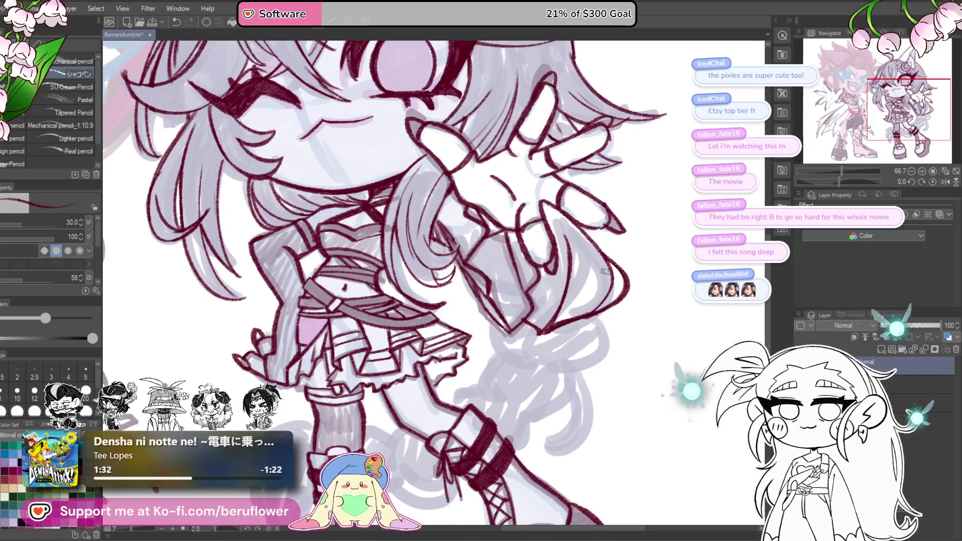
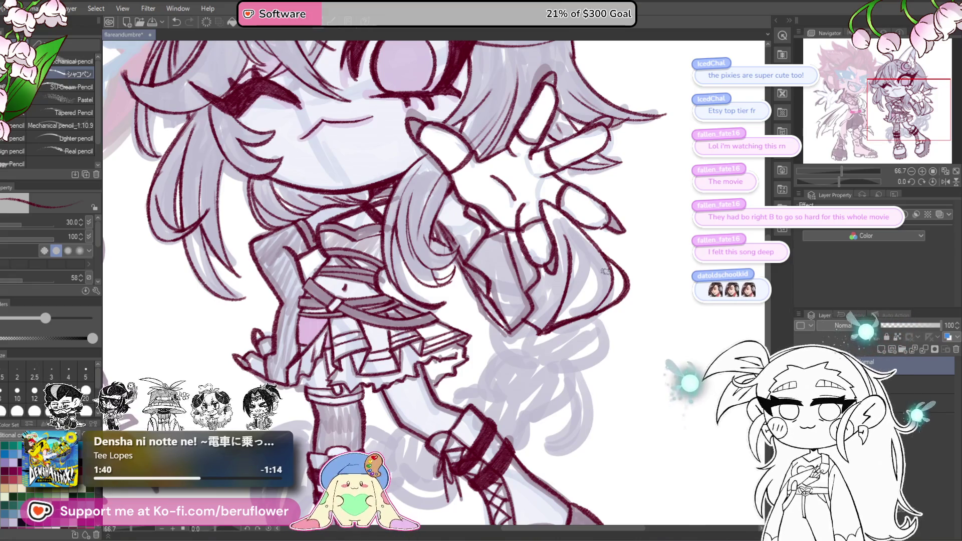
Erase the stray hair line near the grey-haired girl's hand.
scroll(569, 271, "up", 3)
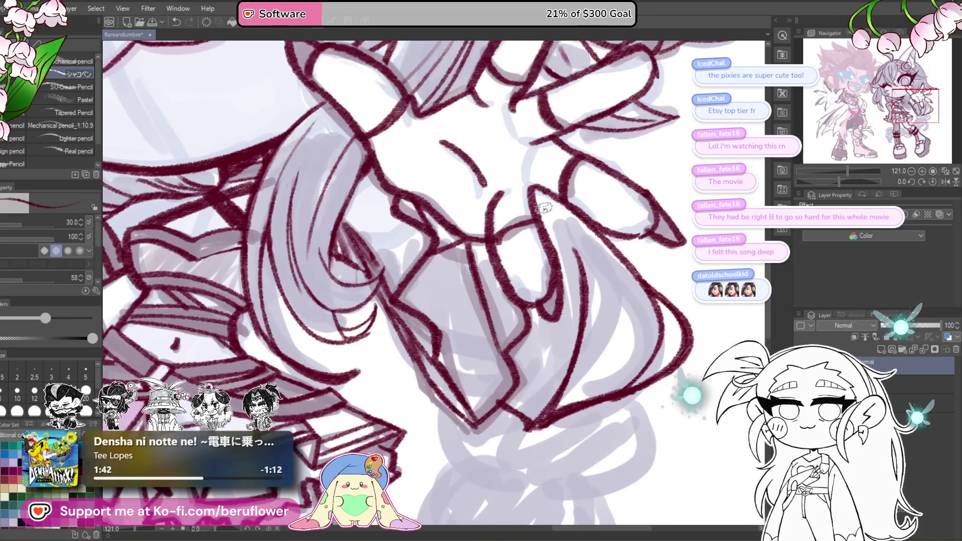
scroll(544, 207, "down", 4)
mouse_move(544, 207)
left_mouse_down()
mouse_move(563, 250)
mouse_move(547, 321)
mouse_move(534, 332)
left_mouse_up()
scroll(632, 201, "down", 2)
scroll(602, 325, "up", 2)
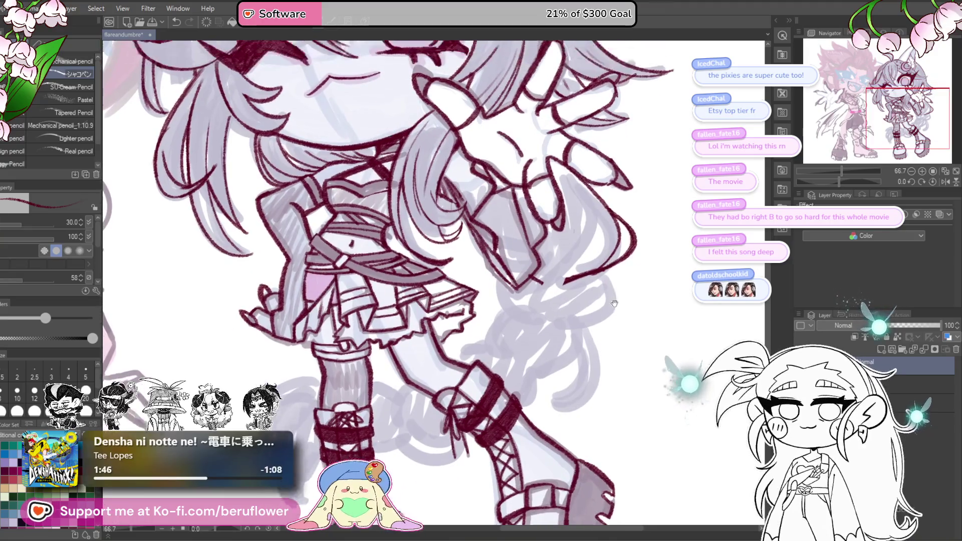
Rework the girl's leg strokes, redrawing the grey sketch line and a thin dark-red line.
left_click_drag(498, 337, 543, 295)
scroll(595, 334, "up", 1)
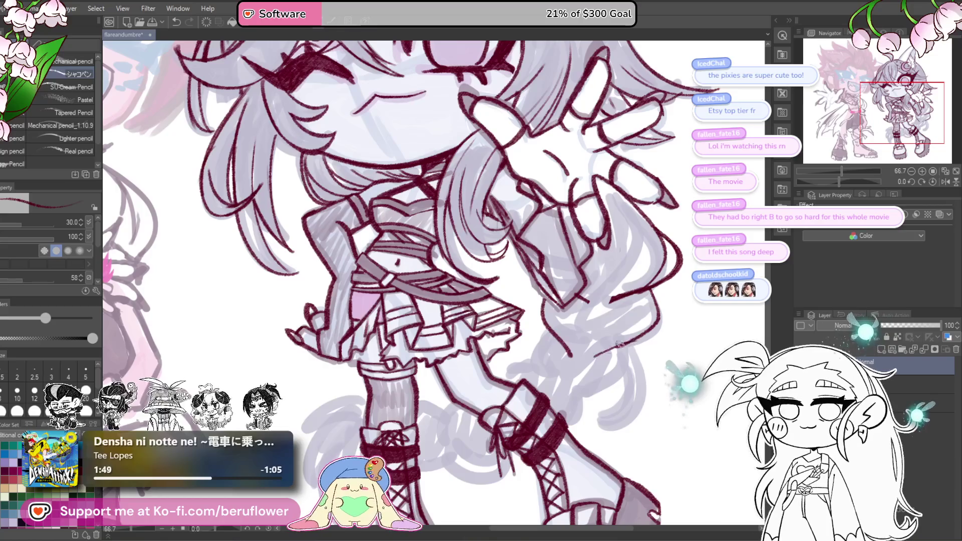
left_click_drag(612, 346, 637, 266)
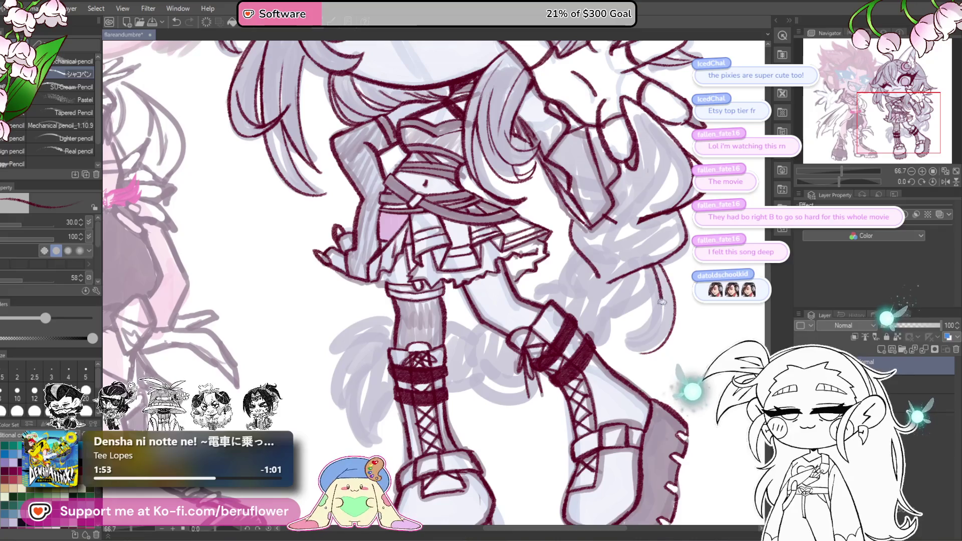
key("ctrl+z")
mouse_move(647, 263)
left_mouse_down()
mouse_move(665, 316)
mouse_move(662, 284)
left_mouse_up()
key("ctrl+z")
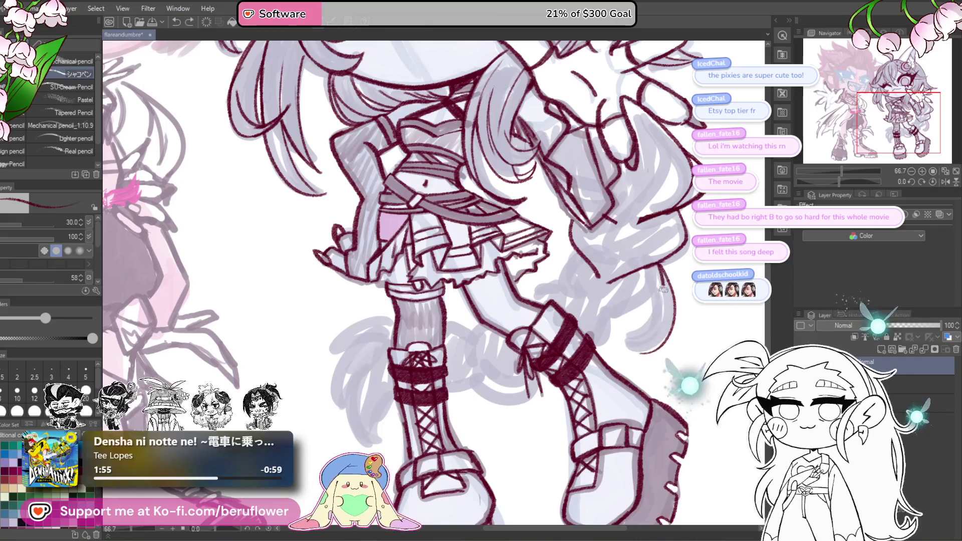
mouse_move(660, 323)
left_mouse_down()
mouse_move(667, 320)
mouse_move(612, 320)
left_mouse_up()
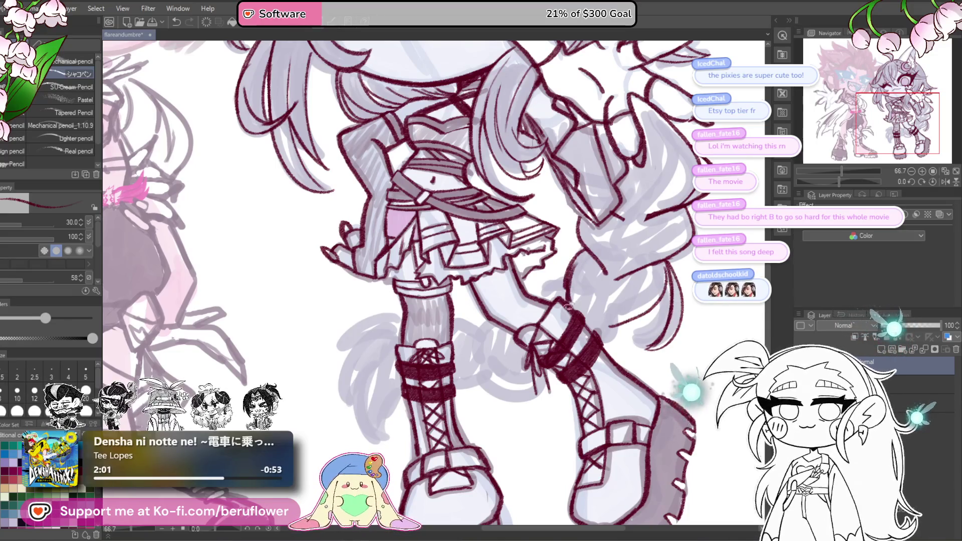
key("ctrl+z")
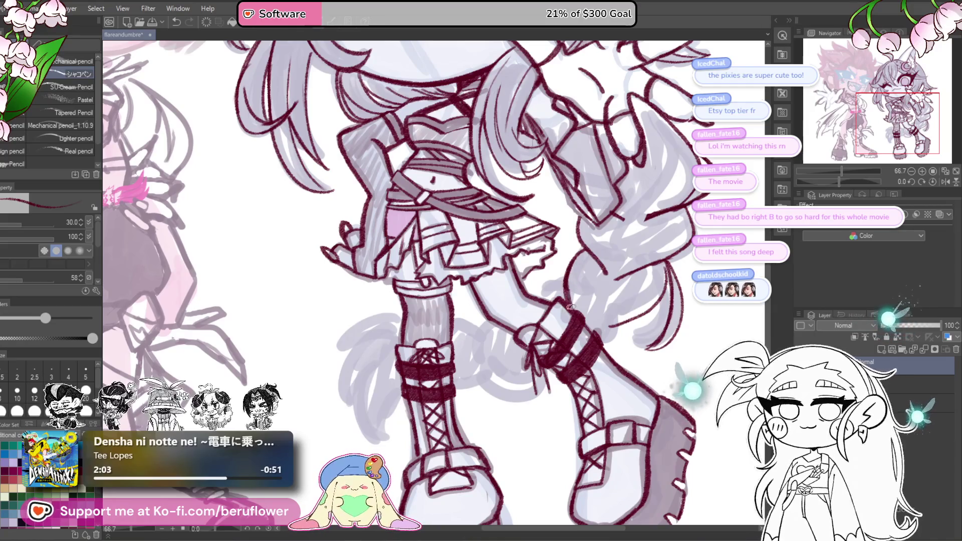
mouse_move(636, 322)
left_mouse_down()
mouse_move(627, 297)
mouse_move(608, 303)
mouse_move(669, 325)
left_mouse_up()
left_click_drag(565, 302, 536, 341)
key("ctrl+z")
mouse_move(582, 366)
left_mouse_down()
mouse_move(539, 343)
mouse_move(569, 375)
left_mouse_up()
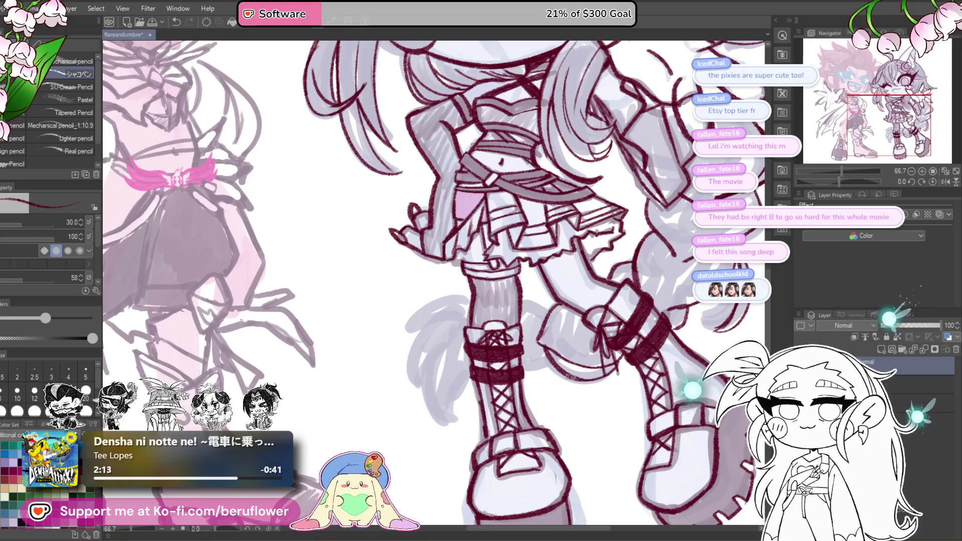
Redraw the strokes inside the girl's grey tail, retrying several times.
left_click_drag(571, 338, 622, 358)
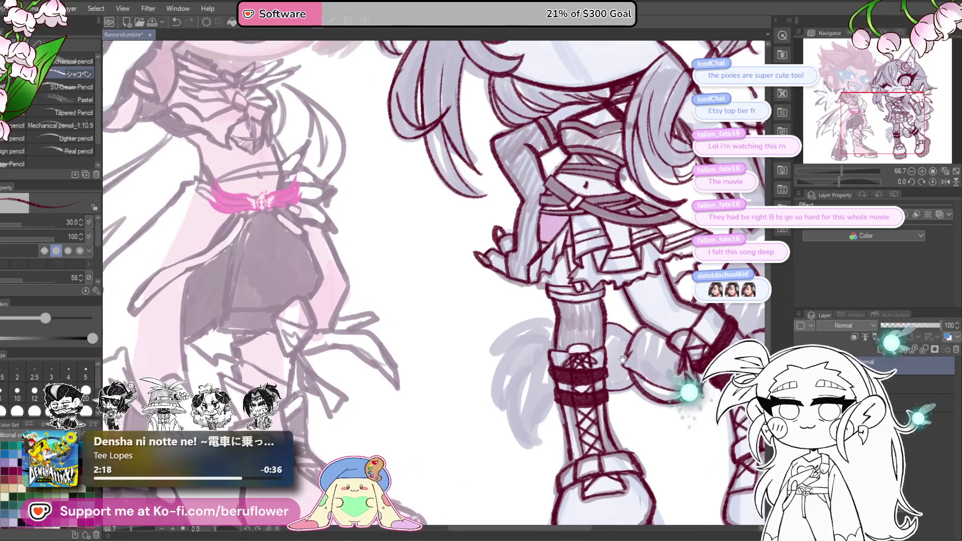
left_click_drag(572, 380, 606, 382)
mouse_move(548, 318)
left_mouse_down()
mouse_move(541, 300)
mouse_move(494, 351)
left_mouse_up()
key("ctrl+z")
mouse_move(555, 304)
left_mouse_down()
mouse_move(506, 325)
mouse_move(494, 373)
left_mouse_up()
key("ctrl+z")
mouse_move(554, 304)
left_mouse_down()
mouse_move(485, 367)
mouse_move(542, 443)
mouse_move(521, 353)
left_mouse_up()
key("ctrl+z")
left_click_drag(526, 422, 560, 358)
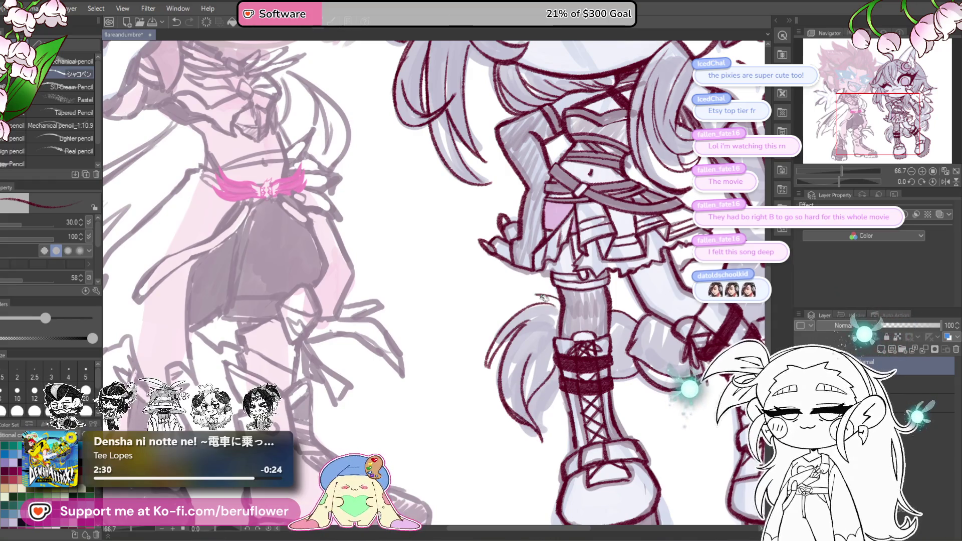
scroll(552, 343, "down", 5)
Frame the grey-haired girl and add a short dark-red stroke on her braid.
scroll(607, 271, "up", 4)
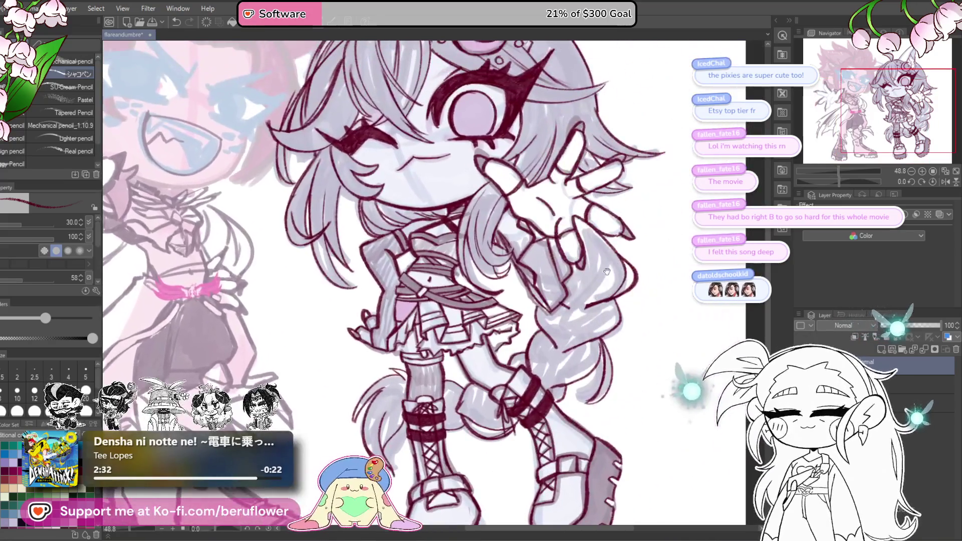
left_click_drag(606, 271, 558, 311)
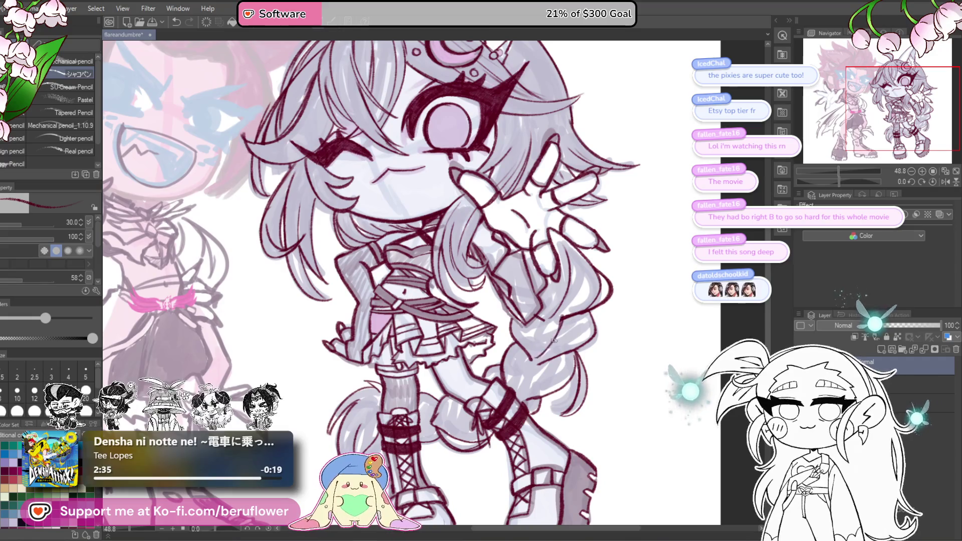
left_click_drag(521, 389, 518, 347)
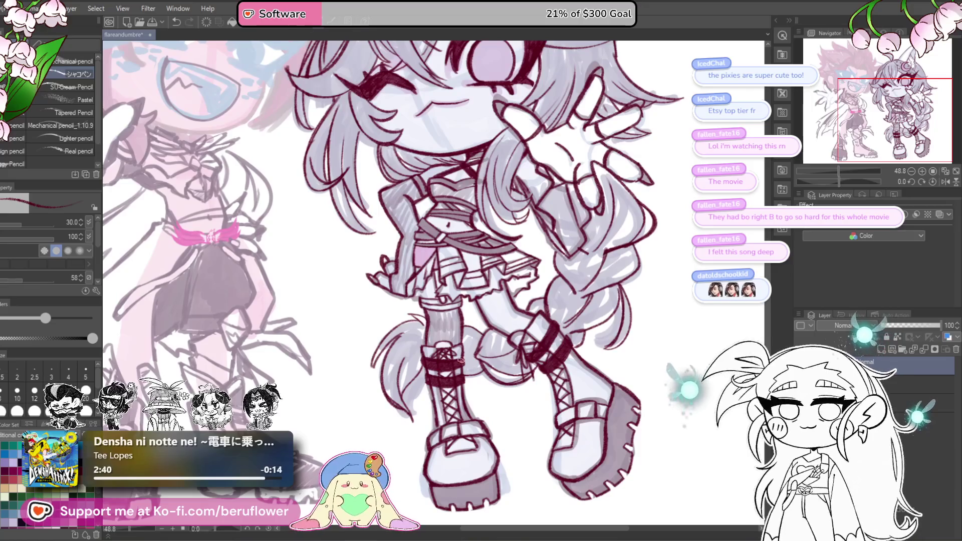
left_click_drag(495, 356, 464, 412)
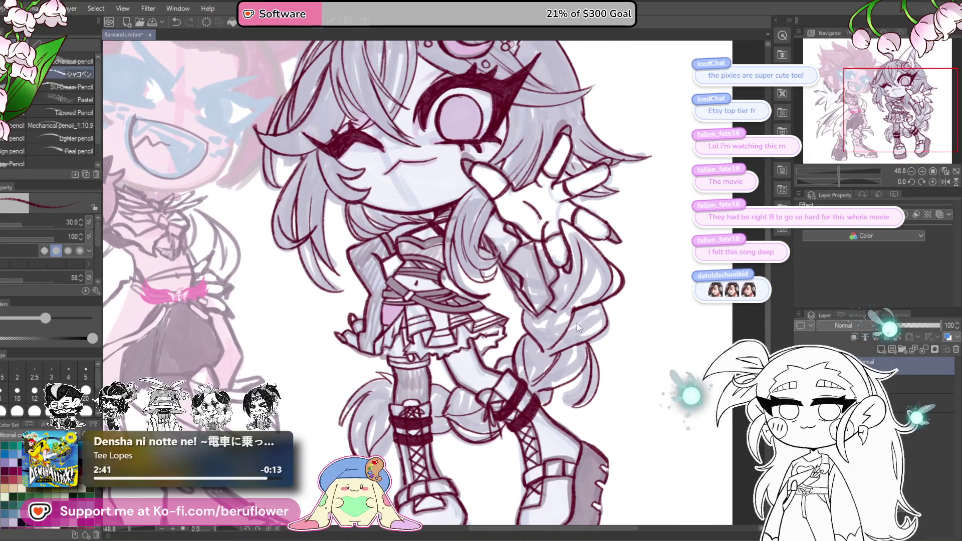
left_click_drag(546, 345, 536, 317)
left_click_drag(499, 370, 525, 360)
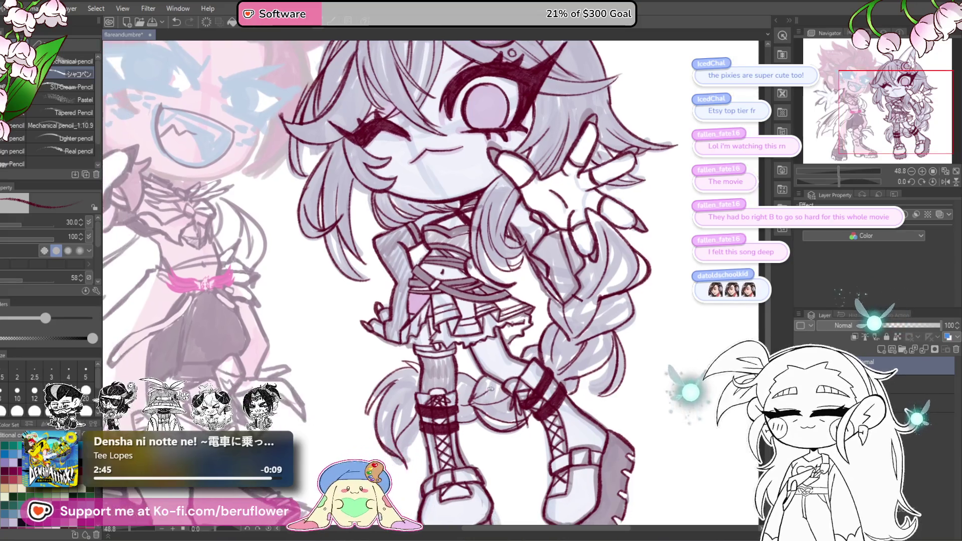
left_click_drag(488, 386, 465, 426)
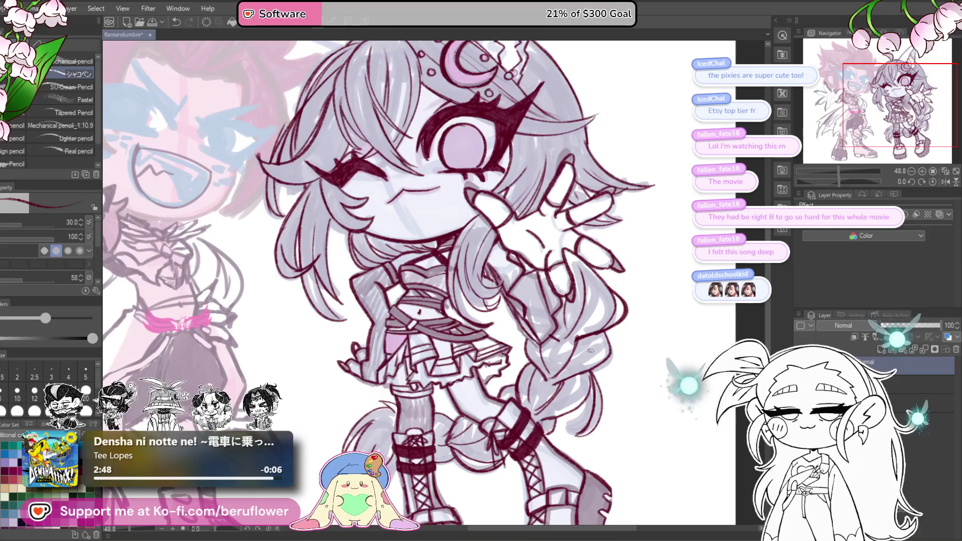
mouse_move(573, 403)
left_mouse_down()
mouse_move(581, 362)
mouse_move(624, 343)
left_mouse_up()
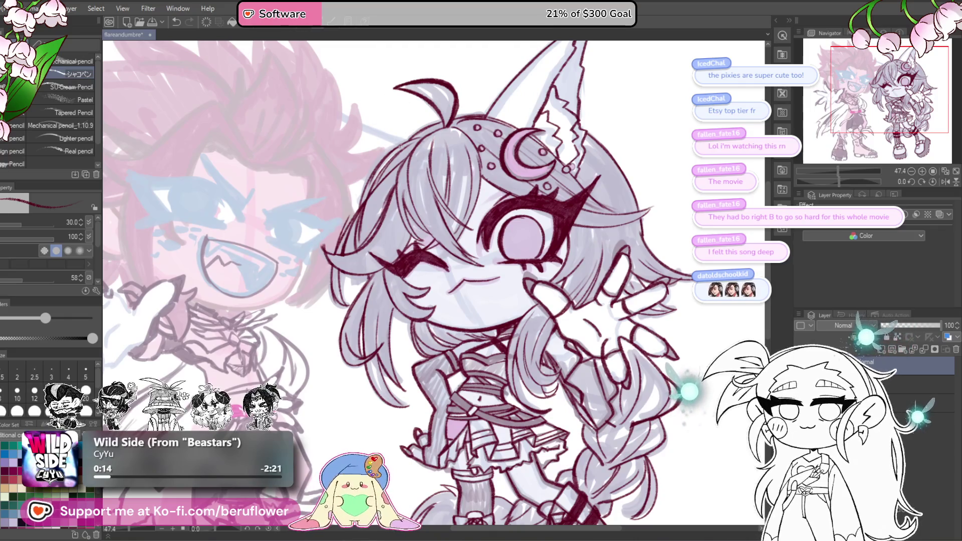
Zoom in and out to look over both characters.
scroll(424, 166, "up", 1)
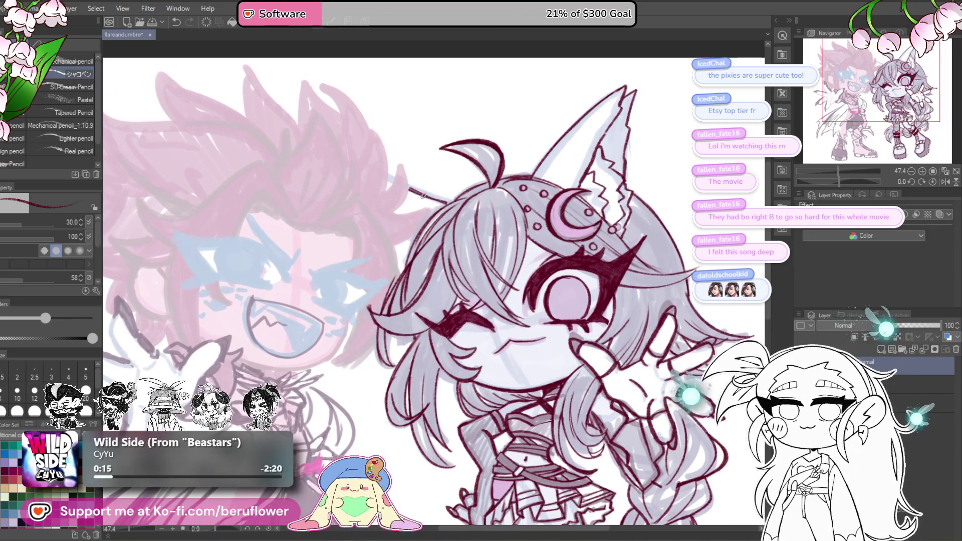
scroll(398, 314, "down", 4)
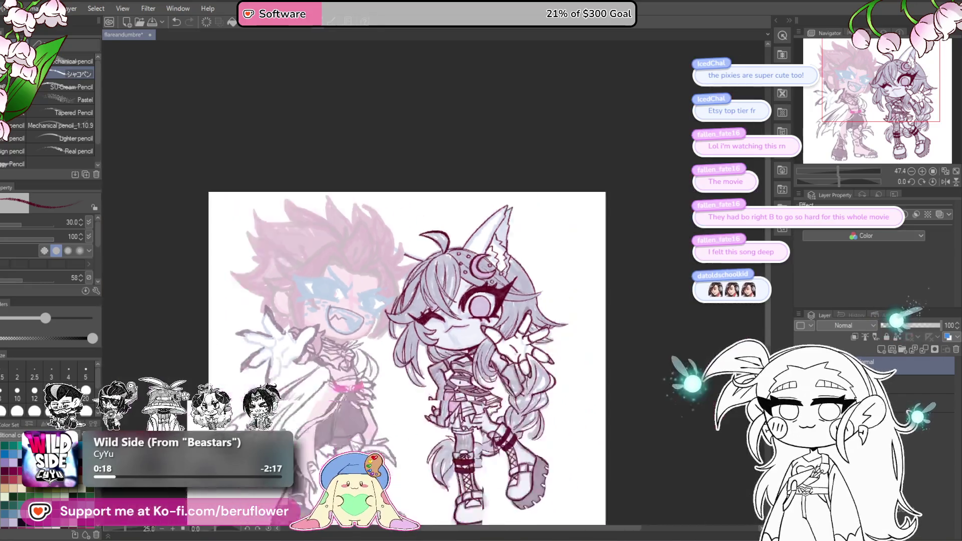
scroll(550, 369, "up", 3)
scroll(550, 369, "down", 2)
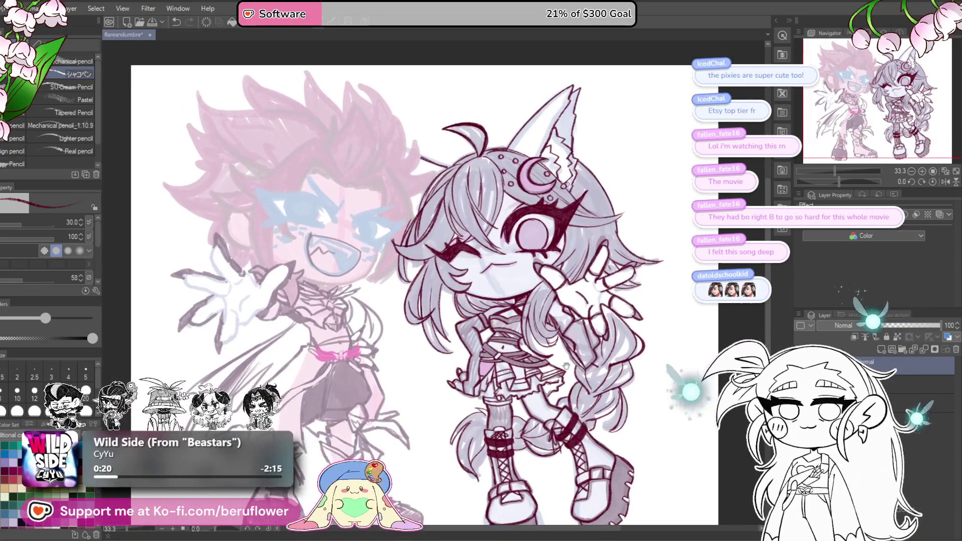
scroll(540, 384, "up", 2)
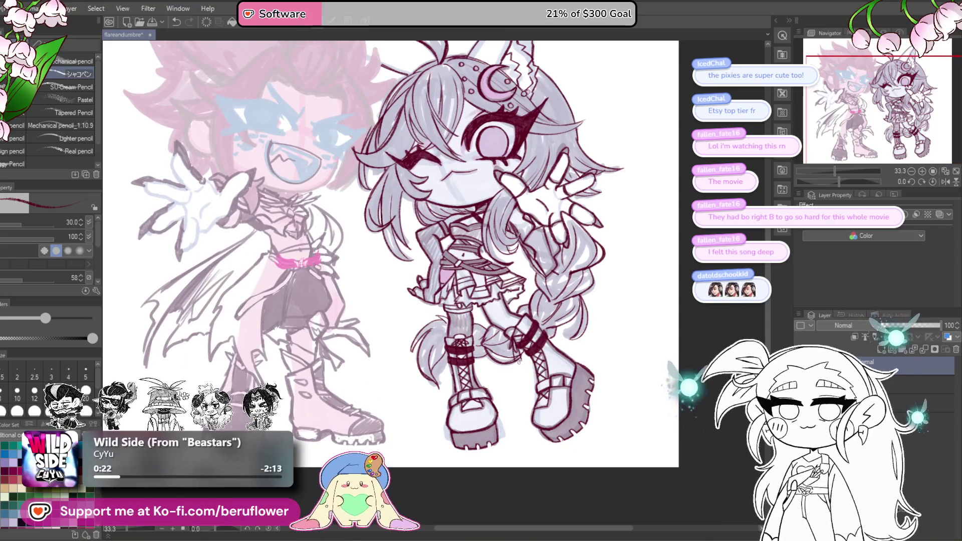
scroll(518, 361, "down", 1)
scroll(500, 400, "up", 2)
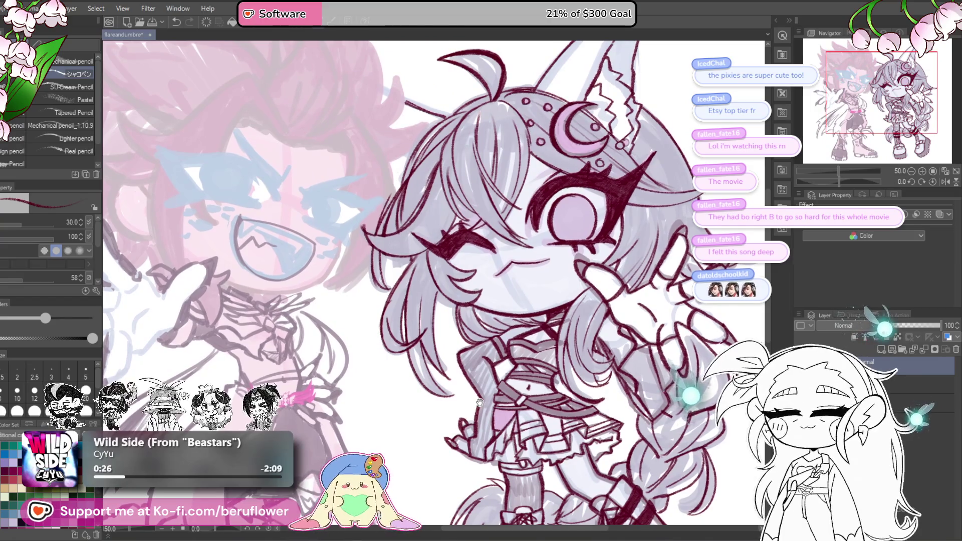
scroll(471, 391, "up", 3)
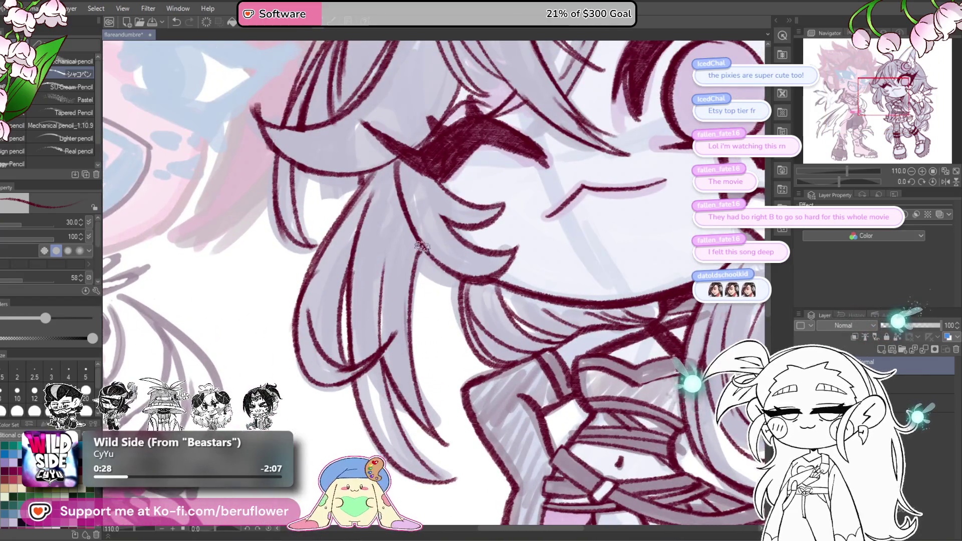
scroll(421, 248, "down", 5)
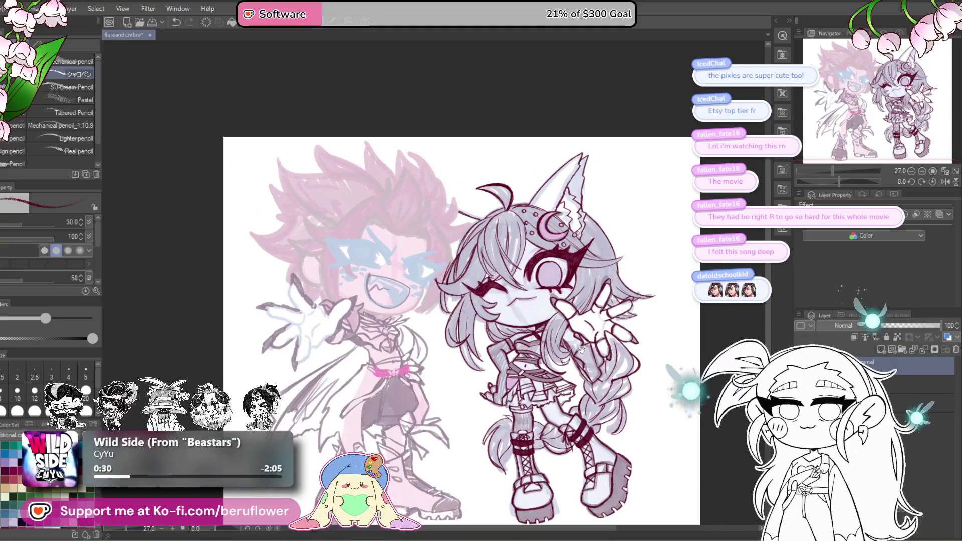
Zoom to about 97.6% on the pink-haired character's grinning face.
scroll(443, 396, "up", 1)
scroll(423, 363, "up", 1)
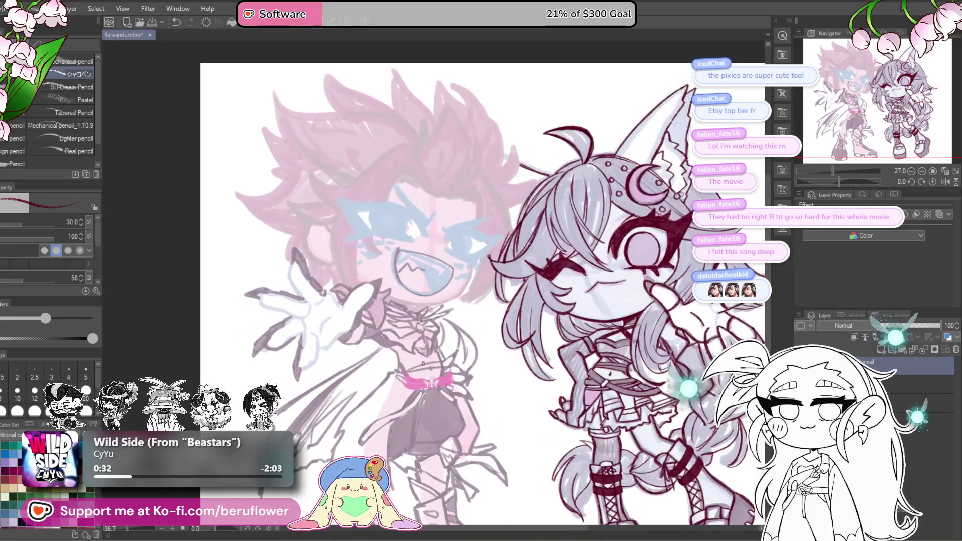
scroll(422, 362, "up", 2)
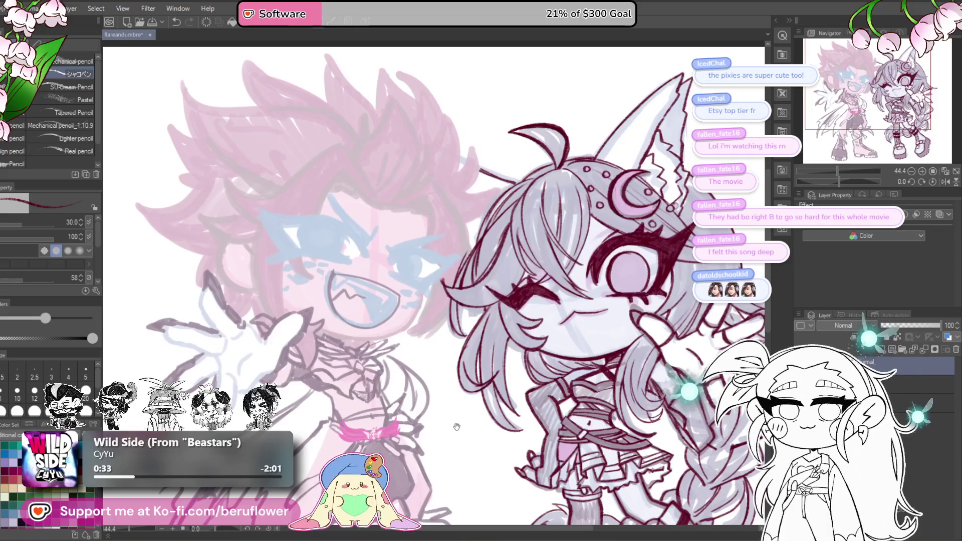
scroll(420, 337, "down", 3)
scroll(421, 338, "up", 2)
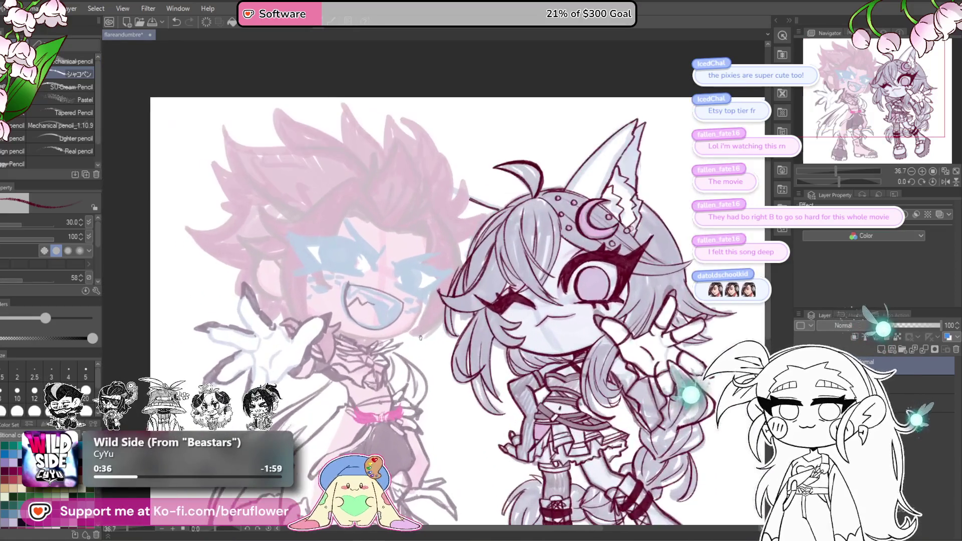
scroll(645, 395, "down", 1)
scroll(645, 395, "up", 1)
mouse_move(646, 394)
left_mouse_down()
mouse_move(617, 349)
mouse_move(651, 374)
left_mouse_up()
scroll(268, 173, "up", 10)
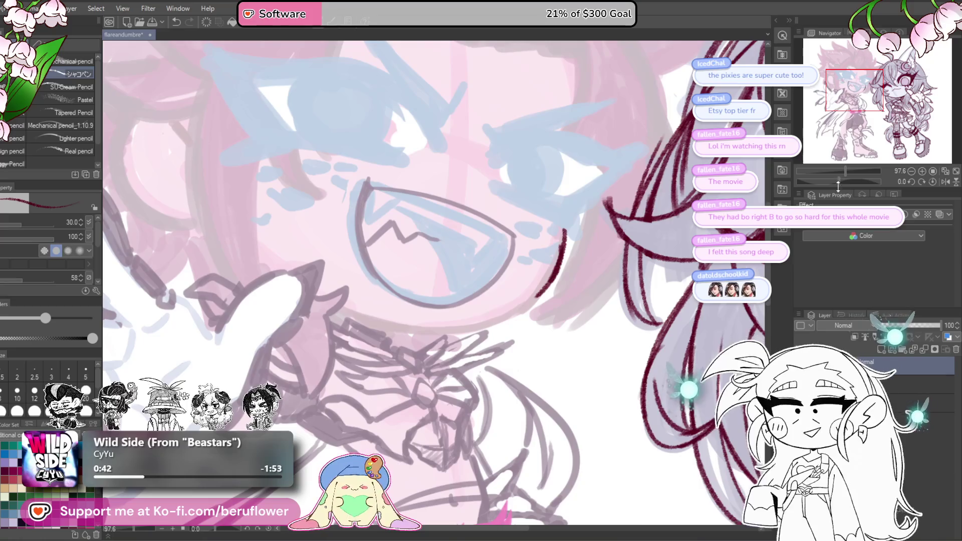
Draw a dark-red line beside the pink-haired face, then reset and re-tilt the view on the eye.
left_click_drag(837, 185, 826, 181)
mouse_move(454, 181)
left_mouse_down()
mouse_move(487, 259)
mouse_move(495, 228)
left_mouse_up()
scroll(487, 259, "down", 3)
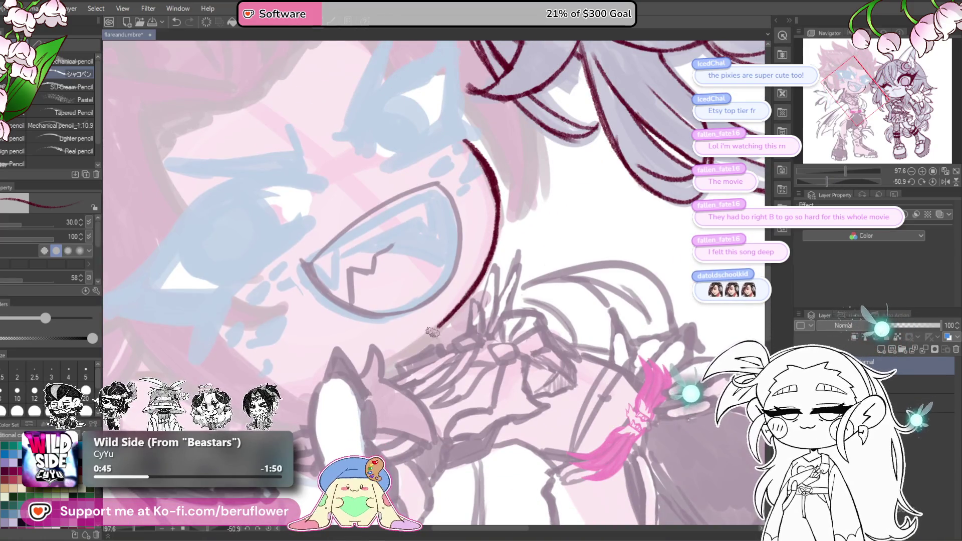
key("ctrl+@")
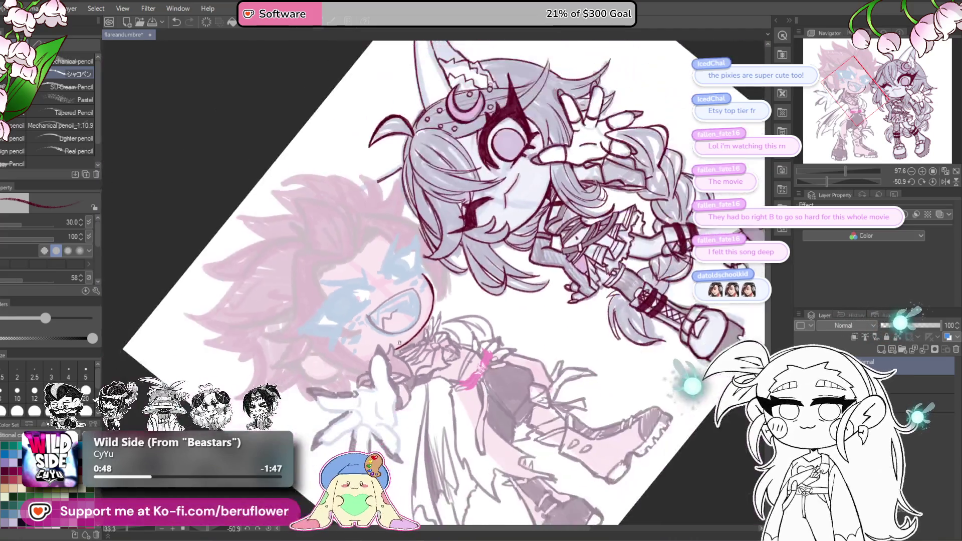
scroll(478, 292, "up", 5)
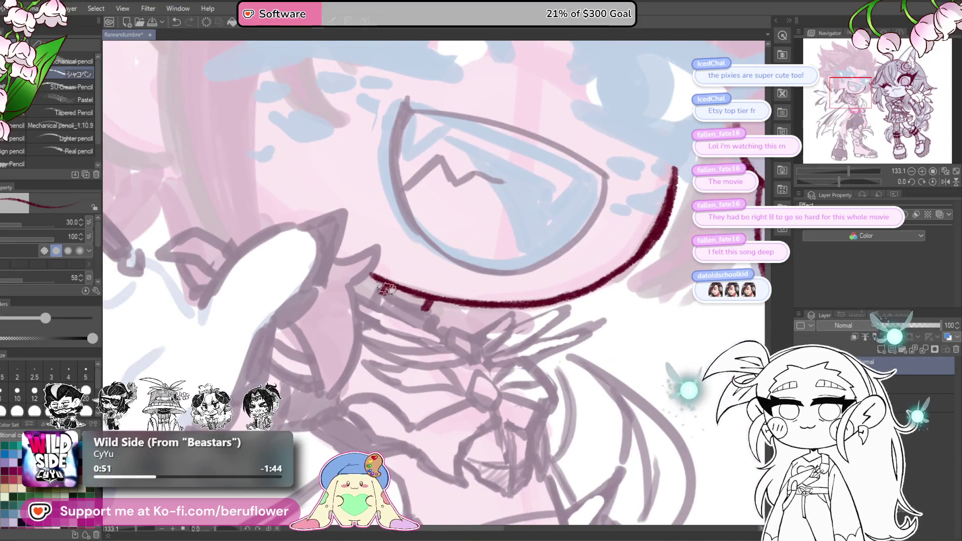
scroll(433, 289, "down", 8)
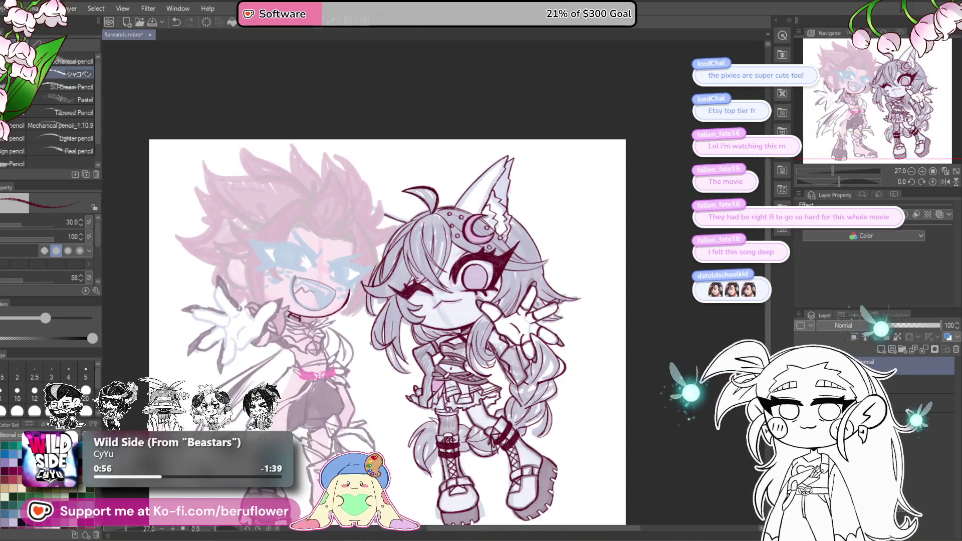
scroll(371, 343, "up", 3)
mouse_move(313, 450)
left_mouse_down()
mouse_move(406, 459)
mouse_move(437, 489)
left_mouse_up()
left_click_drag(820, 180, 819, 180)
scroll(443, 297, "up", 5)
Draw the eye's upper lid and hatch in its thick upper-lid wedge.
mouse_move(427, 321)
left_mouse_down()
mouse_move(562, 219)
mouse_move(577, 235)
left_mouse_up()
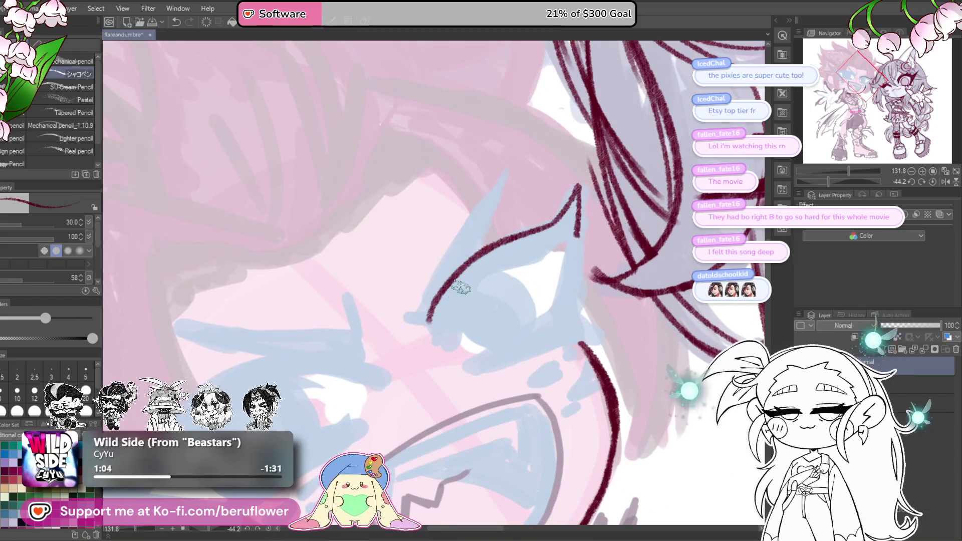
mouse_move(437, 304)
left_mouse_down()
mouse_move(450, 356)
mouse_move(563, 250)
left_mouse_up()
mouse_move(576, 195)
left_mouse_down()
mouse_move(563, 235)
mouse_move(521, 238)
mouse_move(489, 257)
mouse_move(451, 288)
mouse_move(448, 313)
mouse_move(531, 241)
mouse_move(460, 279)
left_mouse_up()
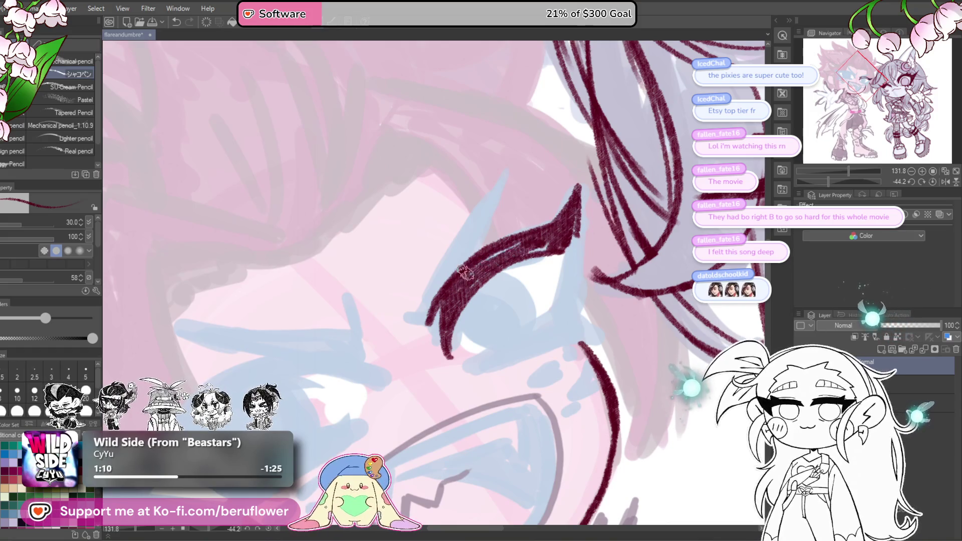
left_click_drag(505, 259, 445, 301)
left_click_drag(518, 230, 508, 346)
Add the lower lid line and thicken the line from the eye corner down the cheek.
mouse_move(510, 281)
left_mouse_down()
mouse_move(509, 358)
mouse_move(573, 248)
left_mouse_up()
mouse_move(473, 299)
left_mouse_down()
mouse_move(571, 253)
mouse_move(569, 268)
left_mouse_up()
mouse_move(576, 226)
left_mouse_down()
mouse_move(571, 241)
mouse_move(576, 224)
left_mouse_up()
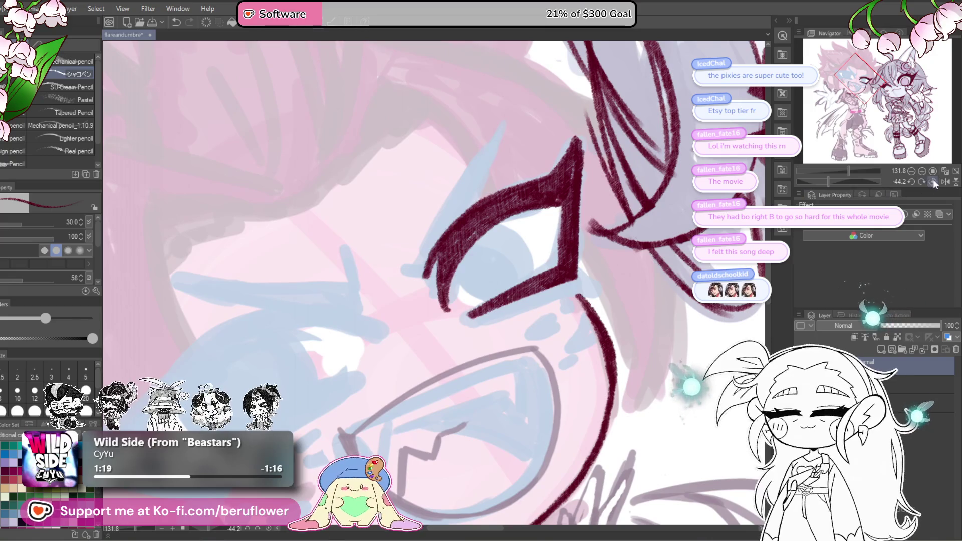
left_click(933, 180)
mouse_move(531, 313)
left_mouse_down()
mouse_move(521, 363)
mouse_move(535, 335)
left_mouse_up()
Centre the view on both faces and begin a freehand lasso selection around the inked eye.
scroll(490, 414, "down", 5)
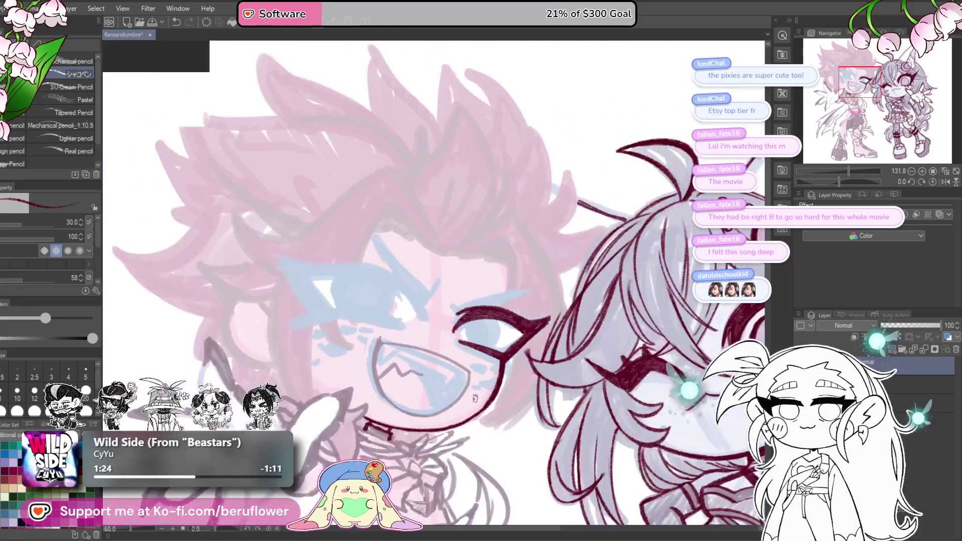
scroll(521, 377, "down", 1)
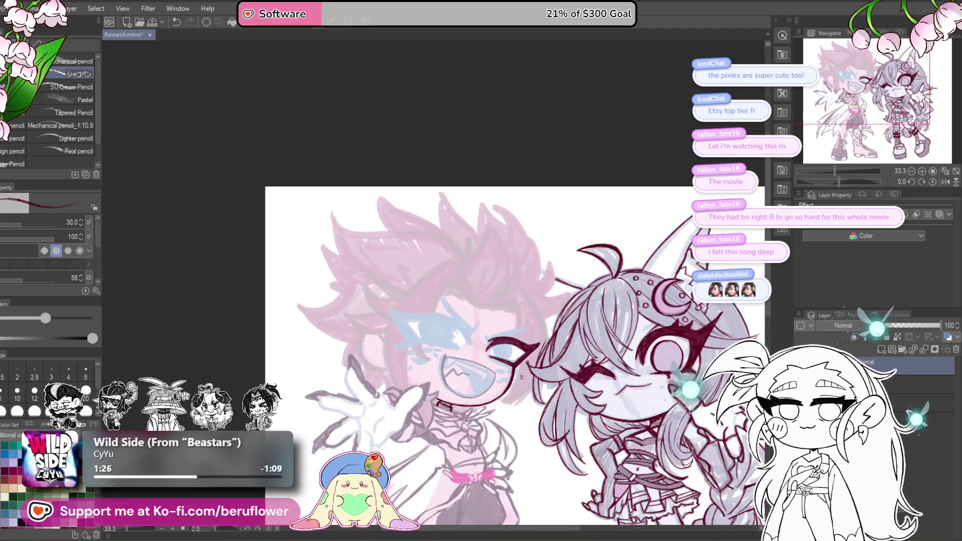
scroll(531, 341, "up", 3)
left_click_drag(540, 307, 493, 360)
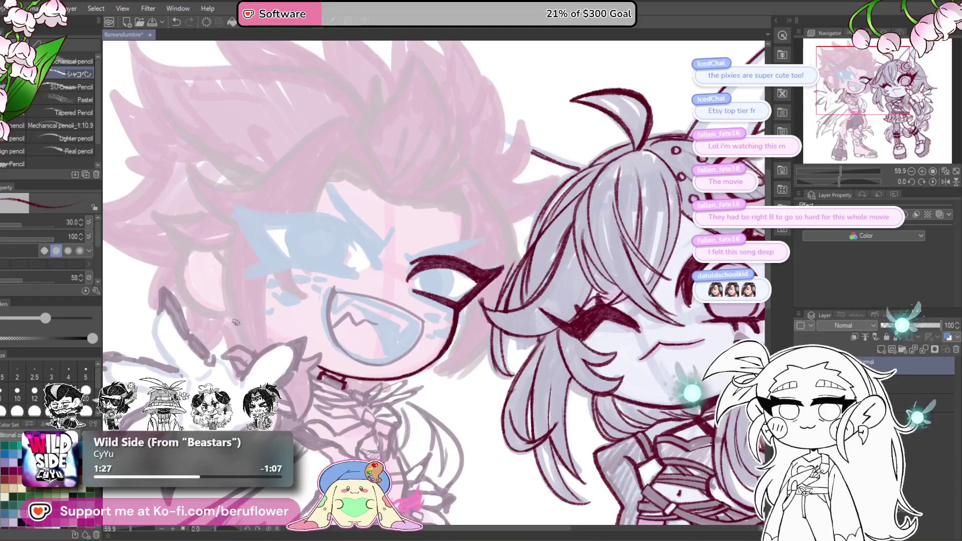
key("m")
left_click_drag(406, 268, 404, 256)
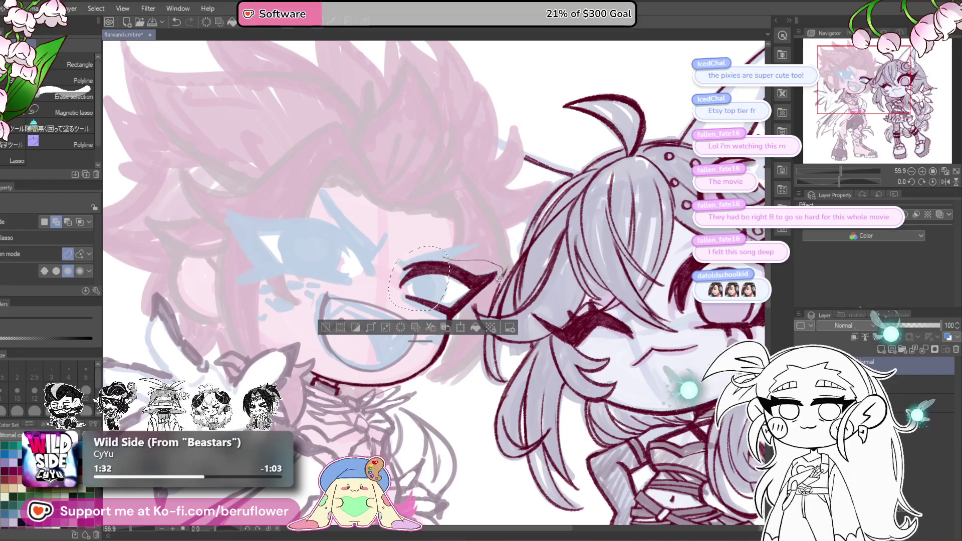
Move the lassoed eye slightly up and right with a transform, then deselect.
left_click_drag(453, 314, 467, 249)
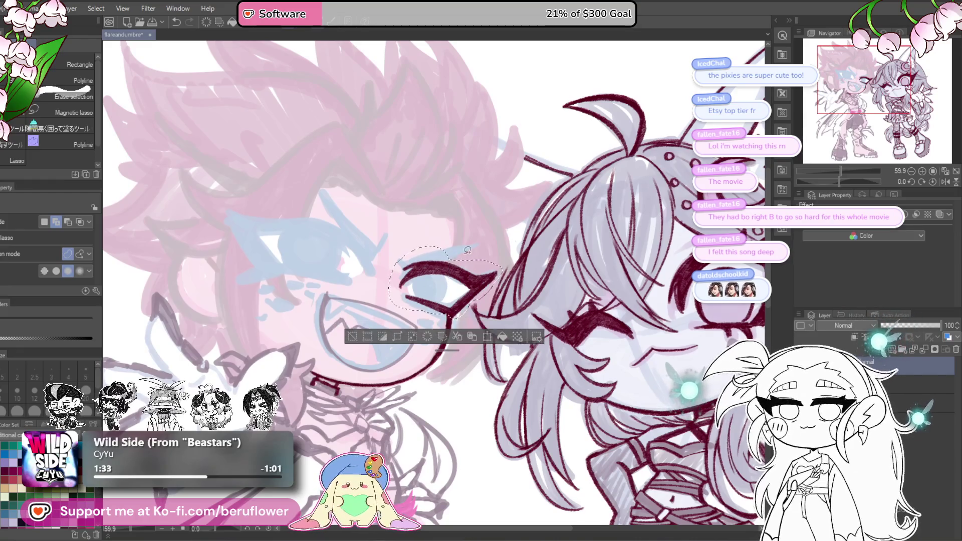
key("ctrl+t")
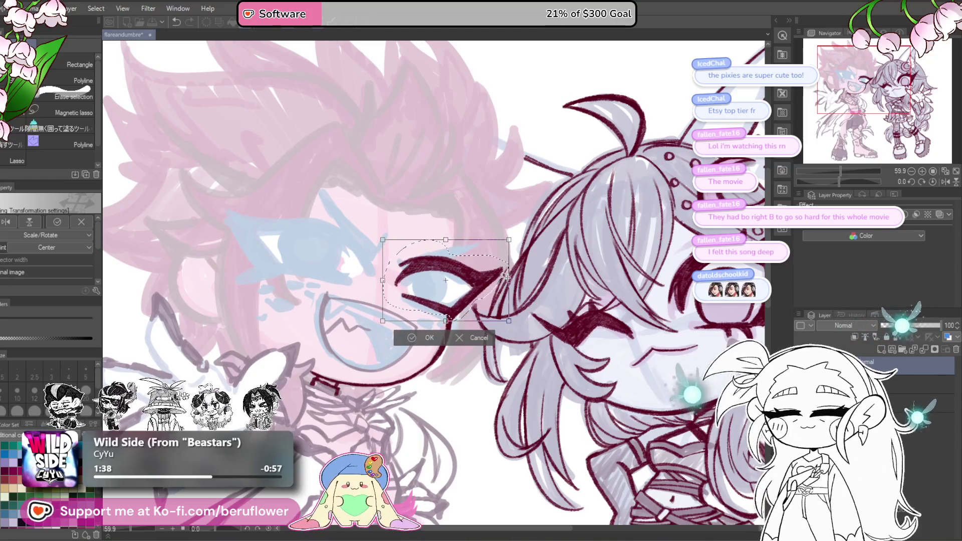
left_click_drag(514, 283, 518, 281)
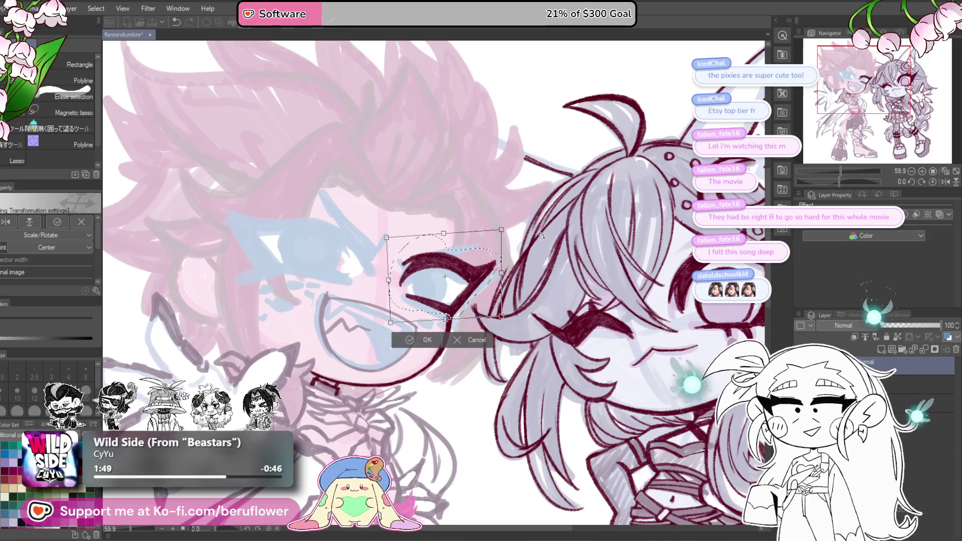
key("Return")
key("ctrl+d")
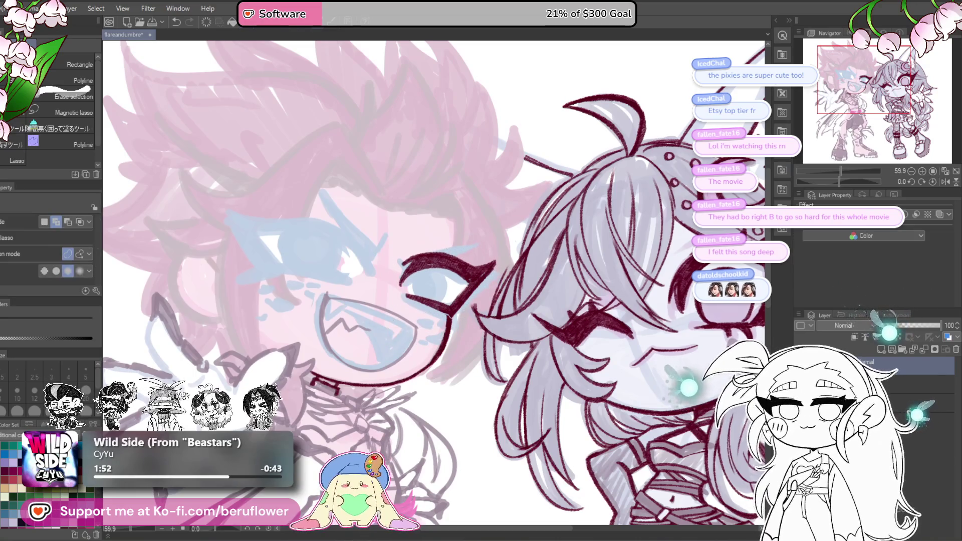
Add a dark-red lash spike rising from the eye's upper lid.
key("p")
scroll(437, 272, "up", 3)
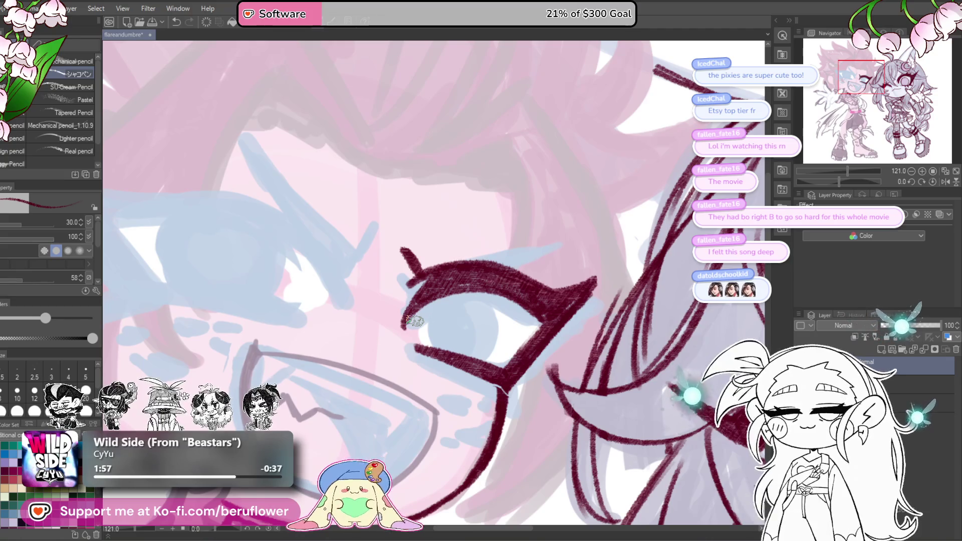
scroll(414, 321, "right", 2)
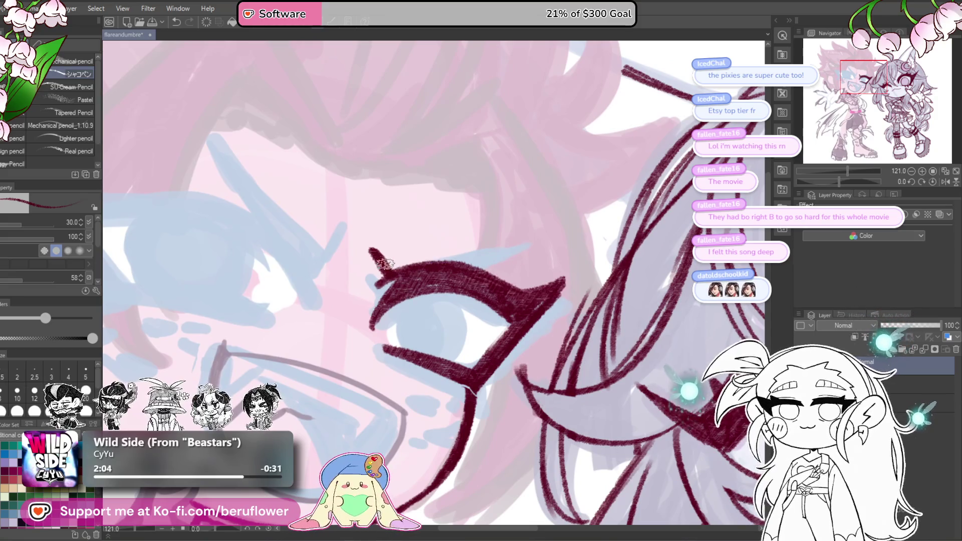
mouse_move(396, 262)
left_mouse_down()
mouse_move(536, 223)
mouse_move(456, 263)
mouse_move(510, 235)
mouse_move(436, 260)
mouse_move(499, 239)
left_mouse_up()
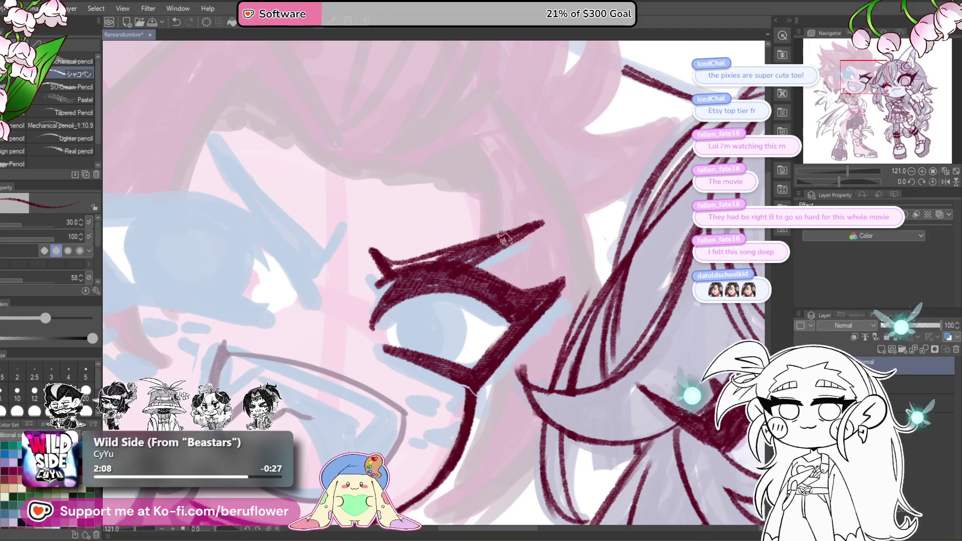
scroll(427, 277, "down", 3)
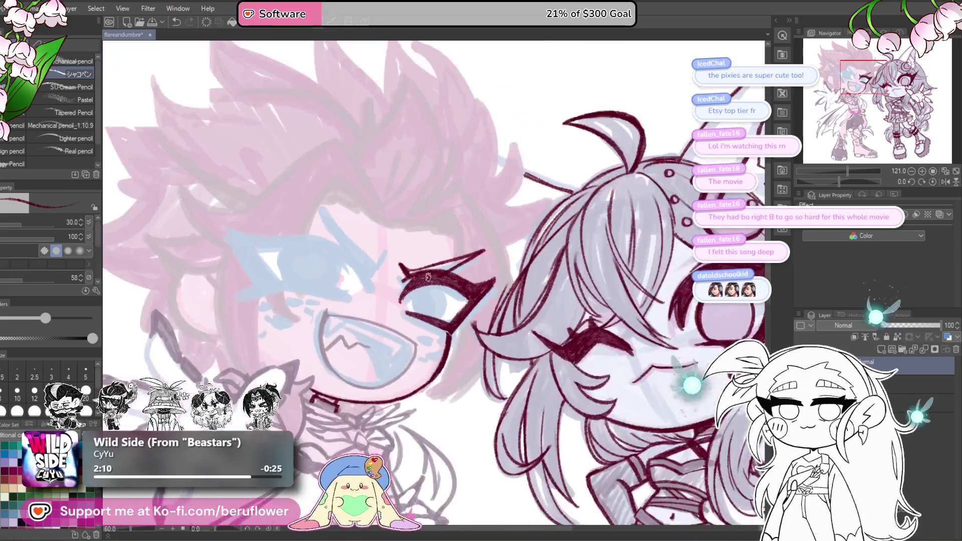
scroll(528, 246, "up", 2)
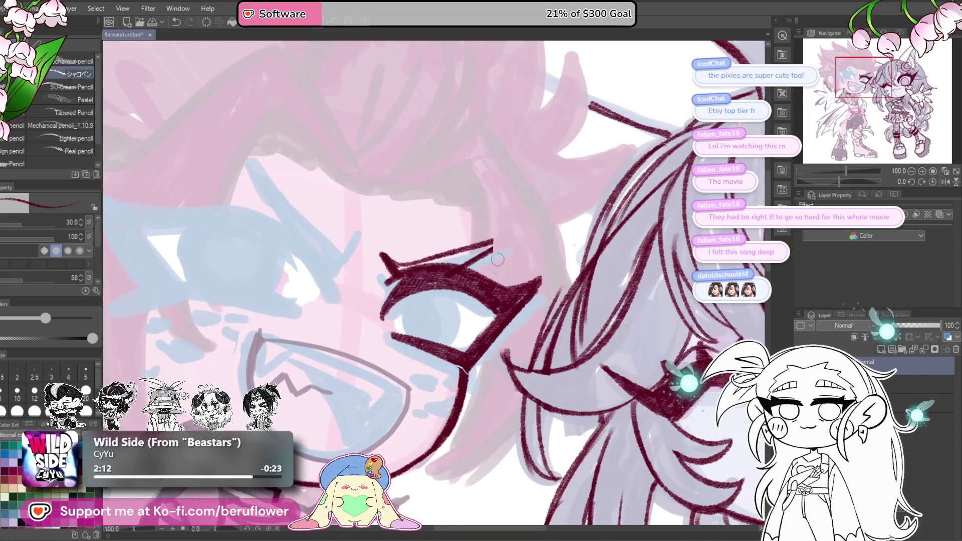
scroll(498, 268, "down", 3)
scroll(498, 268, "up", 3)
mouse_move(556, 260)
left_mouse_down()
mouse_move(646, 256)
mouse_move(619, 225)
left_mouse_up()
Frame the other eye and draw its outer lid lines plus a long line along the face edge.
left_click_drag(833, 181, 819, 181)
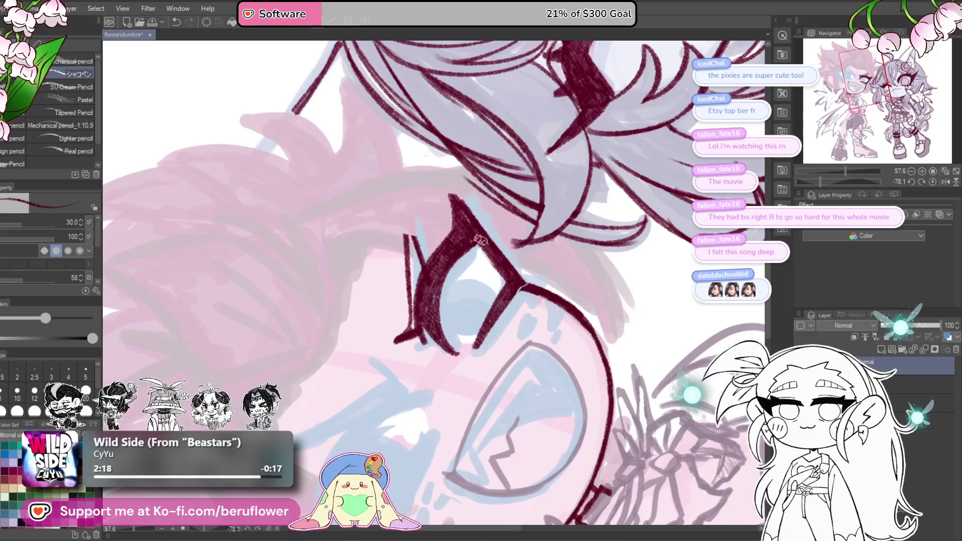
left_click(932, 182)
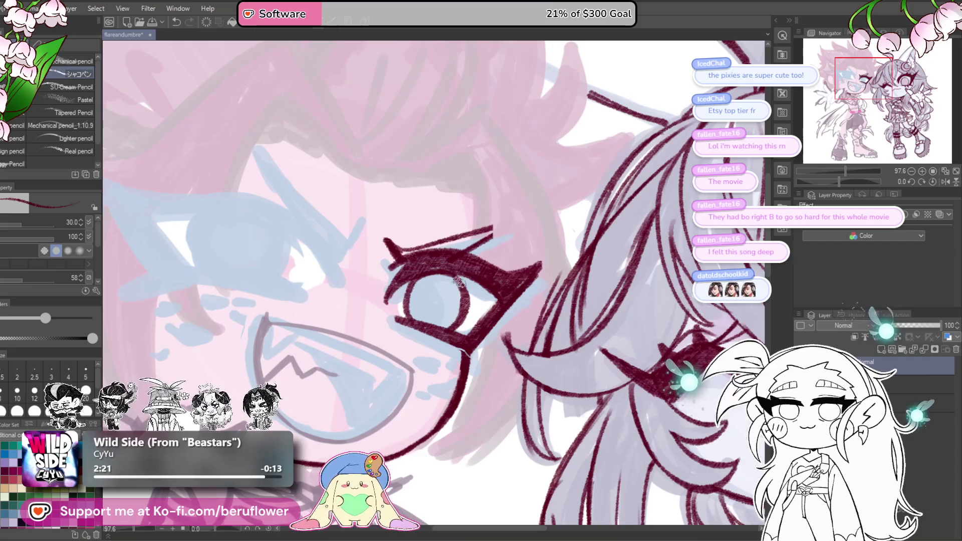
key("ctrl+0")
scroll(501, 325, "up", 3)
left_click_drag(510, 370, 543, 395)
left_click_drag(841, 181, 823, 182)
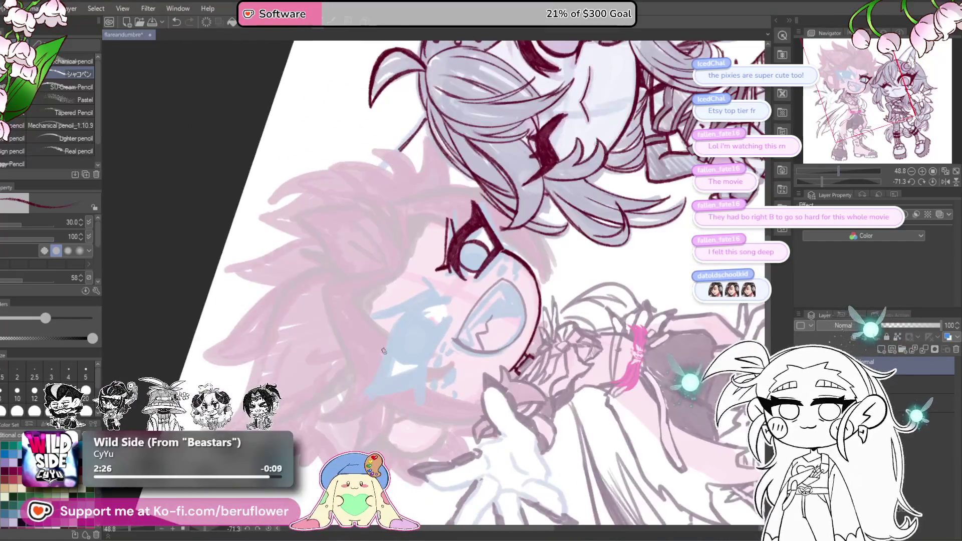
scroll(398, 313, "up", 5)
left_click_drag(399, 313, 511, 215)
key("ctrl+z")
mouse_move(406, 311)
left_mouse_down()
mouse_move(451, 240)
mouse_move(486, 220)
mouse_move(547, 227)
left_mouse_up()
mouse_move(425, 295)
left_mouse_down()
mouse_move(441, 260)
mouse_move(375, 405)
left_mouse_up()
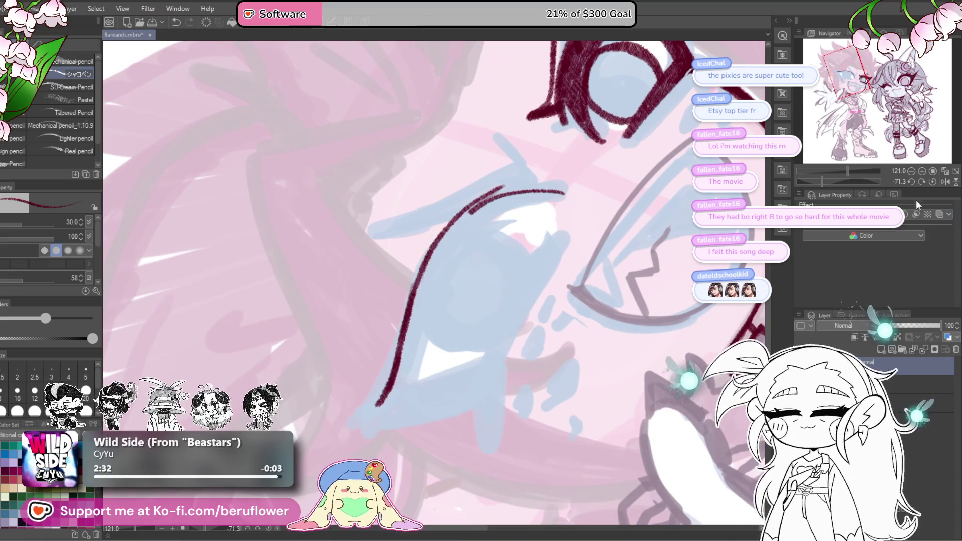
Draw the line down from the inner eye corner and a thick lower eyelid line.
left_click(932, 181)
left_click_drag(336, 236, 393, 323)
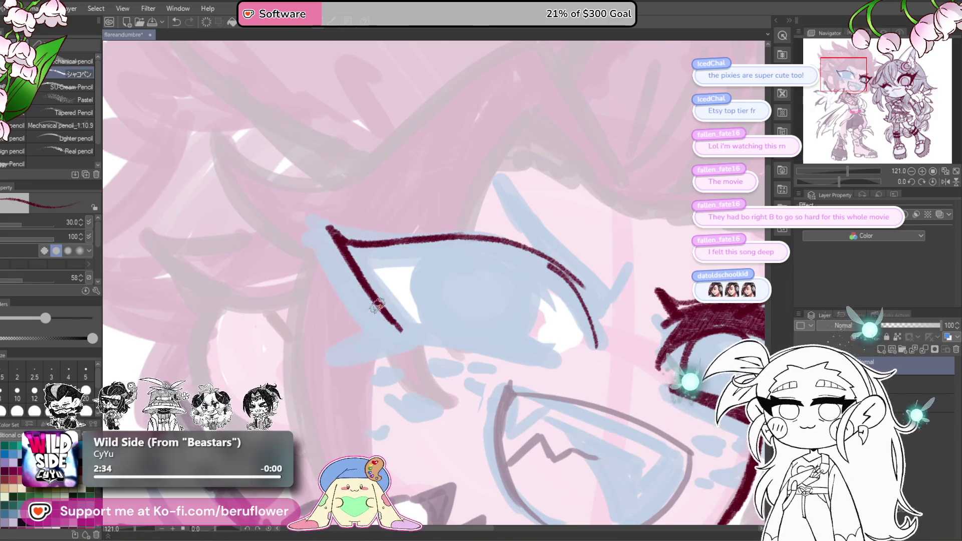
left_click_drag(838, 181, 825, 182)
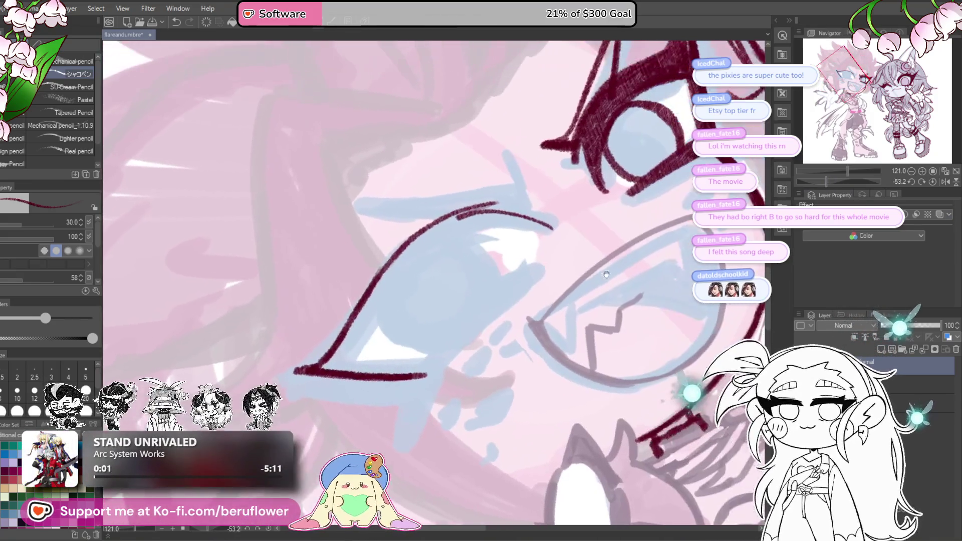
mouse_move(426, 376)
left_mouse_down()
mouse_move(501, 298)
mouse_move(436, 362)
mouse_move(478, 308)
mouse_move(418, 374)
left_mouse_up()
mouse_move(478, 311)
left_mouse_down()
mouse_move(421, 374)
mouse_move(431, 351)
left_mouse_up()
left_click_drag(524, 220, 527, 262)
Redraw the thick upper eyelid after undoing heavy passes, and add a lash stroke.
mouse_move(463, 257)
left_mouse_down()
mouse_move(506, 245)
mouse_move(440, 266)
mouse_move(383, 329)
mouse_move(476, 255)
mouse_move(381, 346)
mouse_move(453, 266)
mouse_move(344, 394)
mouse_move(430, 303)
mouse_move(368, 376)
mouse_move(469, 278)
left_mouse_up()
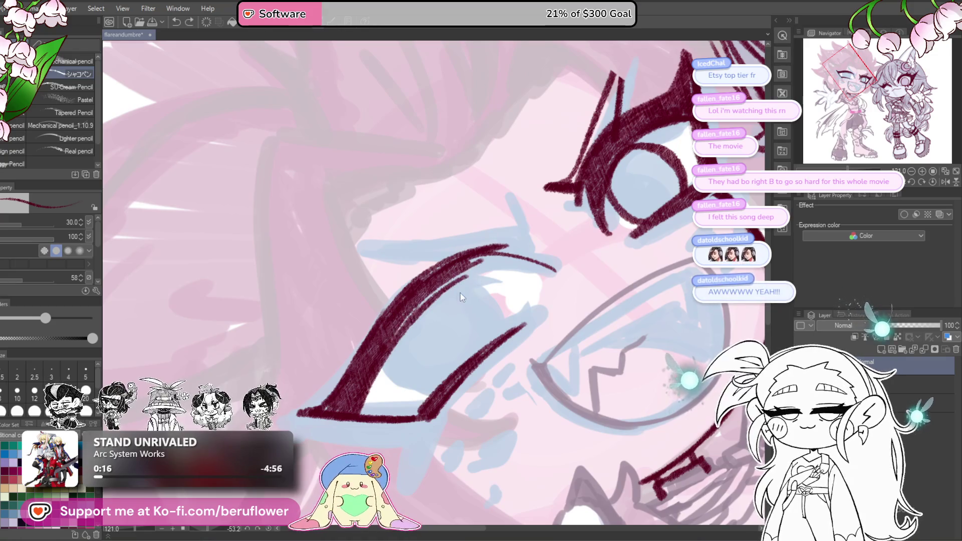
key("ctrl+z")
key("ctrl+z")
key("ctrl+z")
mouse_move(431, 356)
left_mouse_down()
mouse_move(454, 355)
mouse_move(506, 261)
mouse_move(423, 306)
mouse_move(389, 351)
mouse_move(404, 353)
mouse_move(386, 356)
left_mouse_up()
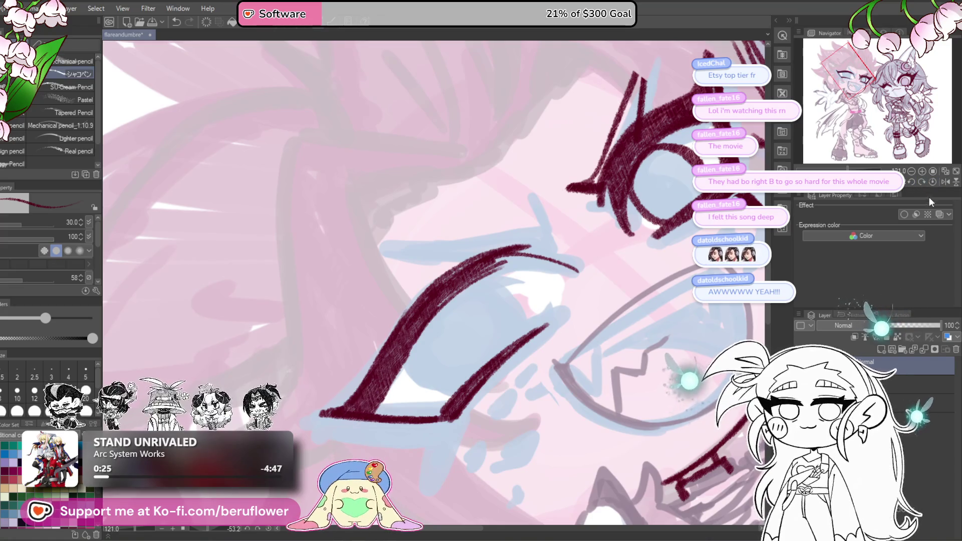
left_click(933, 181)
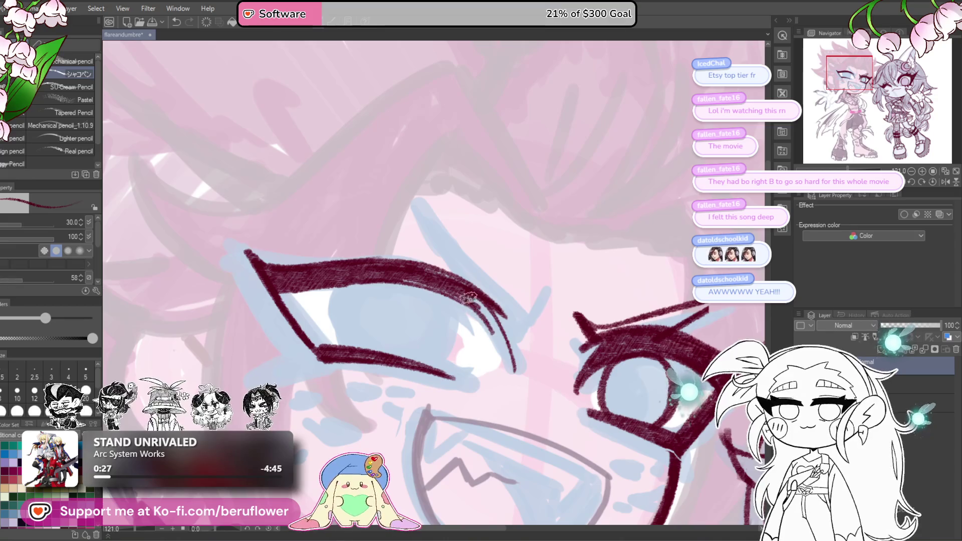
left_click_drag(484, 313, 476, 317)
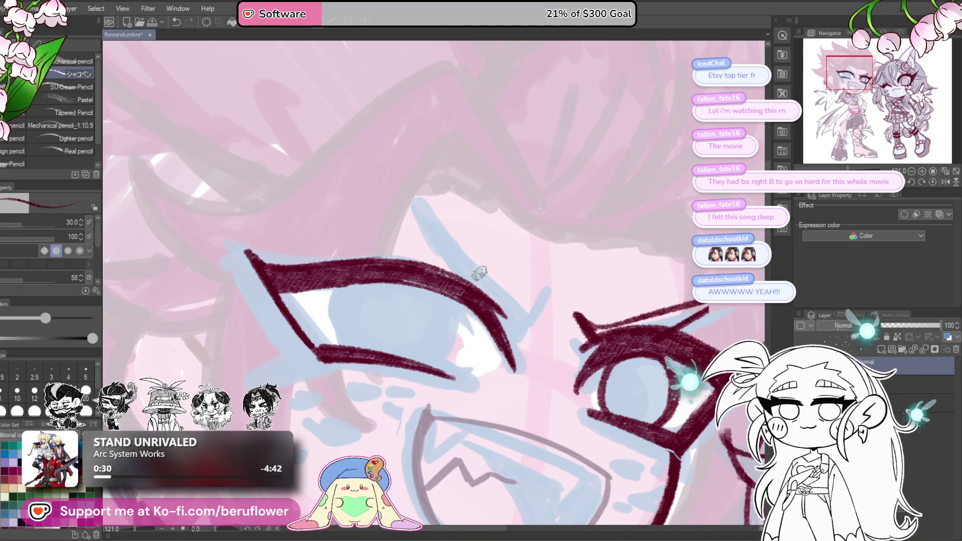
Replace the last lash stroke and thicken the second eye's lower-left eyelash.
scroll(479, 273, "down", 2)
key("ctrl+z")
key("ctrl+z")
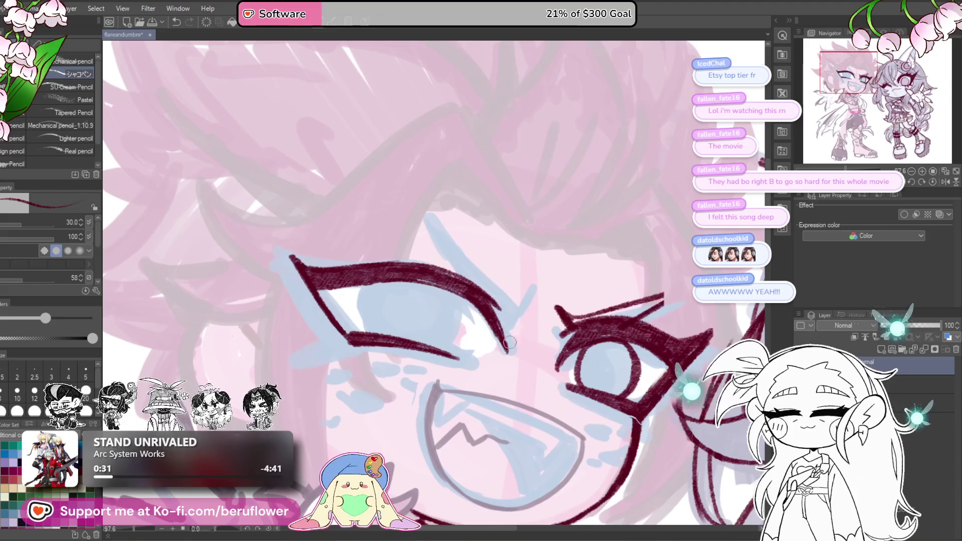
mouse_move(450, 347)
left_mouse_down()
mouse_move(484, 325)
mouse_move(500, 289)
left_mouse_up()
left_click_drag(483, 353, 488, 311)
left_click_drag(551, 253, 473, 303)
left_click_drag(511, 268, 468, 334)
left_click_drag(488, 295, 453, 405)
mouse_move(469, 351)
left_mouse_down()
mouse_move(451, 411)
mouse_move(472, 341)
mouse_move(523, 323)
mouse_move(506, 339)
left_mouse_up()
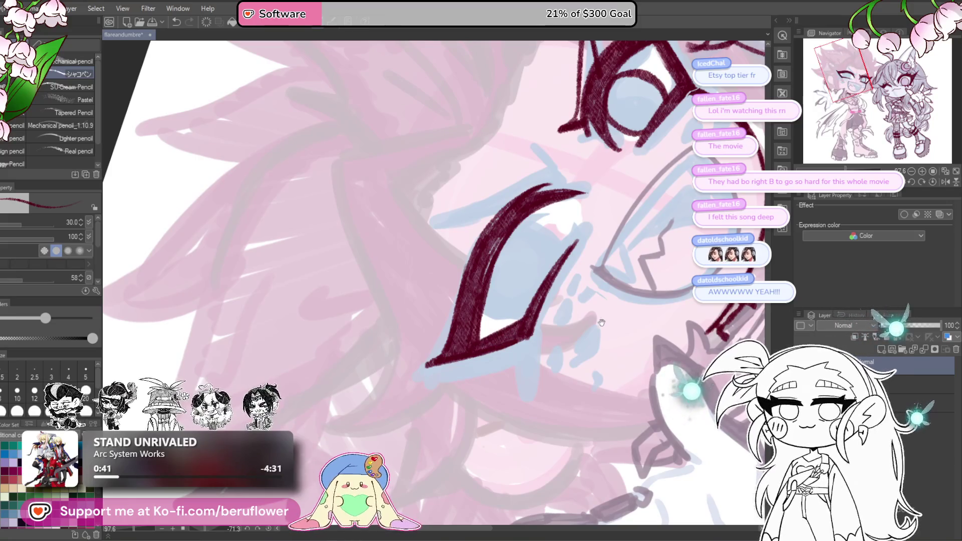
Darken the upper eyelid of the left eye with a few more strokes.
left_click_drag(603, 319, 550, 372)
left_click(930, 182)
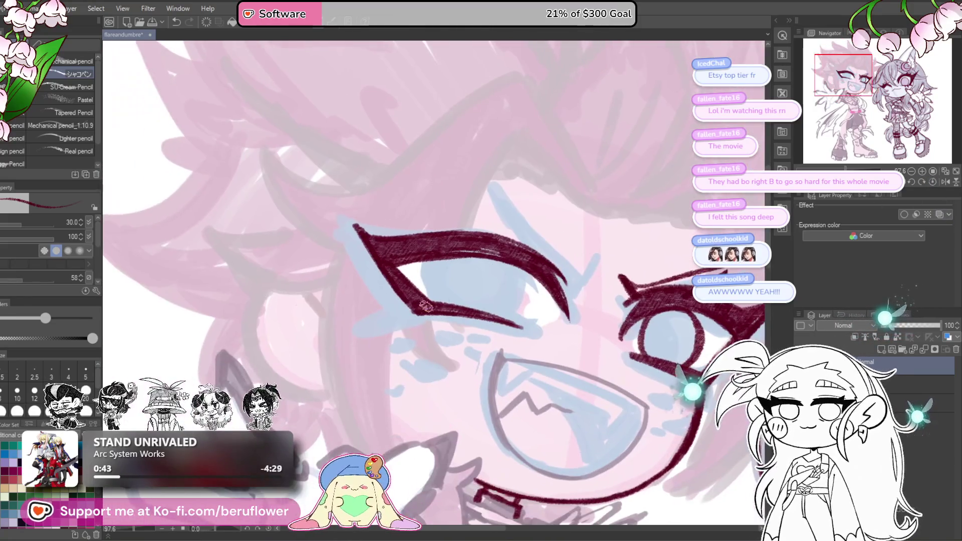
left_click_drag(433, 301, 435, 277)
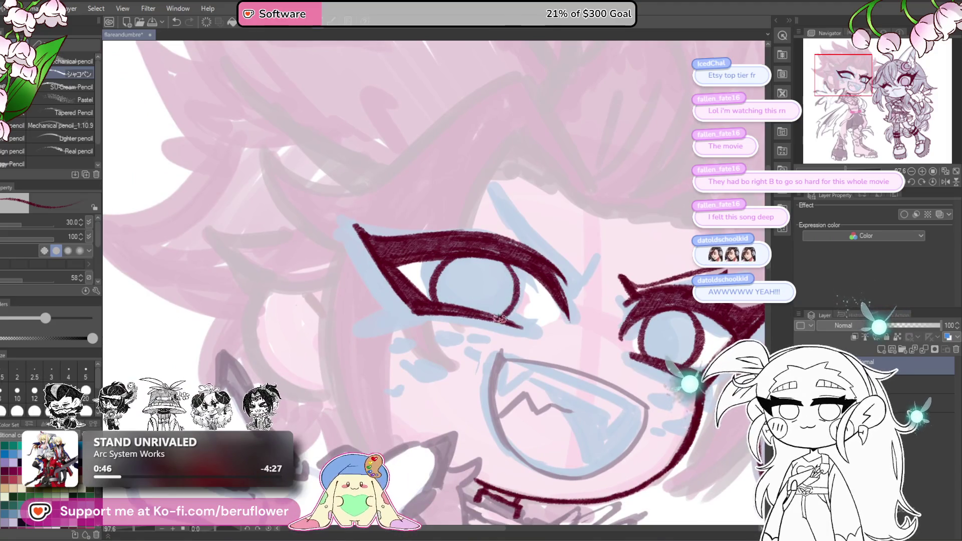
left_click_drag(518, 278, 510, 283)
left_click_drag(425, 273, 447, 257)
Zoom and rotate the view to bring the right eye up close.
left_click_drag(690, 285, 565, 243)
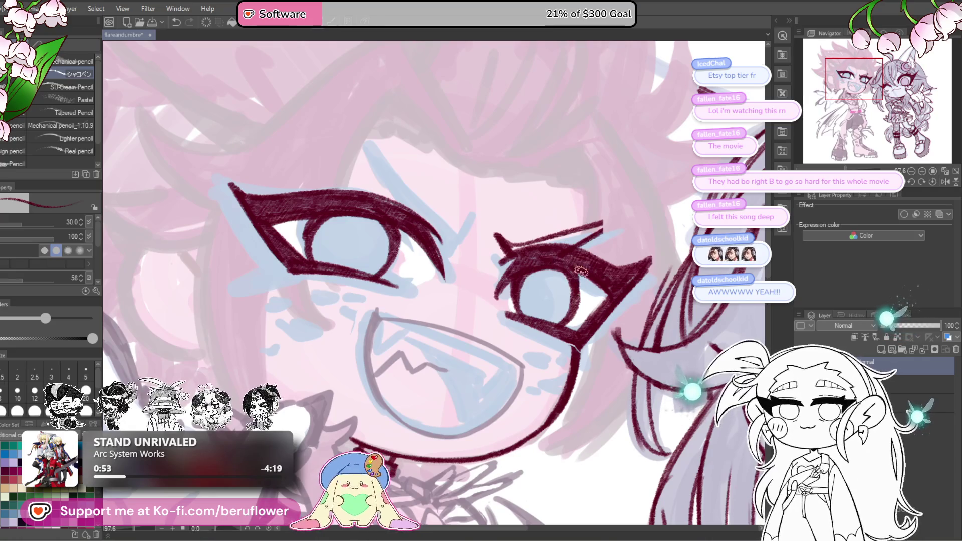
scroll(580, 271, "down", 5)
scroll(580, 271, "up", 3)
mouse_move(580, 271)
left_mouse_down()
mouse_move(593, 301)
mouse_move(582, 256)
left_mouse_up()
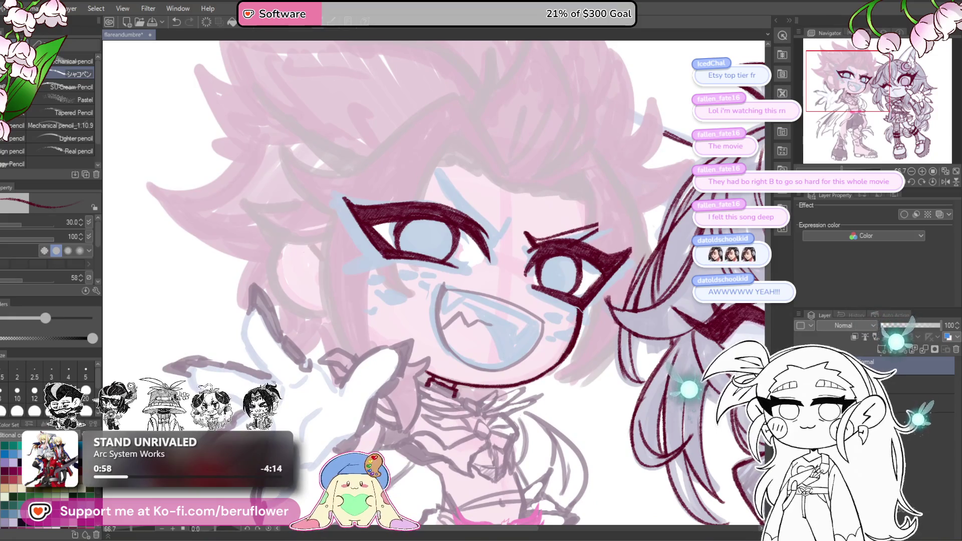
mouse_move(552, 326)
left_mouse_down()
mouse_move(559, 278)
mouse_move(550, 236)
left_mouse_up()
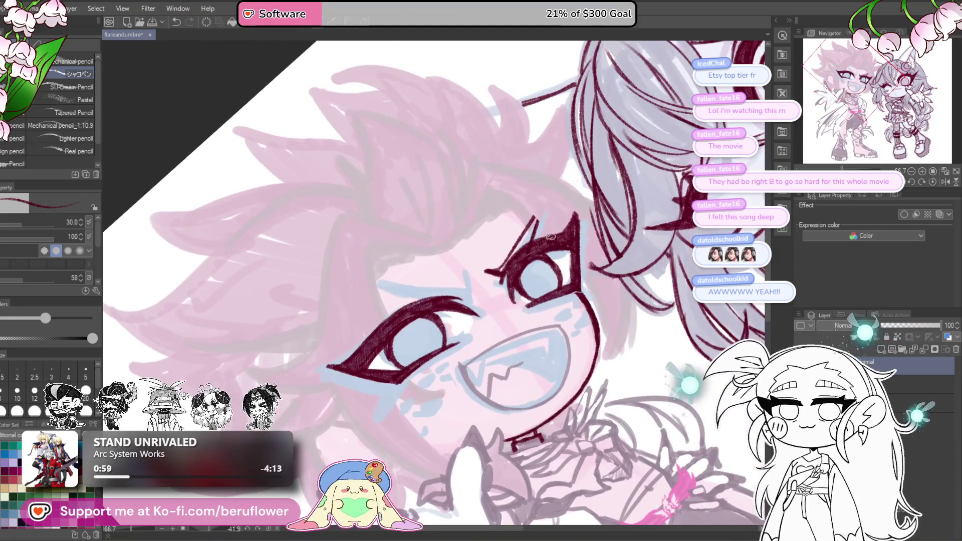
scroll(487, 309, "up", 4)
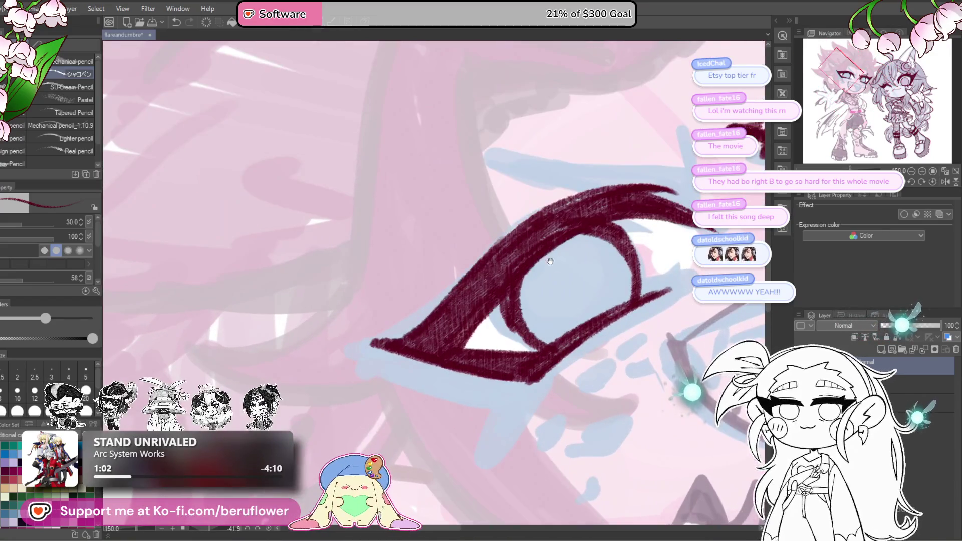
left_click_drag(487, 310, 493, 352)
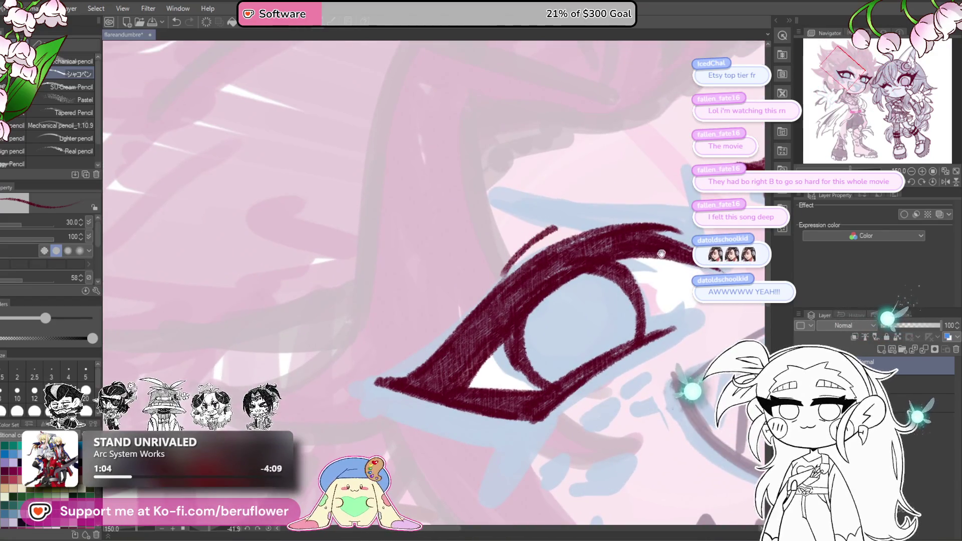
left_click_drag(571, 212, 520, 274)
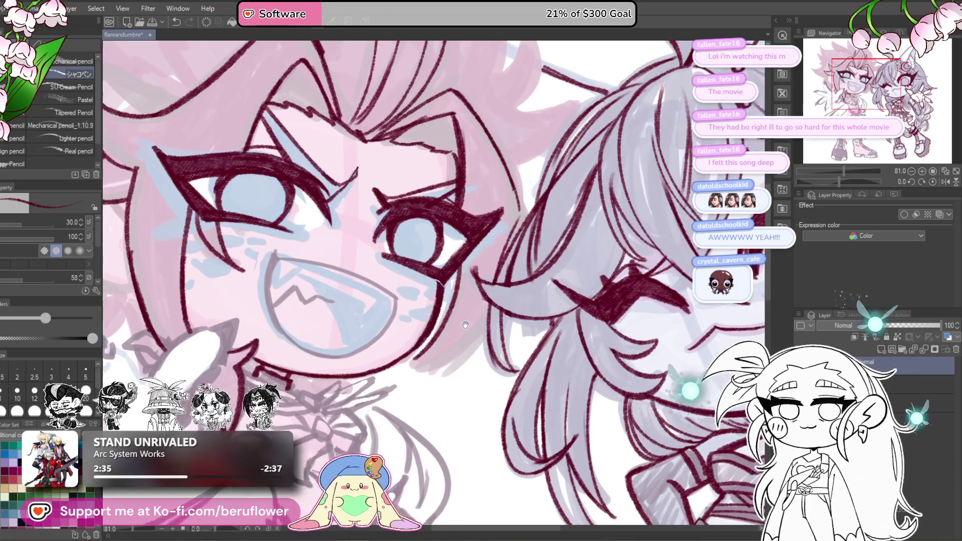
left_click_drag(465, 324, 478, 331)
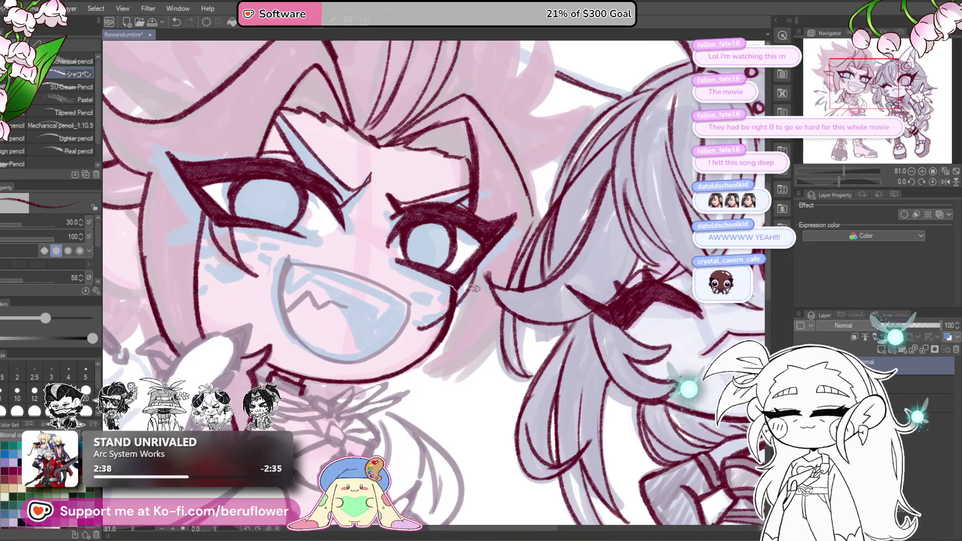
Draw the jaw line toward the raised clawed hand, undoing and redrawing it several times.
mouse_move(473, 266)
left_mouse_down()
mouse_move(426, 223)
mouse_move(472, 310)
mouse_move(506, 336)
left_mouse_up()
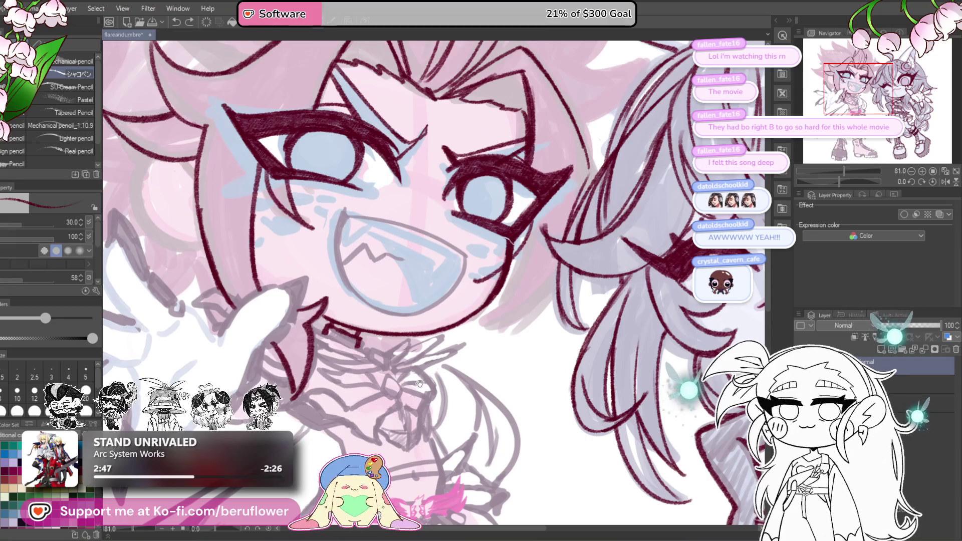
left_click_drag(321, 280, 366, 304)
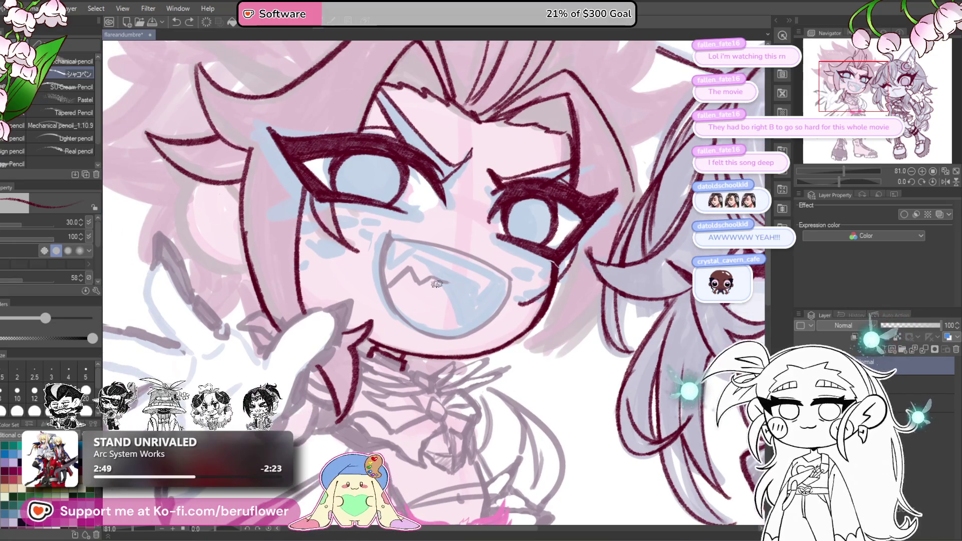
scroll(437, 284, "down", 1)
mouse_move(436, 284)
left_mouse_down()
mouse_move(449, 300)
mouse_move(440, 246)
mouse_move(453, 219)
left_mouse_up()
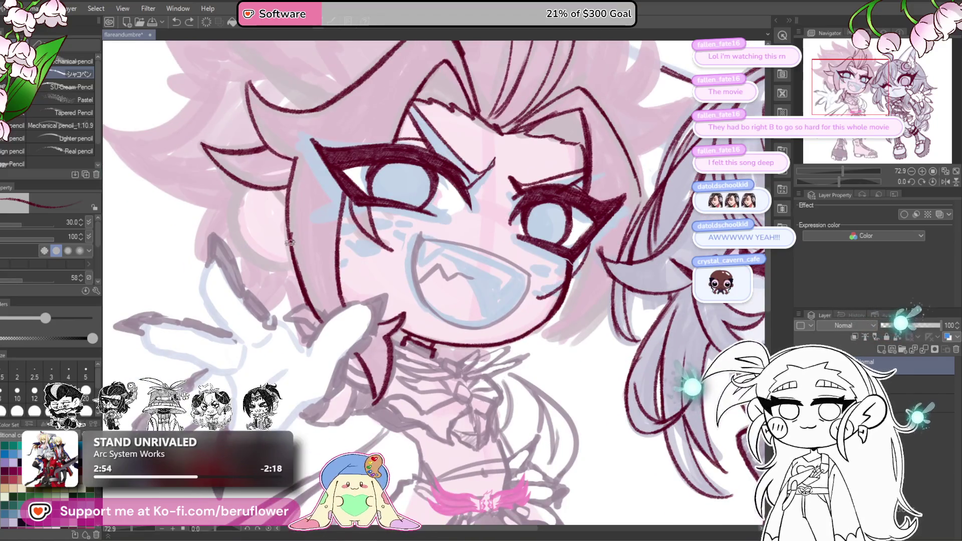
left_click_drag(326, 321, 386, 373)
key("ctrl+z")
mouse_move(303, 276)
left_mouse_down()
mouse_move(358, 353)
mouse_move(354, 336)
left_mouse_up()
key("ctrl+z")
key("ctrl+z")
mouse_move(326, 243)
left_mouse_down()
mouse_move(349, 323)
mouse_move(373, 351)
left_mouse_up()
key("ctrl+z")
key("ctrl+z")
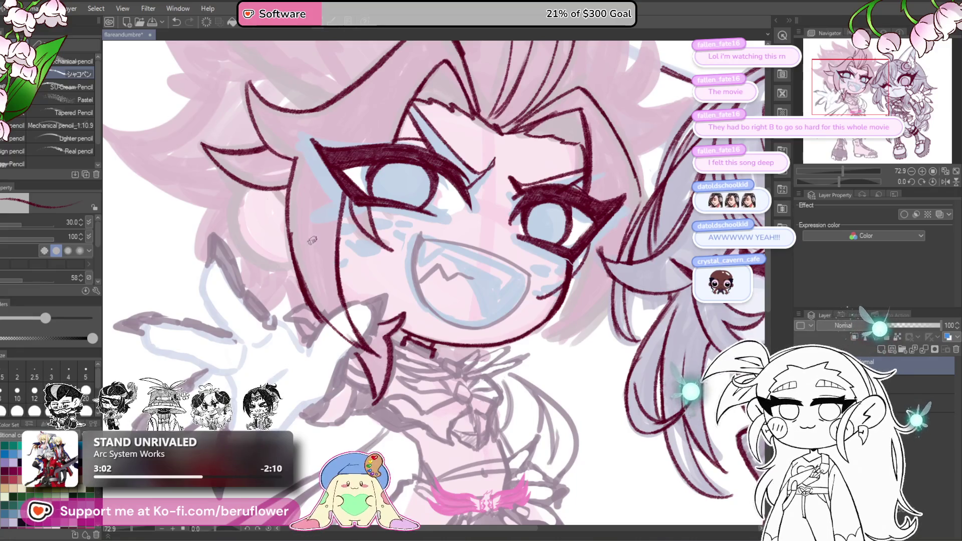
Reposition the view back onto the face and undo a faint stray stroke near the jaw.
left_click_drag(363, 269, 379, 264)
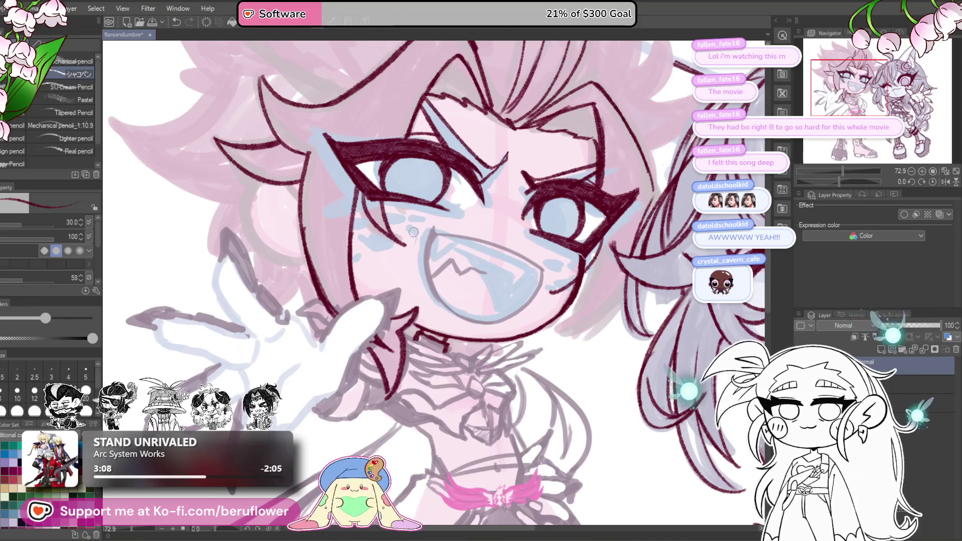
scroll(390, 301, "down", 3)
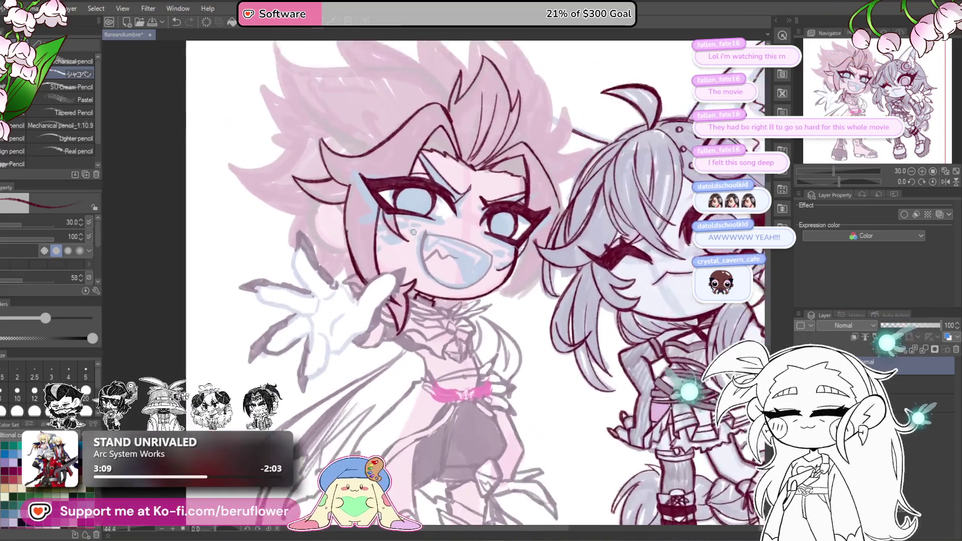
scroll(413, 232, "up", 3)
mouse_move(623, 335)
left_mouse_down()
mouse_move(608, 325)
mouse_move(505, 431)
left_mouse_up()
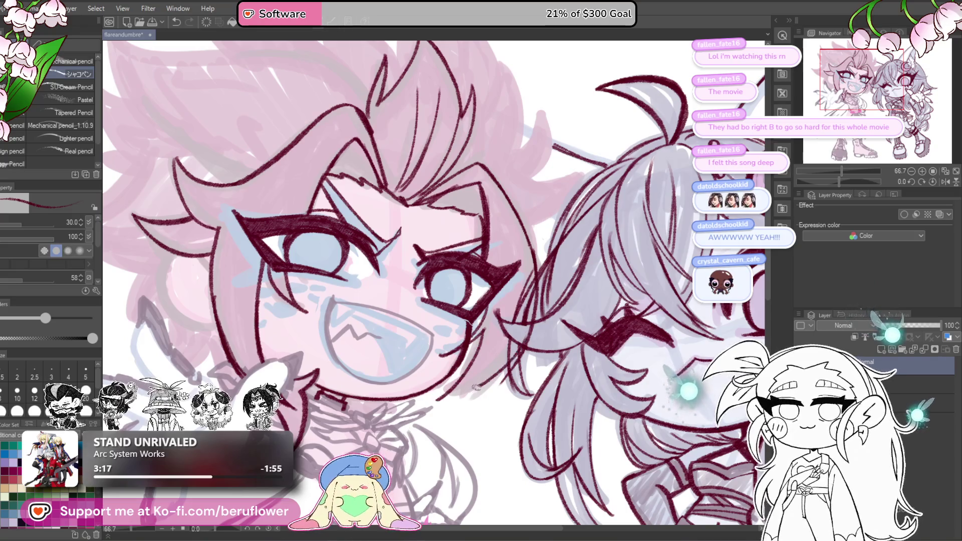
key("ctrl+z")
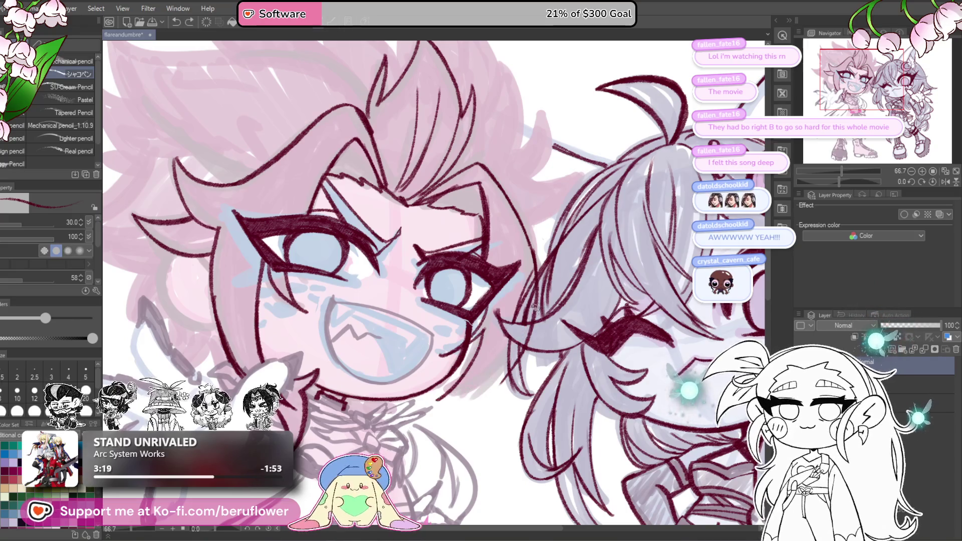
Add a short stroke near the jaw, then ink a first line on the pink hair and erase part of it.
left_click_drag(440, 354, 450, 347)
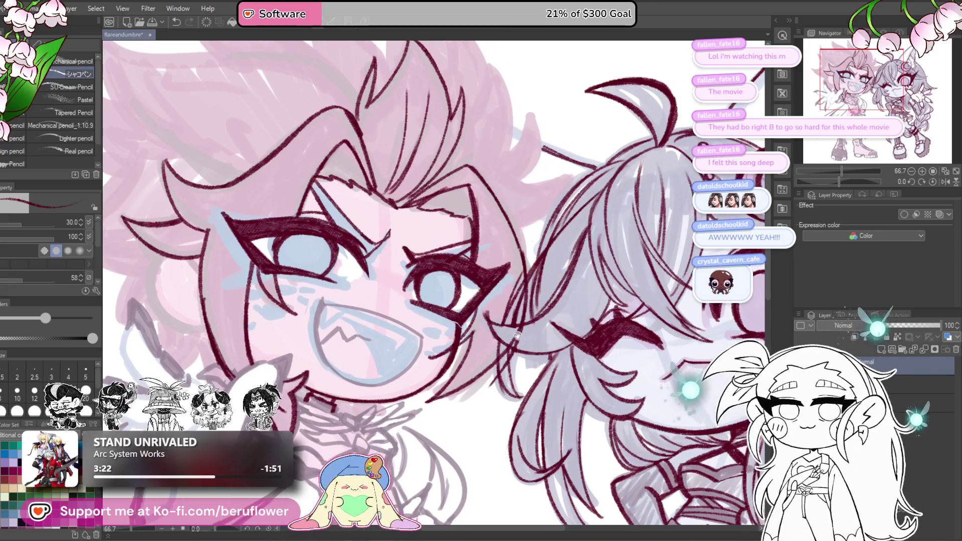
left_click_drag(498, 320, 487, 321)
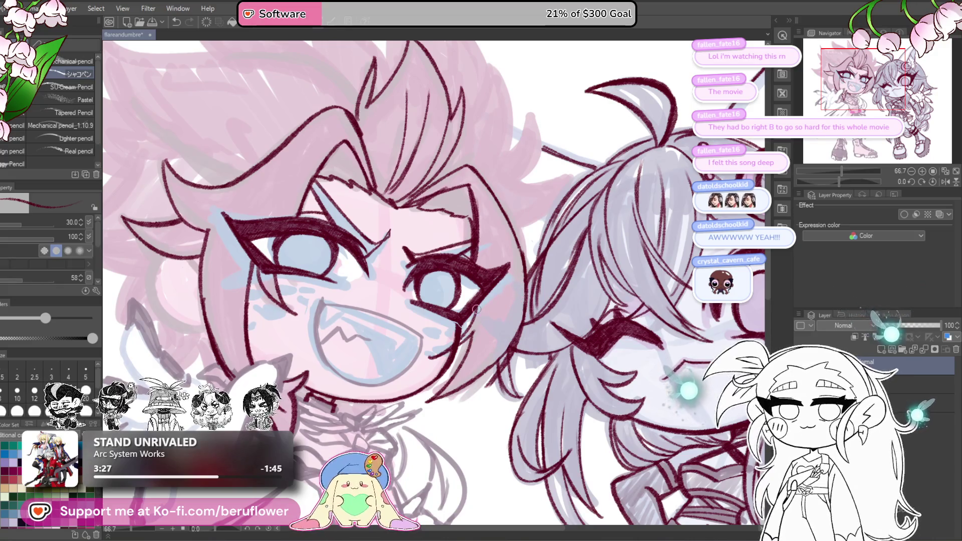
scroll(476, 309, "down", 5)
scroll(474, 335, "up", 6)
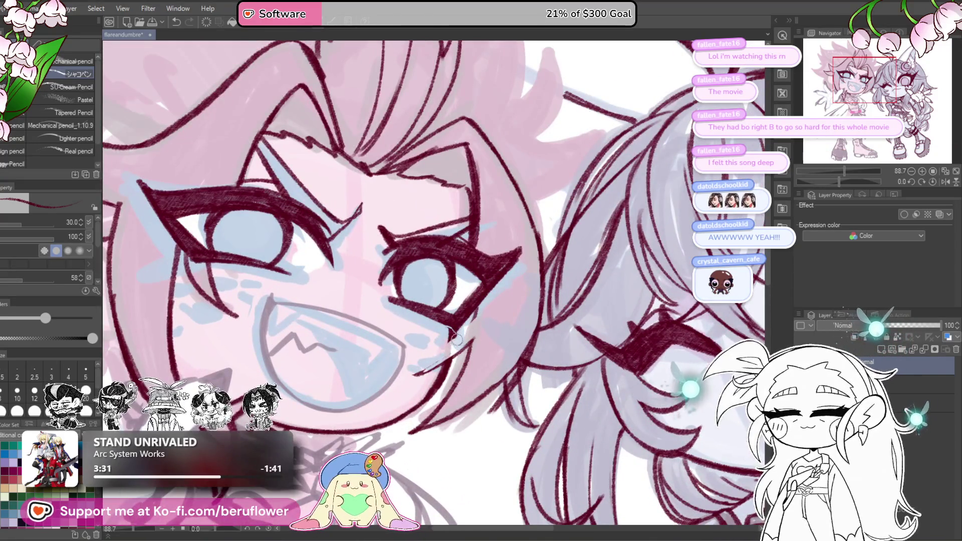
left_click_drag(511, 305, 543, 293)
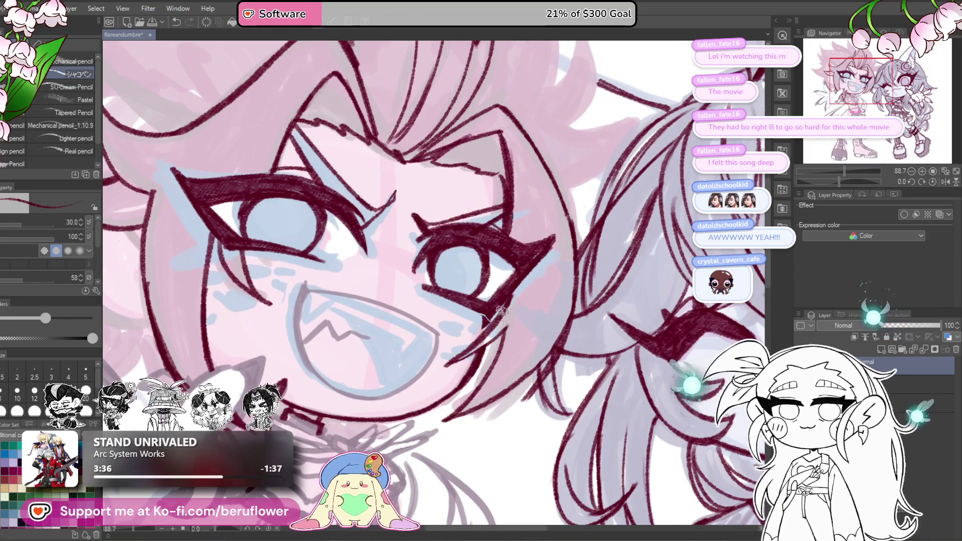
scroll(610, 259, "down", 3)
scroll(610, 259, "up", 2)
left_click_drag(610, 259, 605, 332)
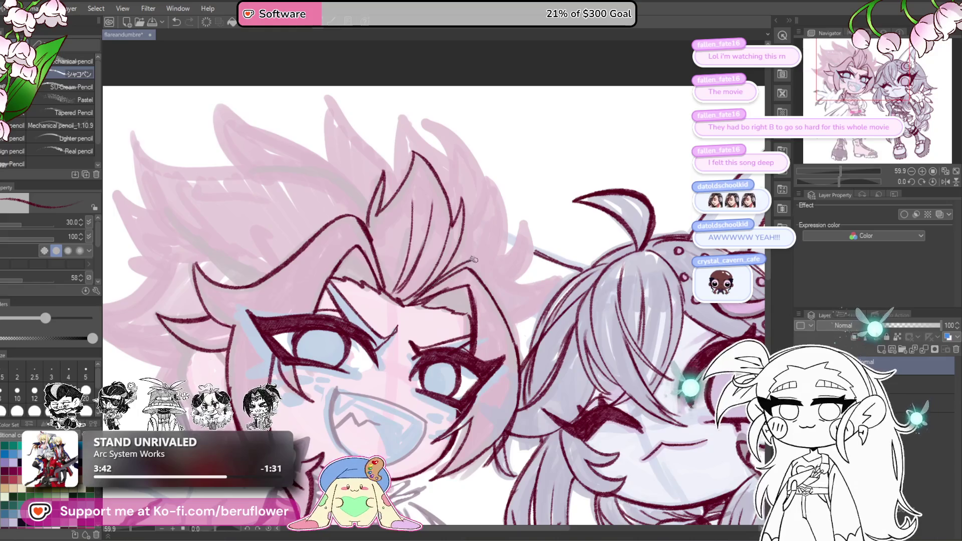
left_click_drag(487, 262, 503, 317)
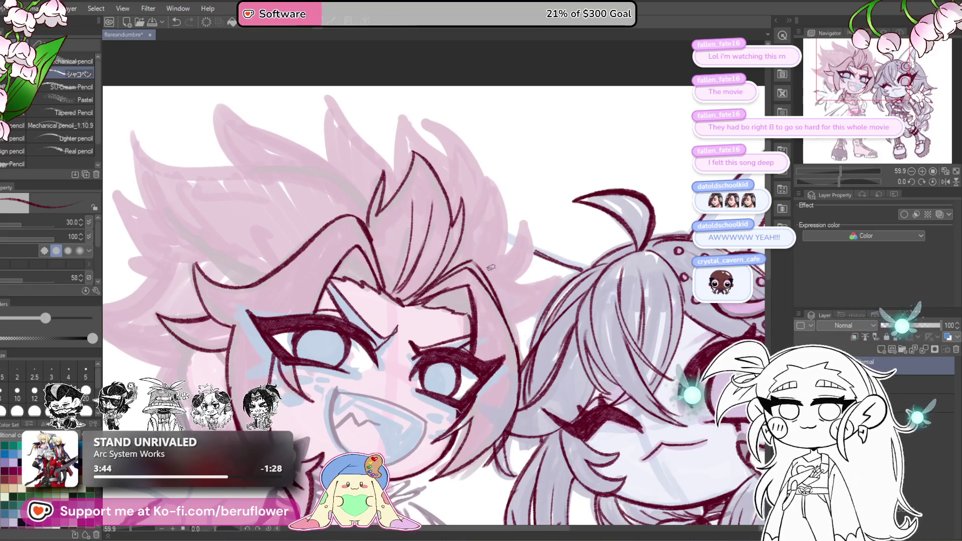
left_click_drag(466, 271, 491, 301)
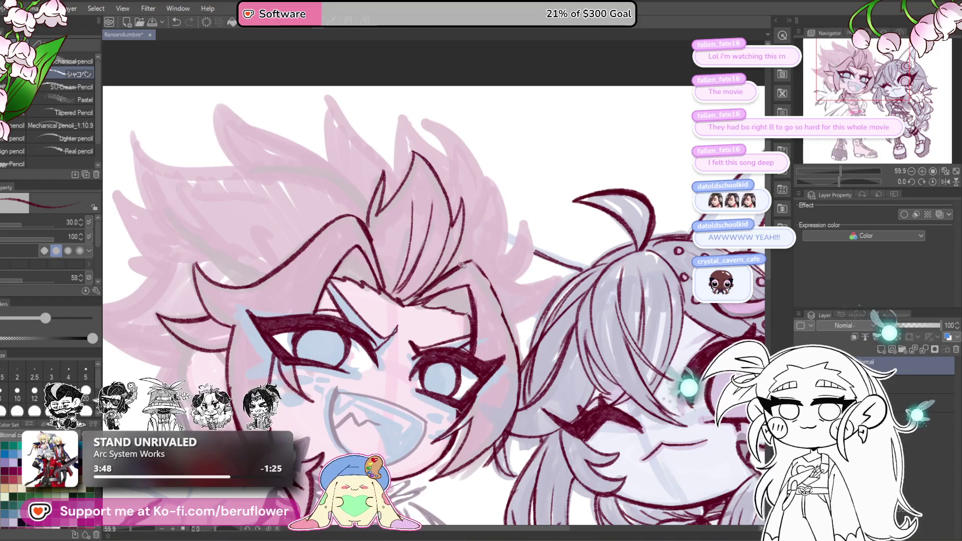
Tilt the canvas and ink the hair strand lines, redrawing the one that went wrong.
left_click_drag(505, 319, 441, 255)
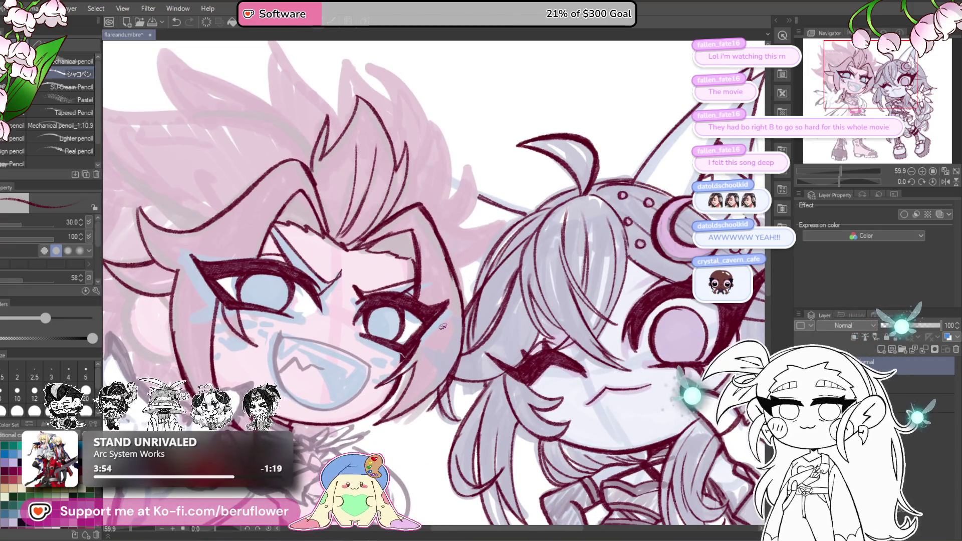
mouse_move(443, 326)
left_mouse_down()
mouse_move(512, 230)
mouse_move(445, 236)
mouse_move(481, 191)
left_mouse_up()
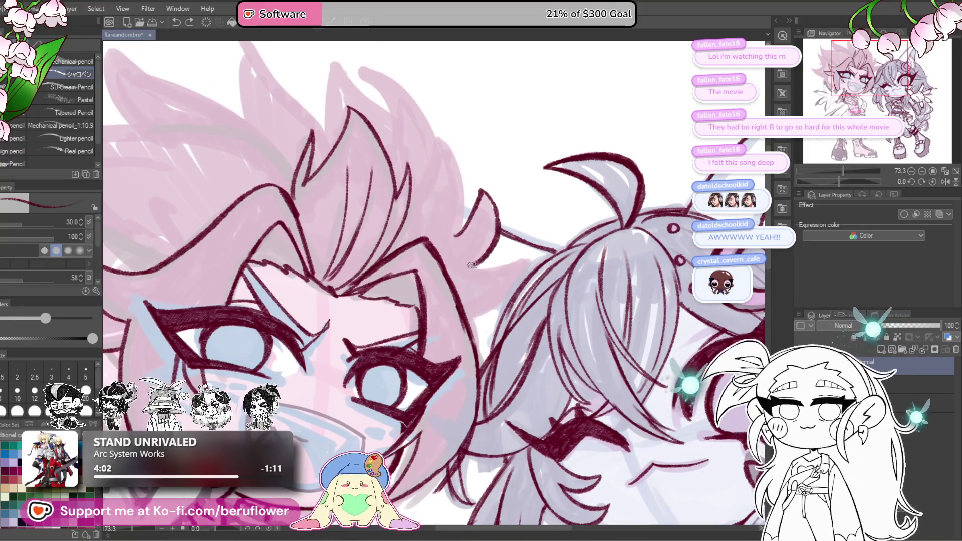
left_click_drag(839, 181, 826, 181)
mouse_move(429, 317)
left_mouse_down()
mouse_move(462, 264)
mouse_move(475, 340)
left_mouse_up()
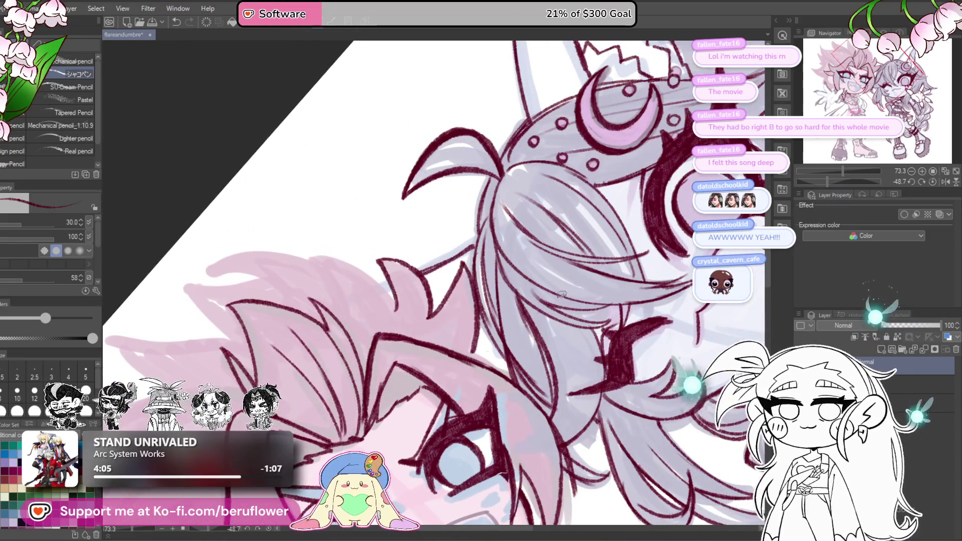
key("ctrl+z")
key("ctrl+z")
left_click_drag(466, 261, 435, 311)
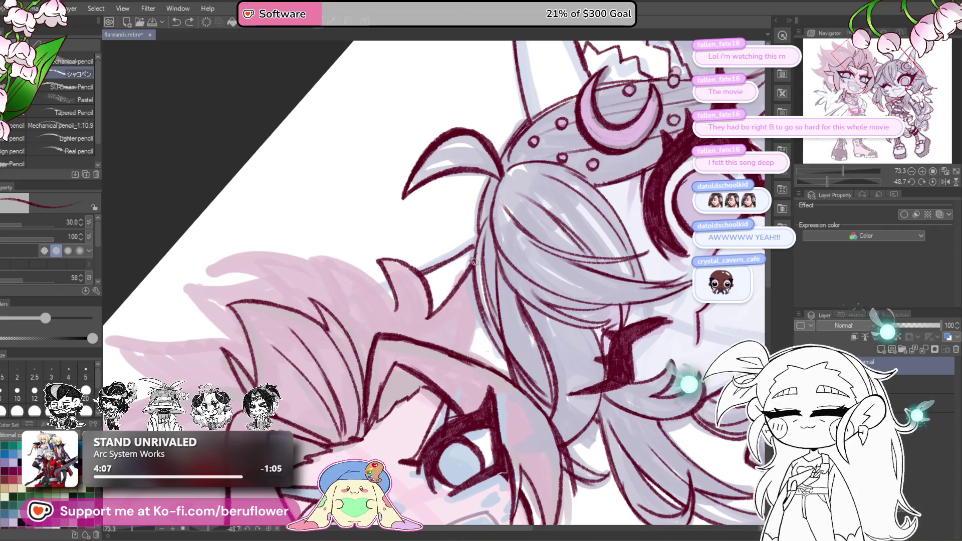
left_click_drag(454, 273, 467, 348)
Level the canvas, ink the hair outline strokes, and re-tilt to redraw a misplaced one cleanly.
key("ctrl+at")
scroll(665, 263, "down", 3)
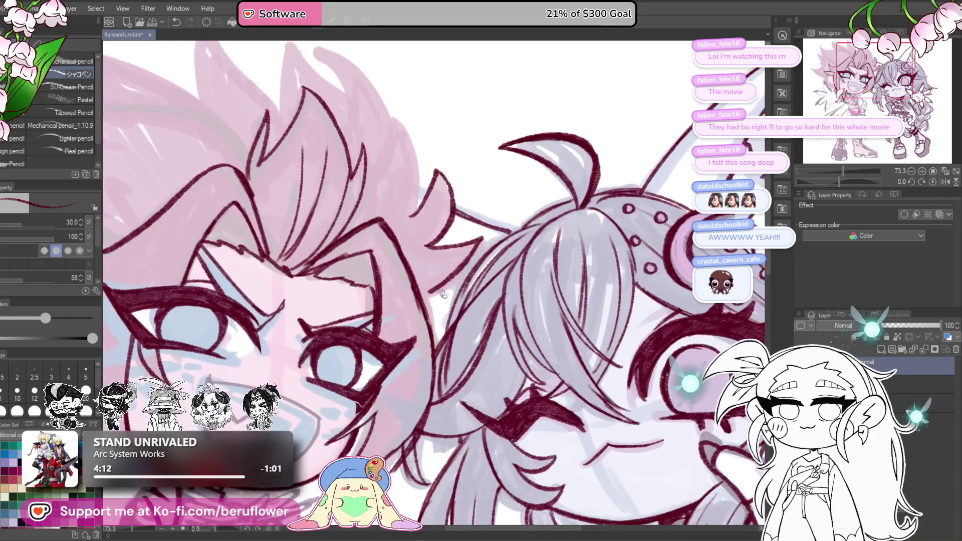
scroll(430, 317, "down", 3)
scroll(430, 316, "up", 5)
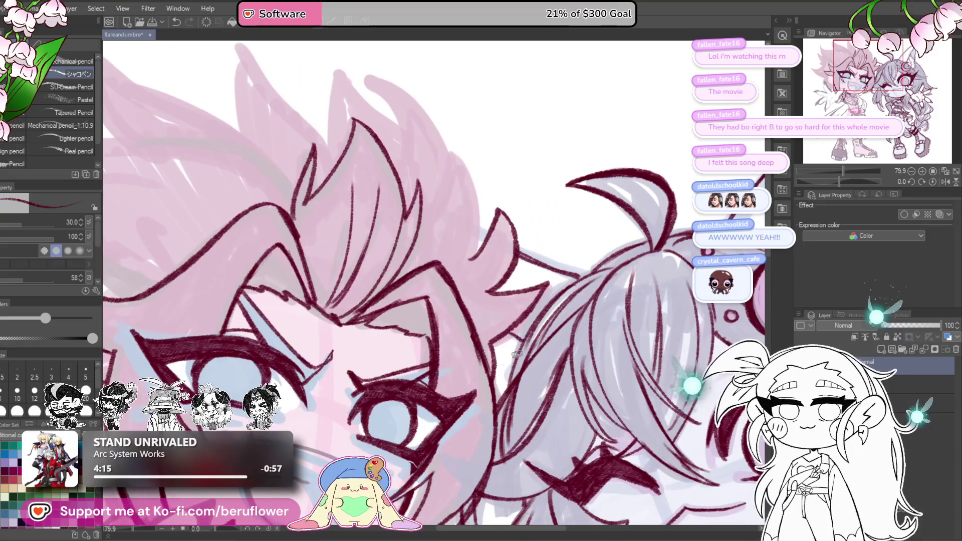
scroll(501, 331, "up", 3)
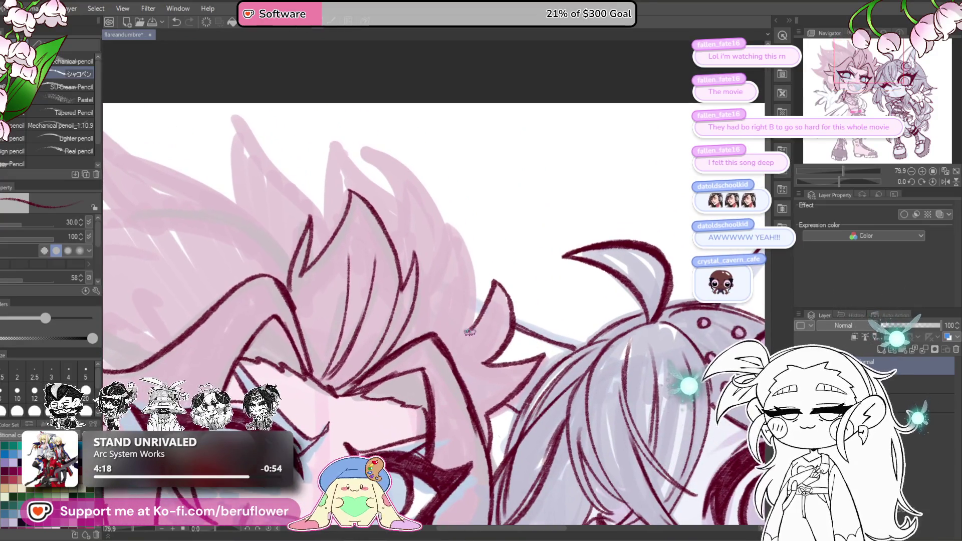
mouse_move(475, 335)
left_mouse_down()
mouse_move(443, 223)
mouse_move(445, 278)
left_mouse_up()
mouse_move(436, 325)
left_mouse_down()
mouse_move(444, 282)
mouse_move(362, 164)
left_mouse_up()
left_click_drag(839, 181, 811, 181)
mouse_move(445, 261)
left_mouse_down()
mouse_move(361, 409)
mouse_move(401, 321)
left_mouse_up()
key("ctrl+z")
key("ctrl+z")
mouse_move(353, 389)
left_mouse_down()
mouse_move(356, 333)
mouse_move(441, 265)
left_mouse_up()
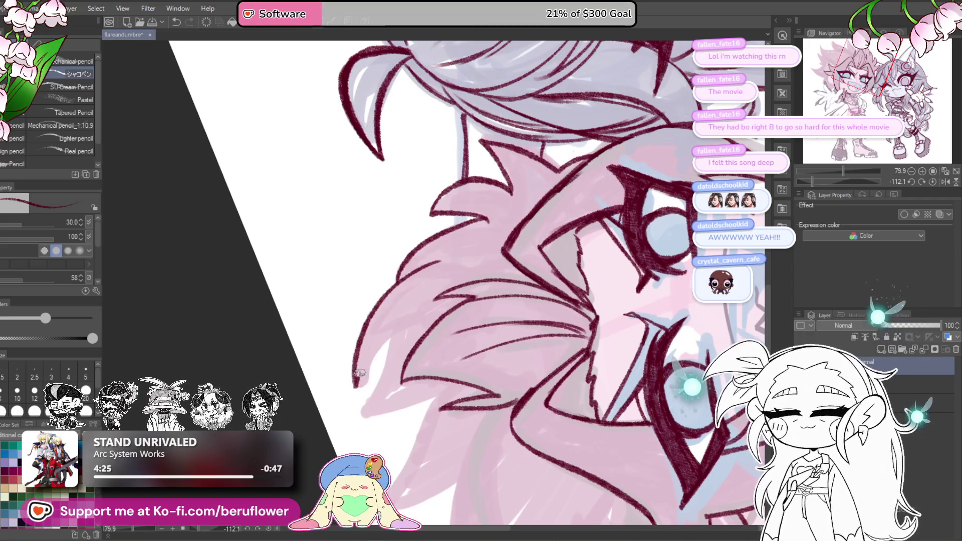
Ink the first hair spike strokes, redrawing them after undoing, and outline a spike with the view upright.
left_click_drag(353, 386, 411, 308)
left_click_drag(411, 308, 439, 260)
key("ctrl+z")
left_click_drag(383, 333, 471, 251)
key("ctrl+z")
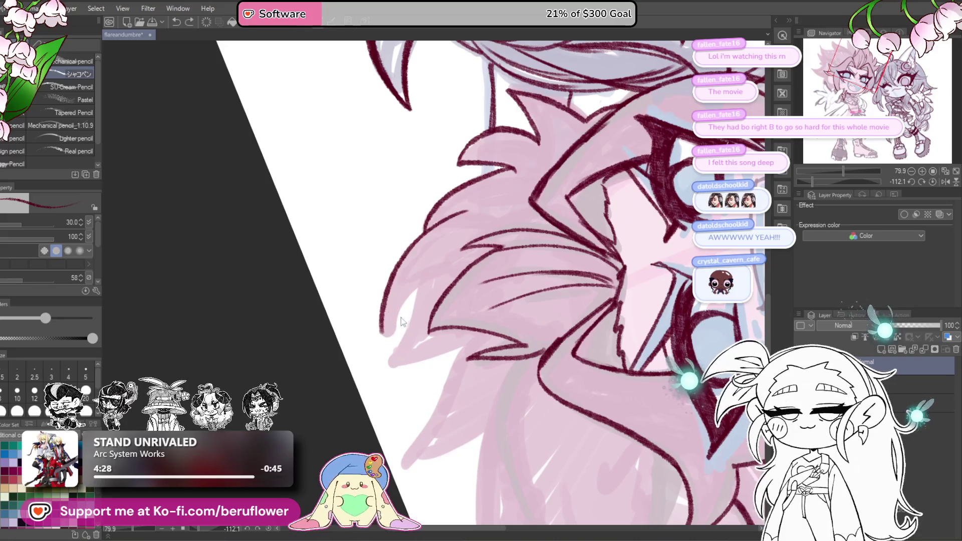
mouse_move(397, 306)
left_mouse_down()
mouse_move(471, 262)
mouse_move(407, 321)
mouse_move(384, 359)
left_mouse_up()
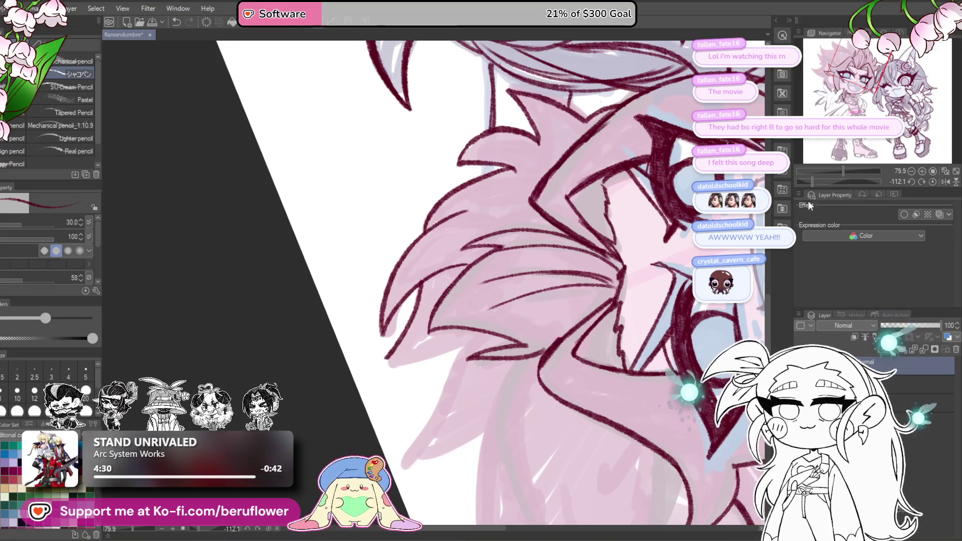
left_click(932, 182)
mouse_move(419, 240)
left_mouse_down()
mouse_move(395, 221)
mouse_move(390, 303)
mouse_move(410, 318)
mouse_move(321, 208)
mouse_move(323, 297)
left_mouse_up()
Outline a spike's long edge and lower edge on a tilted canvas, then extend the upper-left spike tip.
left_click_drag(839, 182, 820, 181)
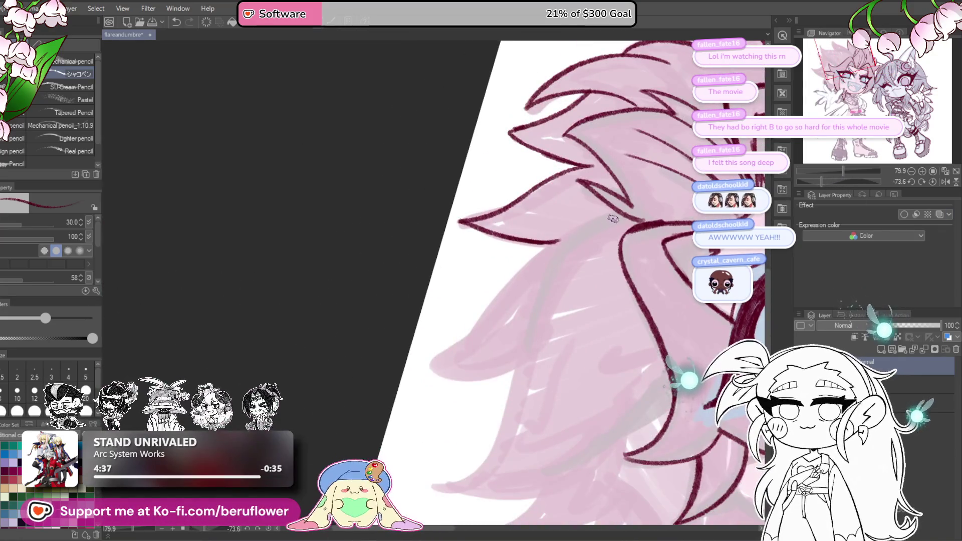
mouse_move(613, 219)
left_mouse_down()
mouse_move(536, 263)
mouse_move(449, 351)
mouse_move(478, 371)
mouse_move(516, 354)
left_mouse_up()
mouse_move(516, 354)
left_mouse_down()
mouse_move(489, 334)
mouse_move(514, 272)
mouse_move(505, 244)
mouse_move(463, 381)
mouse_move(421, 403)
left_mouse_up()
key("ctrl+shift+r")
left_click_drag(560, 231, 583, 216)
left_click_drag(337, 295, 327, 282)
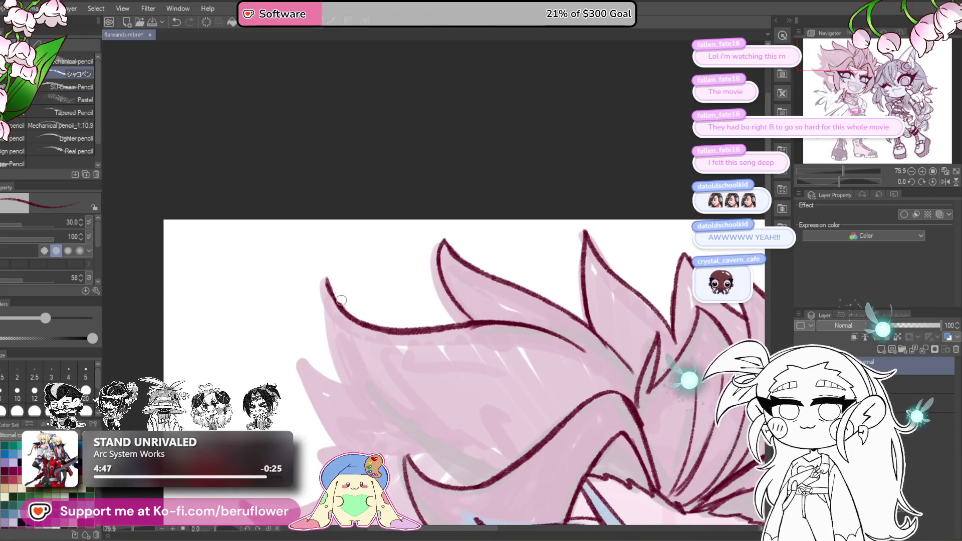
scroll(391, 278, "down", 2)
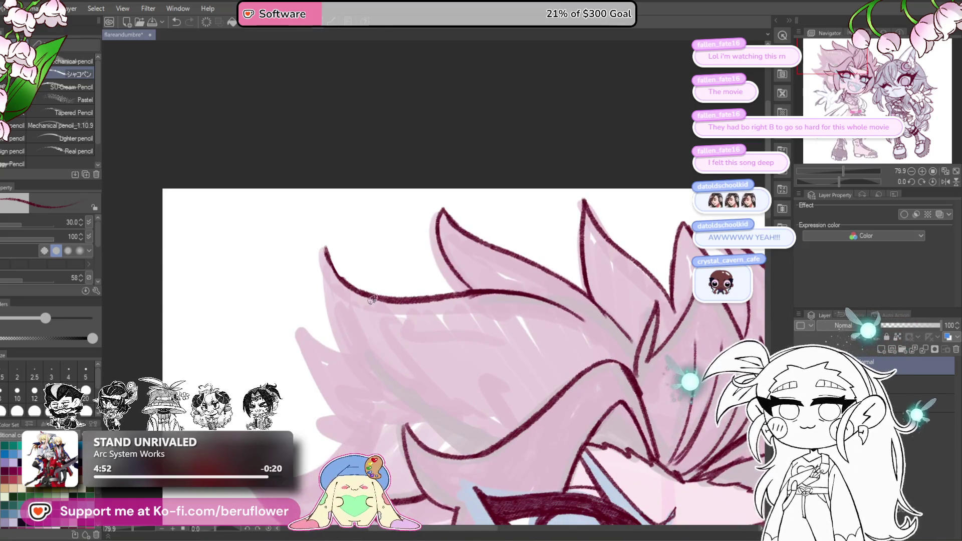
left_click_drag(371, 326, 407, 274)
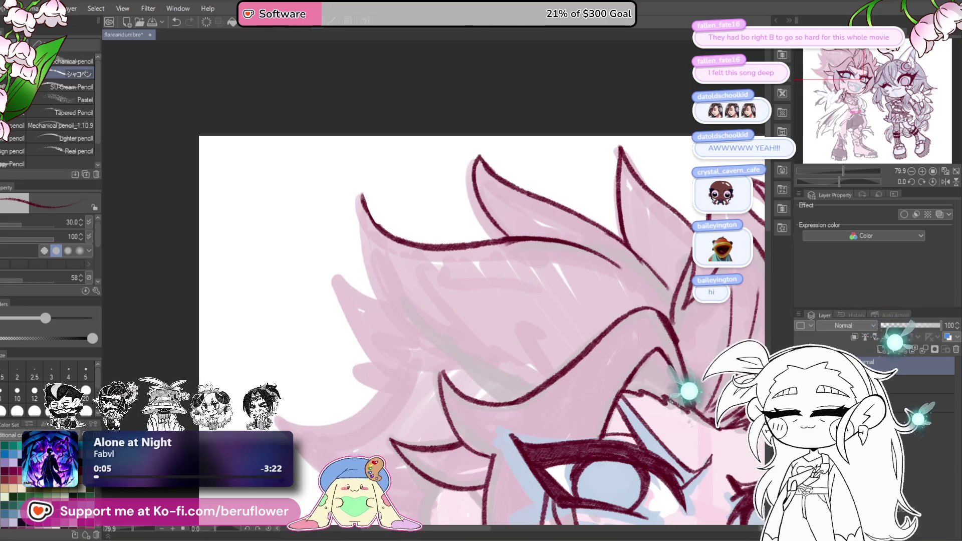
mouse_move(367, 232)
left_mouse_down()
mouse_move(399, 172)
mouse_move(423, 273)
left_mouse_up()
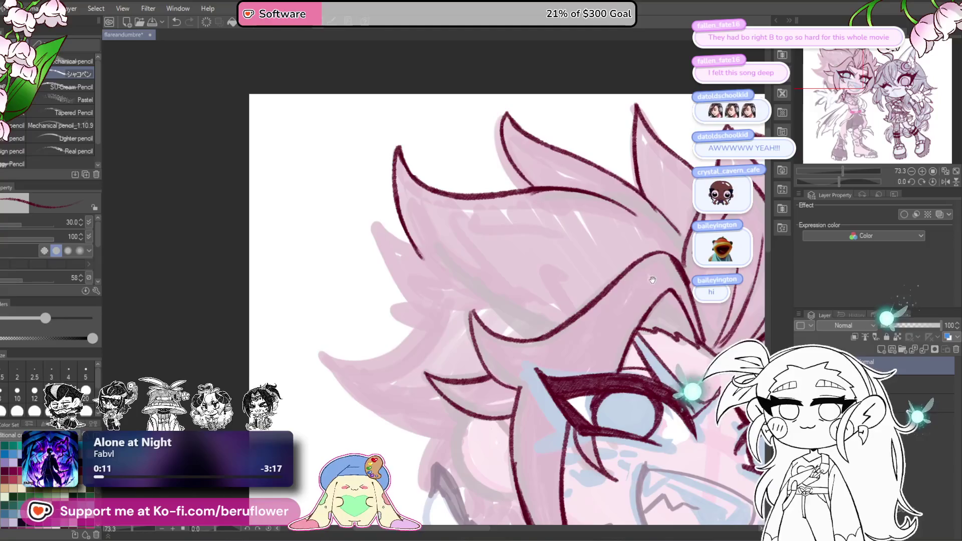
left_click_drag(839, 181, 809, 185)
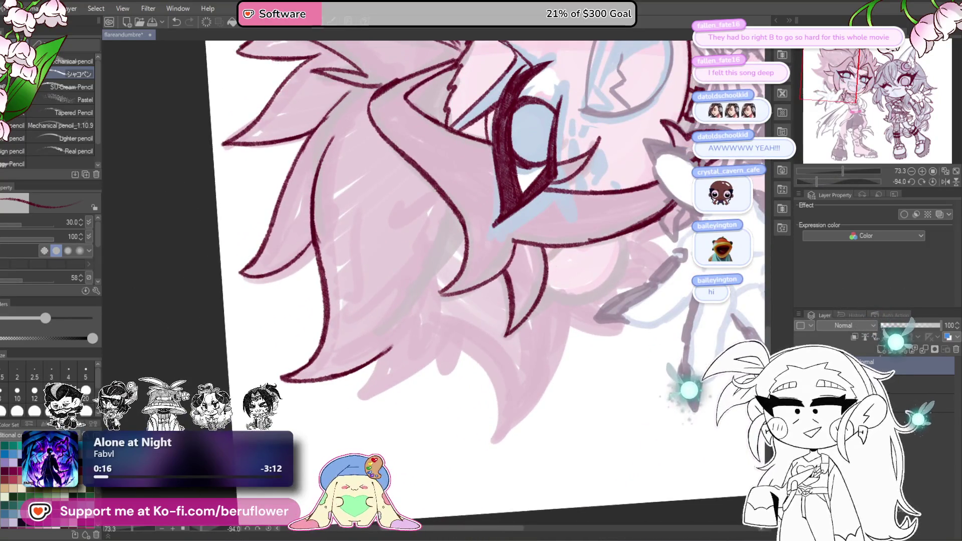
Ink the left hair spike's edge on a rotated canvas, redoing the first attempt.
scroll(449, 231, "up", 2)
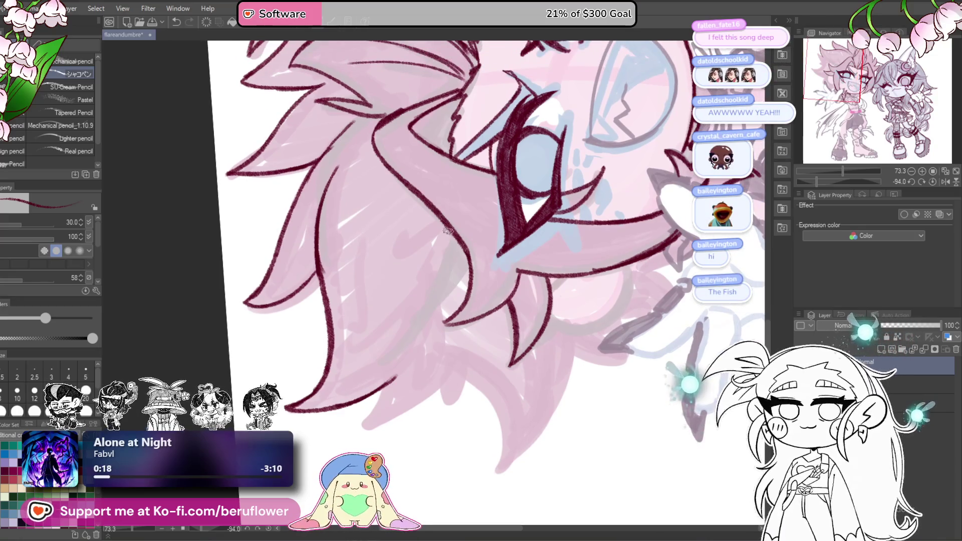
left_click_drag(815, 181, 844, 181)
left_click_drag(370, 203, 359, 295)
key("ctrl+z")
mouse_move(371, 203)
left_mouse_down()
mouse_move(372, 300)
mouse_move(362, 315)
left_mouse_up()
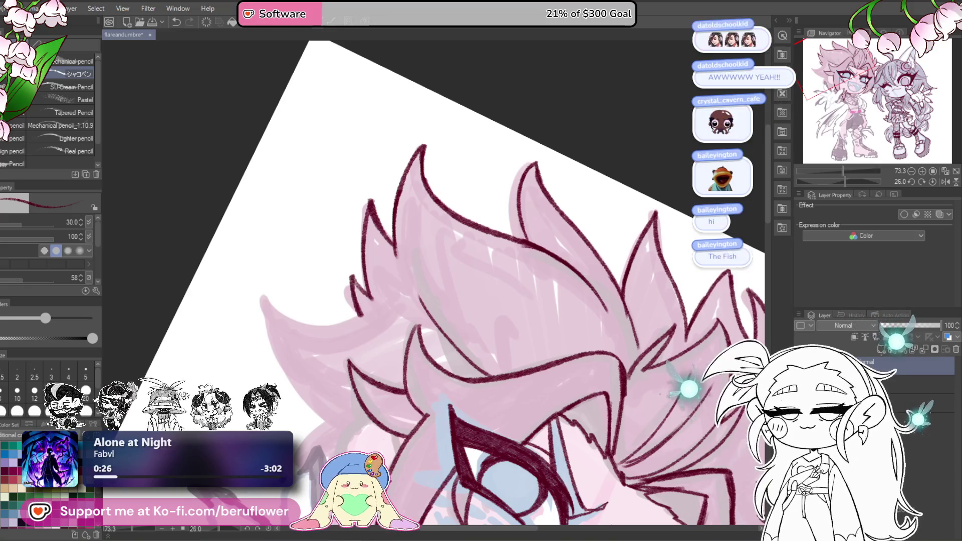
Outline the lower hair curve, then mirror the view and reset it to the whole unrotated picture.
left_click_drag(845, 181, 820, 181)
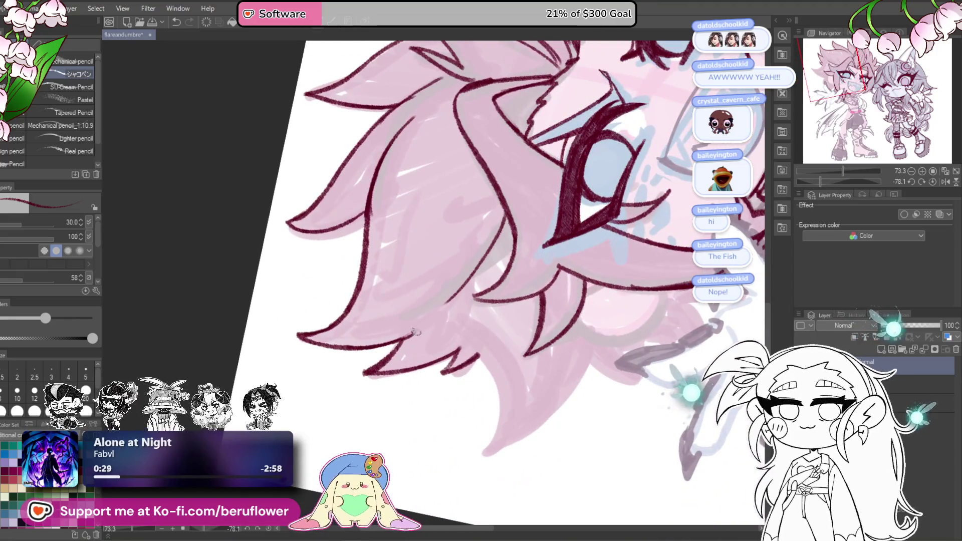
scroll(509, 206, "down", 4)
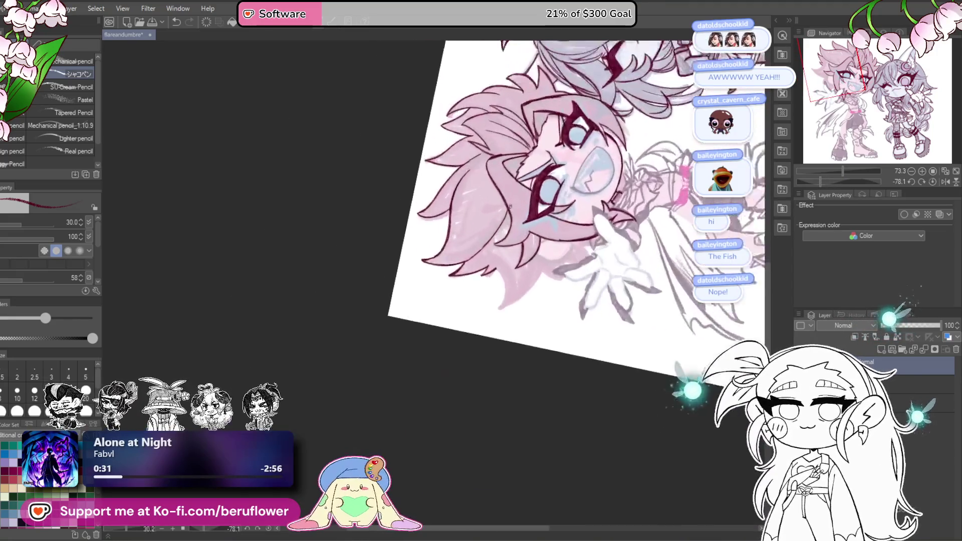
scroll(484, 309, "up", 3)
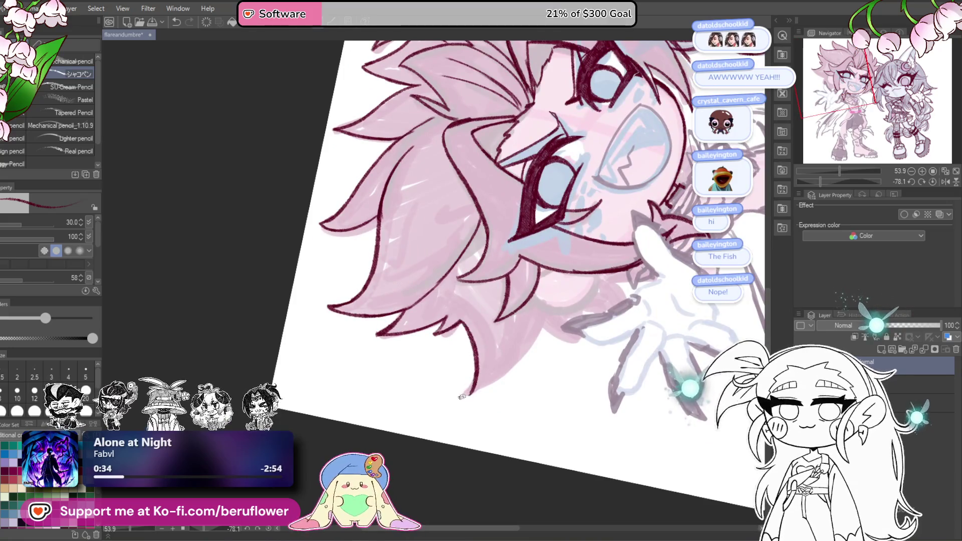
scroll(463, 396, "up", 5)
mouse_move(445, 246)
left_mouse_down()
mouse_move(466, 351)
mouse_move(440, 411)
mouse_move(606, 266)
mouse_move(617, 240)
left_mouse_up()
mouse_move(564, 342)
left_mouse_down()
mouse_move(506, 367)
mouse_move(465, 405)
left_mouse_up()
left_click(945, 182)
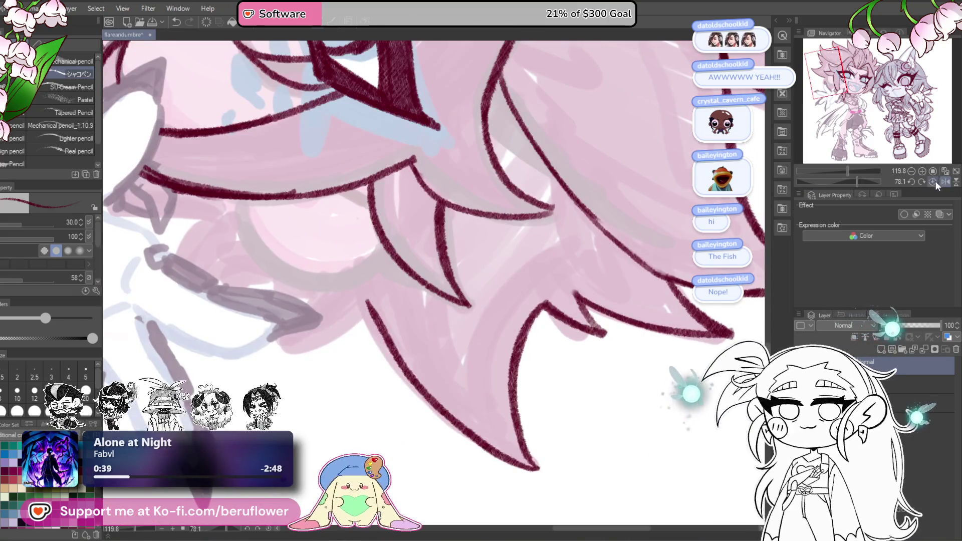
left_click(945, 171)
scroll(454, 352, "up", 5)
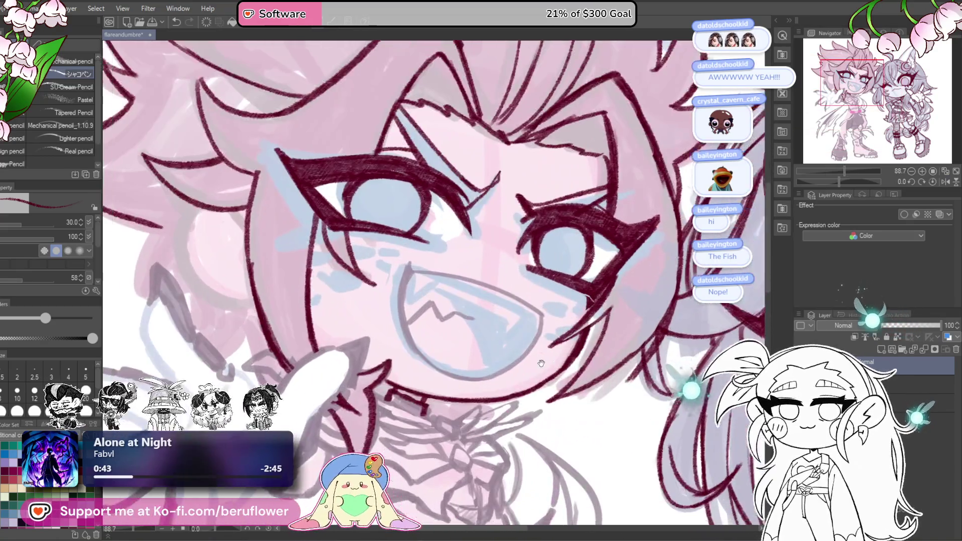
Ink the thumb's top edge and tip, the claw below it, and the first finger's side.
left_click_drag(541, 363, 701, 383)
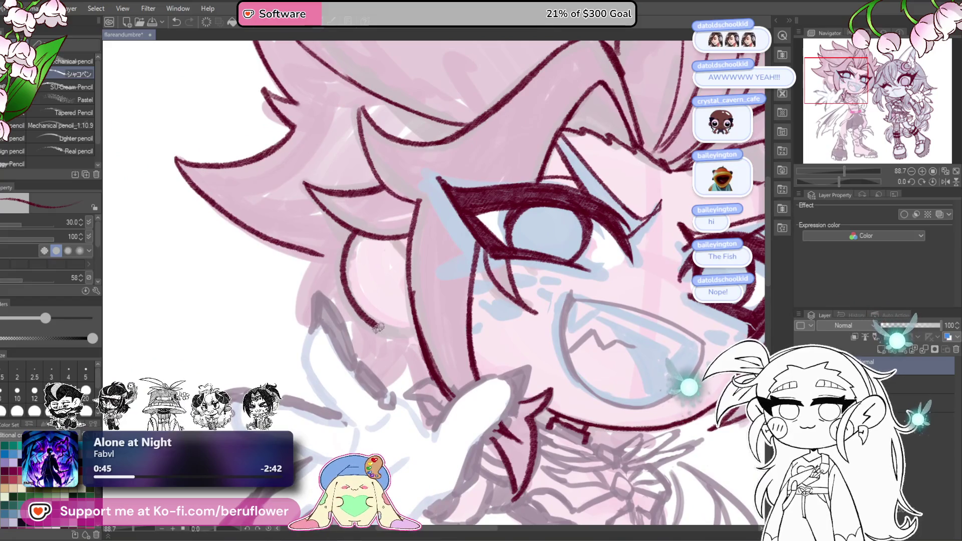
mouse_move(392, 246)
left_mouse_down()
mouse_move(447, 235)
mouse_move(386, 133)
left_mouse_up()
mouse_move(452, 281)
left_mouse_down()
mouse_move(496, 269)
mouse_move(457, 351)
mouse_move(498, 348)
mouse_move(488, 350)
left_mouse_up()
mouse_move(478, 271)
left_mouse_down()
mouse_move(499, 254)
mouse_move(490, 296)
left_mouse_up()
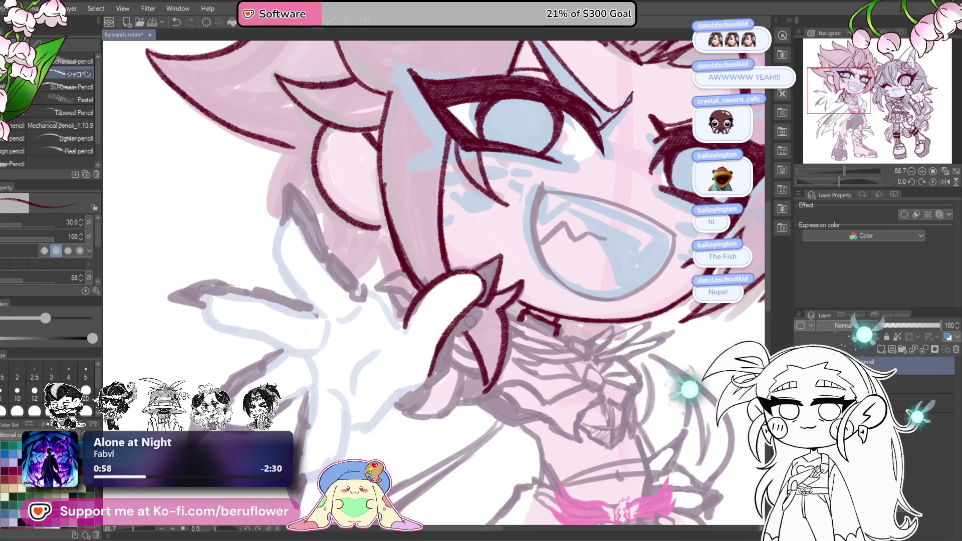
mouse_move(481, 307)
left_mouse_down()
mouse_move(443, 372)
mouse_move(530, 247)
left_mouse_up()
mouse_move(501, 281)
left_mouse_down()
mouse_move(447, 319)
mouse_move(425, 395)
mouse_move(433, 415)
left_mouse_up()
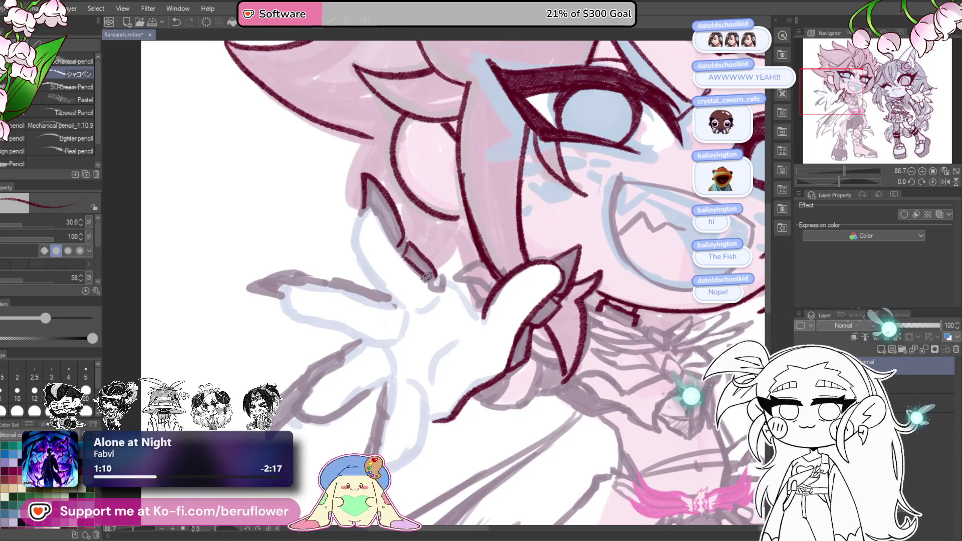
mouse_move(369, 207)
left_mouse_down()
mouse_move(355, 233)
mouse_move(400, 303)
left_mouse_up()
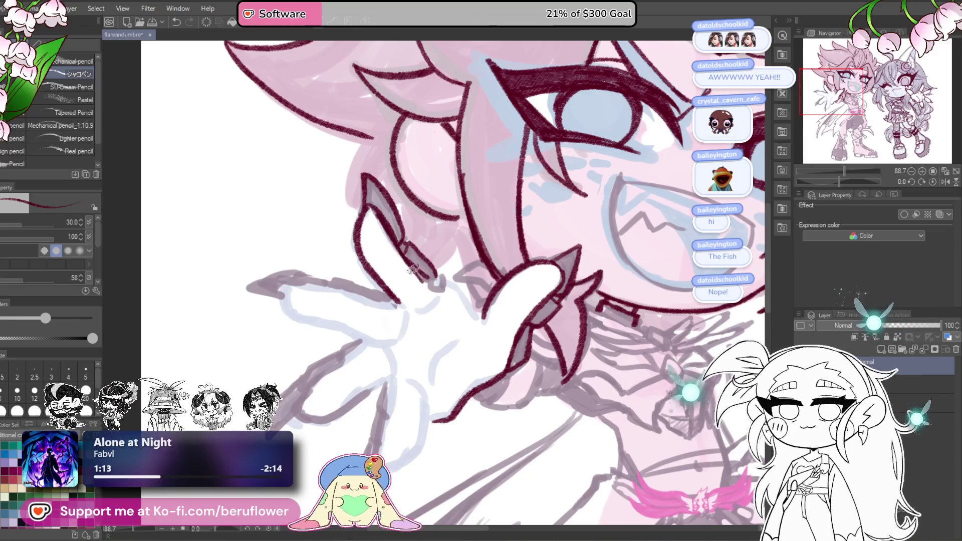
Retry a finger edge segment, then move down the hand and ink the wrist edge.
left_click_drag(527, 244, 524, 243)
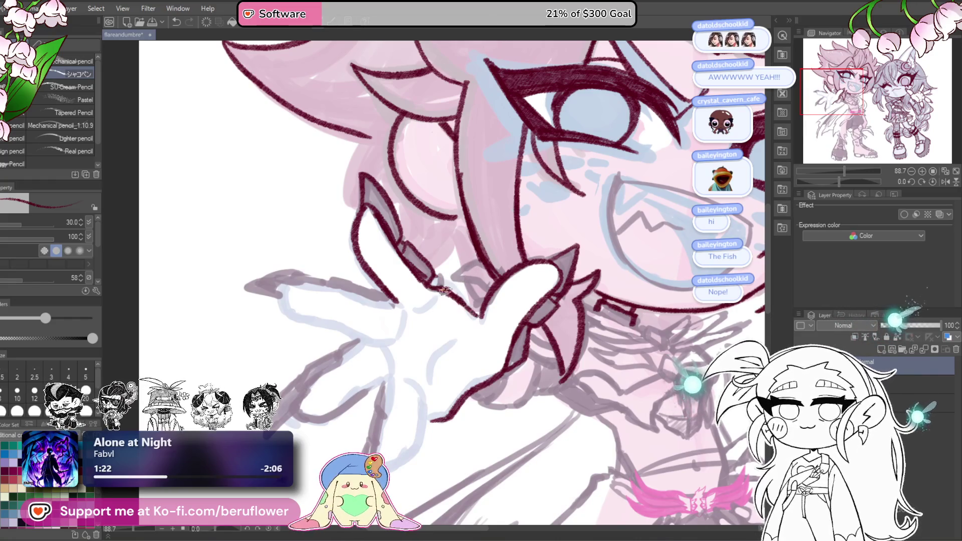
left_click_drag(440, 286, 474, 315)
key("ctrl+z")
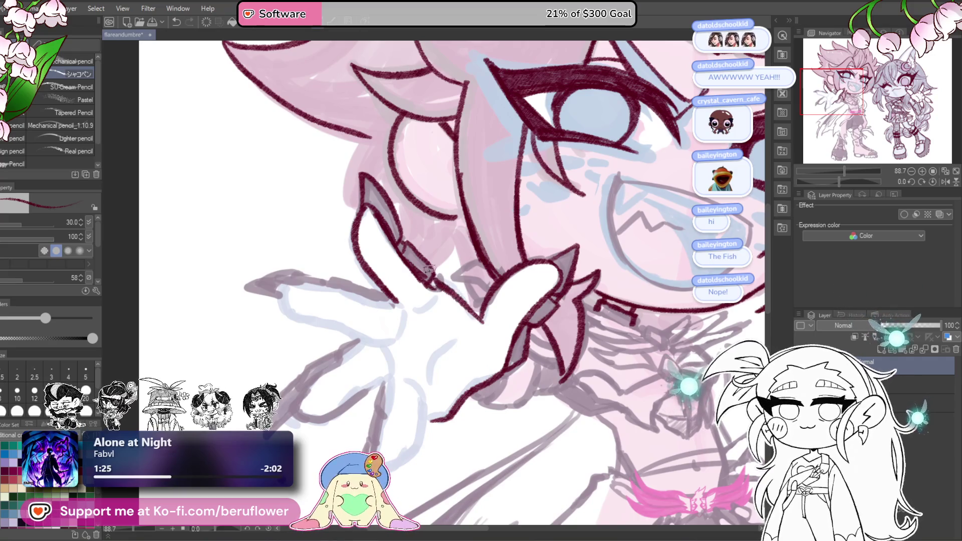
mouse_move(558, 294)
left_mouse_down()
mouse_move(534, 260)
mouse_move(519, 256)
mouse_move(528, 236)
left_mouse_up()
left_click_drag(468, 219, 489, 239)
left_click_drag(386, 196, 429, 238)
mouse_move(431, 168)
left_mouse_down()
mouse_move(445, 180)
mouse_move(458, 296)
mouse_move(418, 349)
left_mouse_up()
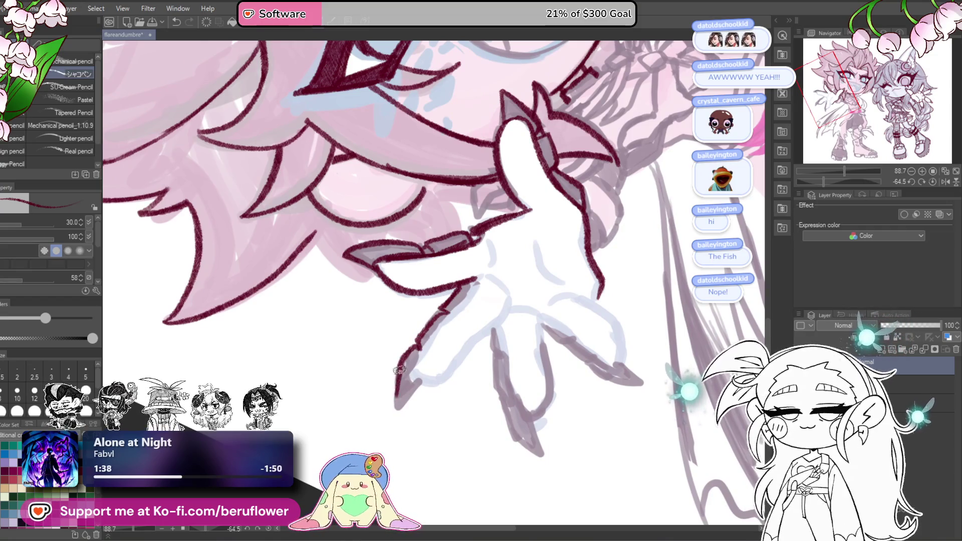
left_click_drag(553, 308, 500, 309)
mouse_move(444, 322)
left_mouse_down()
mouse_move(405, 385)
mouse_move(429, 386)
left_mouse_up()
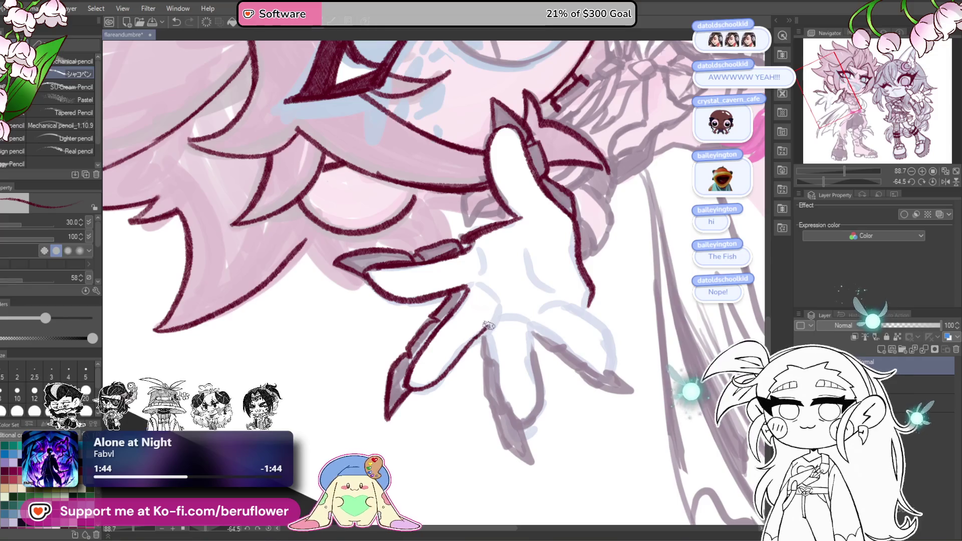
With the view upright, outline the remaining fingers and add lines across the palm.
left_click(932, 182)
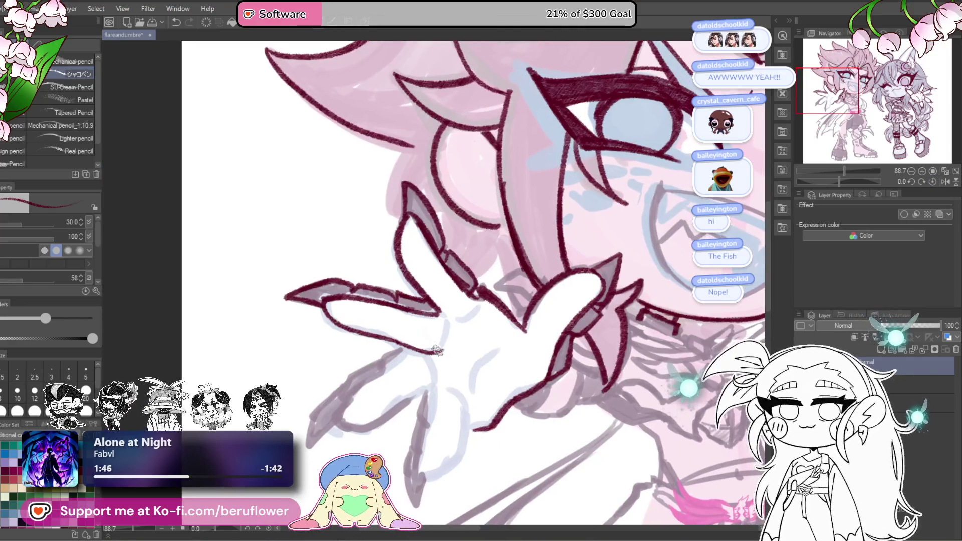
mouse_move(451, 273)
left_mouse_down()
mouse_move(489, 273)
mouse_move(439, 279)
mouse_move(383, 322)
mouse_move(375, 343)
mouse_move(397, 346)
left_mouse_up()
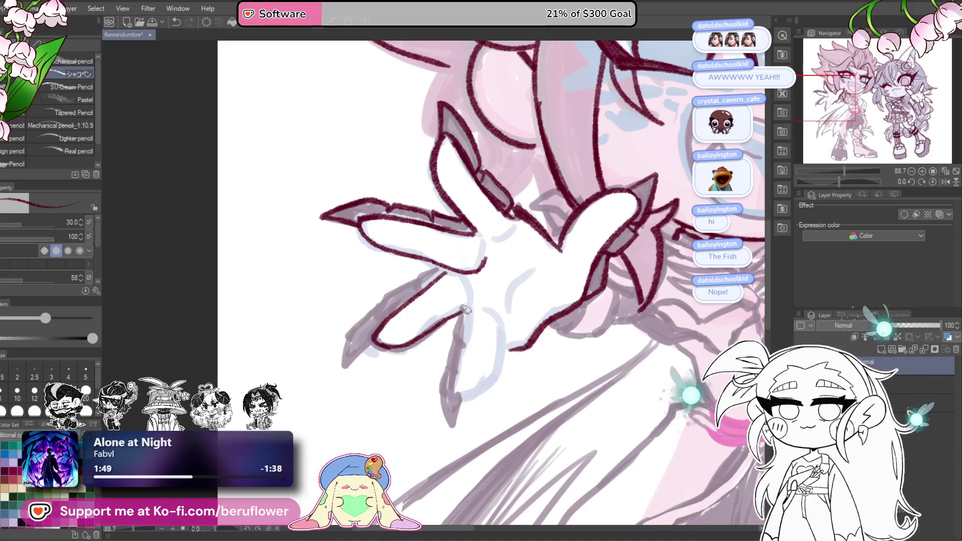
mouse_move(523, 321)
left_mouse_down()
mouse_move(493, 265)
mouse_move(435, 273)
mouse_move(423, 338)
mouse_move(455, 333)
mouse_move(474, 290)
mouse_move(458, 254)
left_mouse_up()
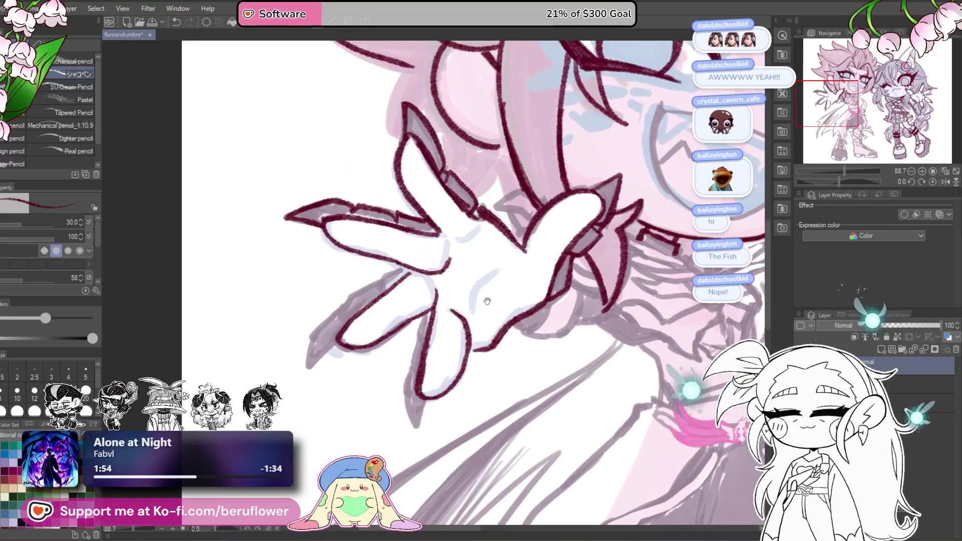
left_click_drag(466, 185, 485, 175)
mouse_move(508, 206)
left_mouse_down()
mouse_move(479, 247)
mouse_move(505, 275)
mouse_move(521, 326)
mouse_move(511, 330)
mouse_move(541, 334)
left_mouse_up()
left_click_drag(471, 295, 437, 325)
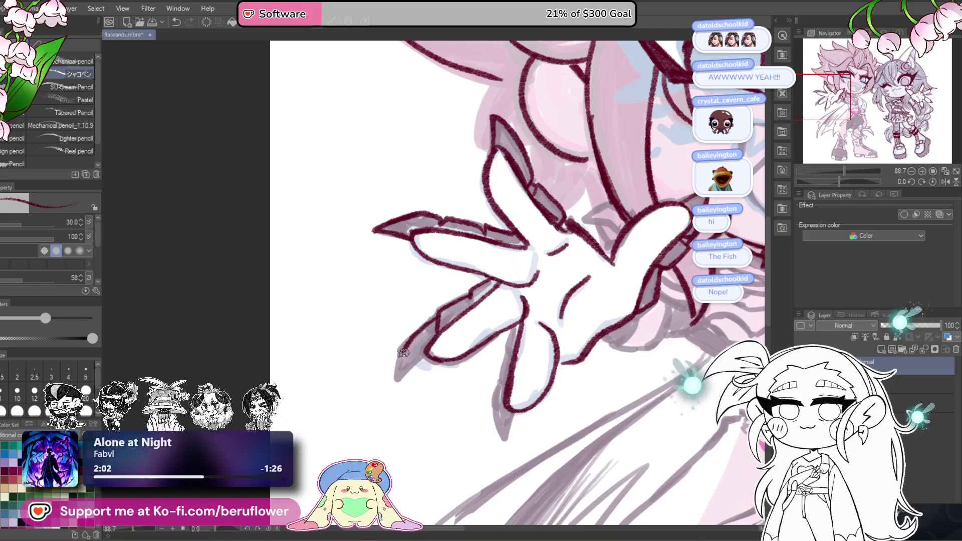
left_click_drag(600, 346, 560, 313)
mouse_move(466, 316)
left_mouse_down()
mouse_move(453, 370)
mouse_move(465, 413)
mouse_move(483, 368)
left_mouse_up()
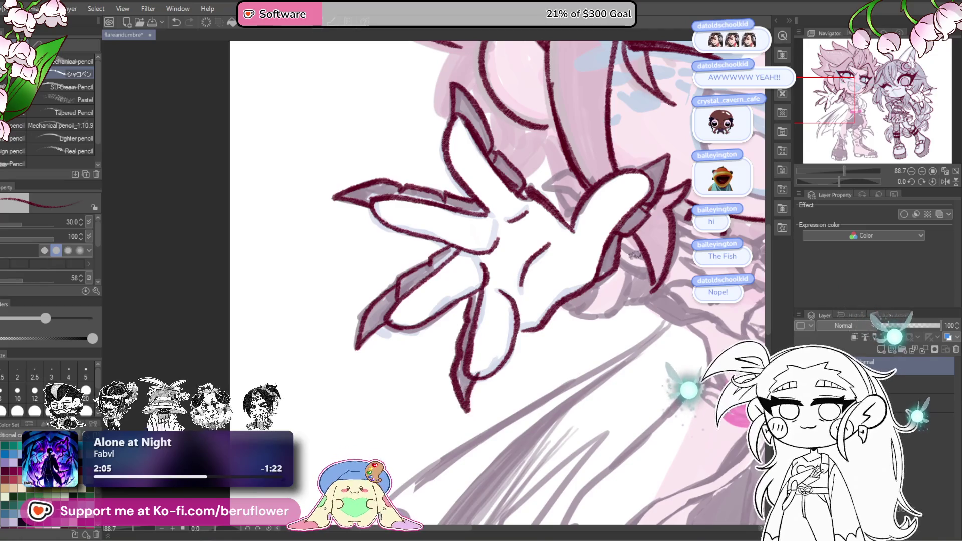
scroll(625, 255, "down", 5)
scroll(499, 338, "up", 2)
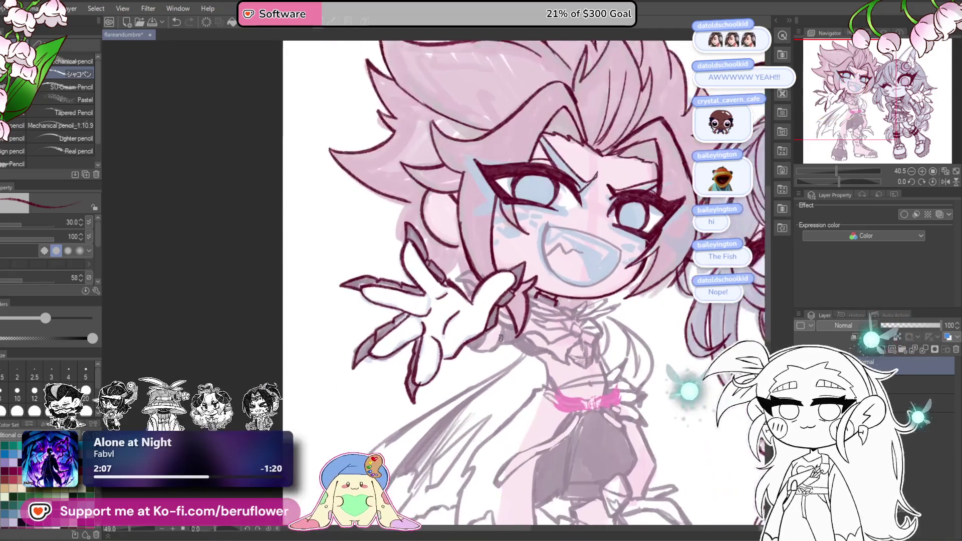
Ink the upper finger's left edge, then zoom in and out around the face.
scroll(499, 338, "up", 3)
mouse_move(418, 217)
left_mouse_down()
mouse_move(397, 273)
mouse_move(416, 263)
mouse_move(440, 280)
left_mouse_up()
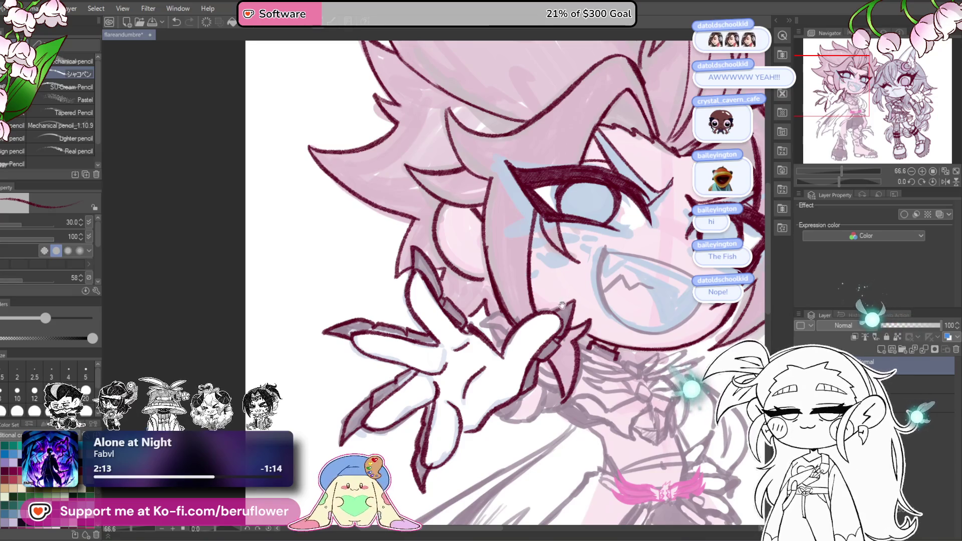
left_click_drag(564, 304, 560, 302)
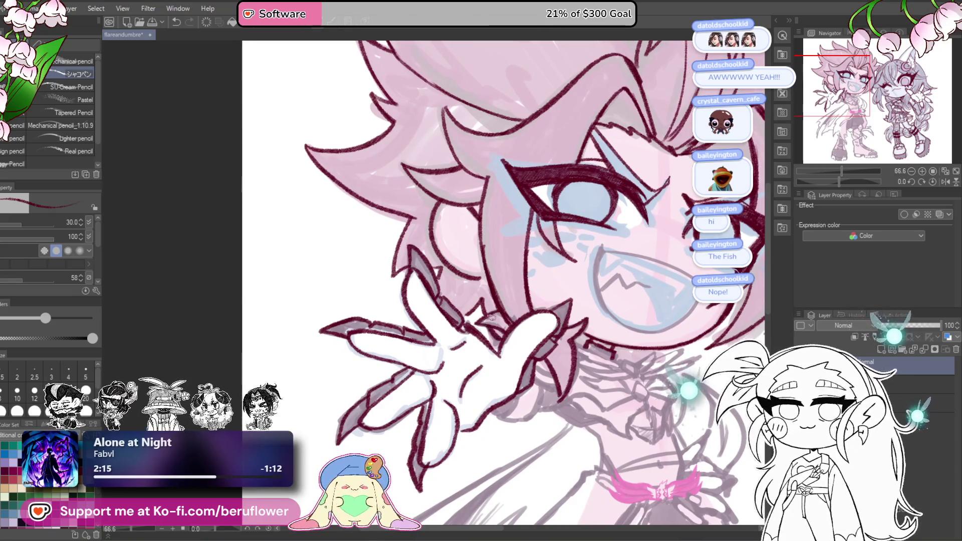
scroll(498, 279, "down", 3)
scroll(481, 301, "up", 3)
scroll(418, 309, "down", 2)
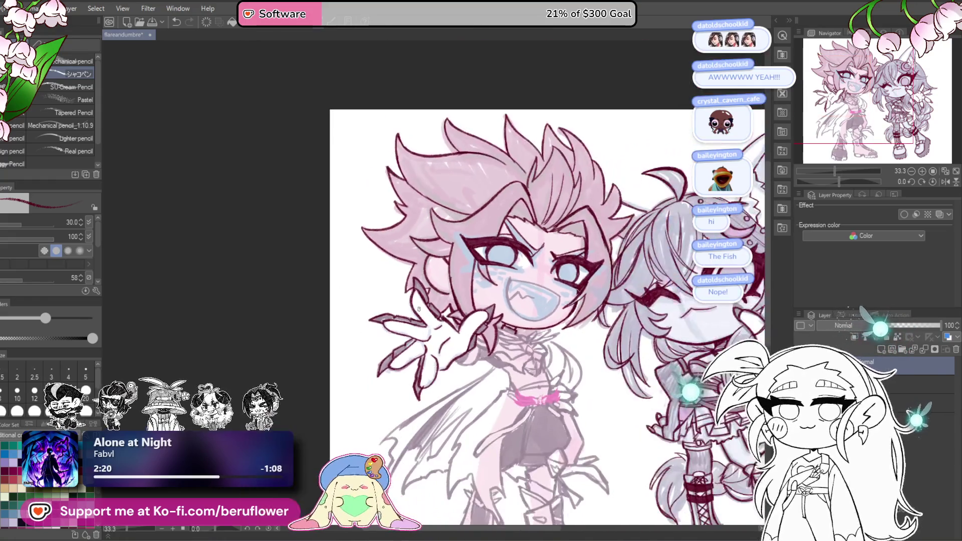
scroll(608, 359, "up", 4)
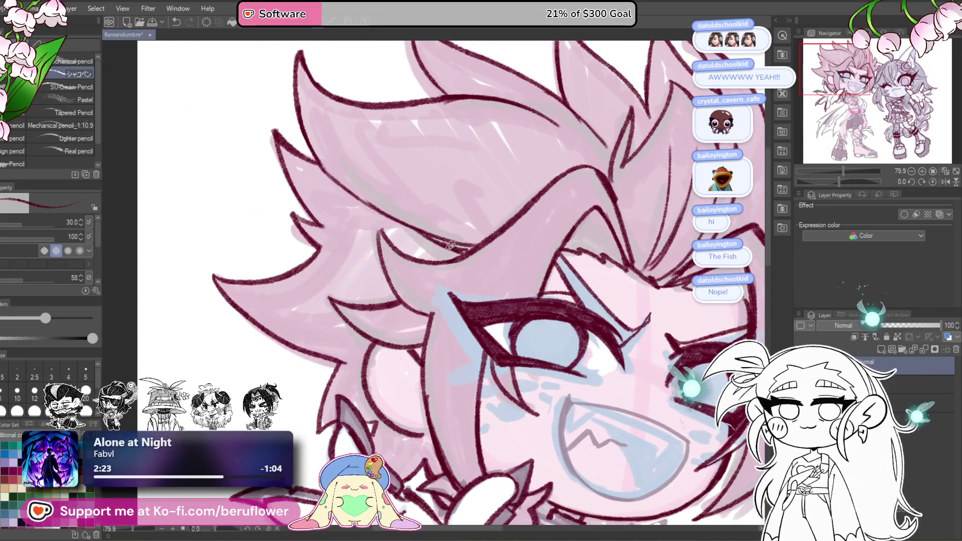
Bring the face into view and draw dark-red dash marks on both cheeks beside the grin.
left_click_drag(429, 237, 477, 225)
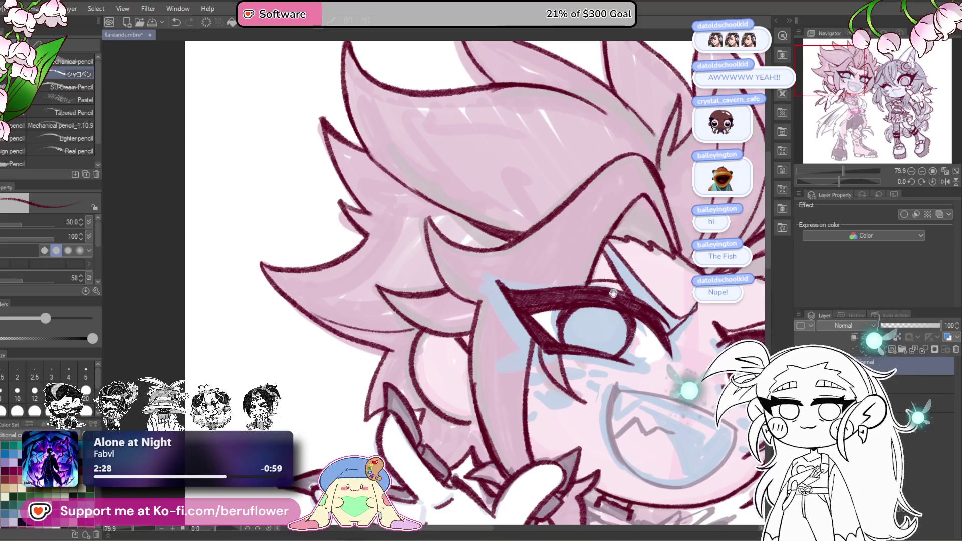
scroll(367, 331, "down", 5)
scroll(514, 169, "up", 2)
scroll(514, 169, "down", 1)
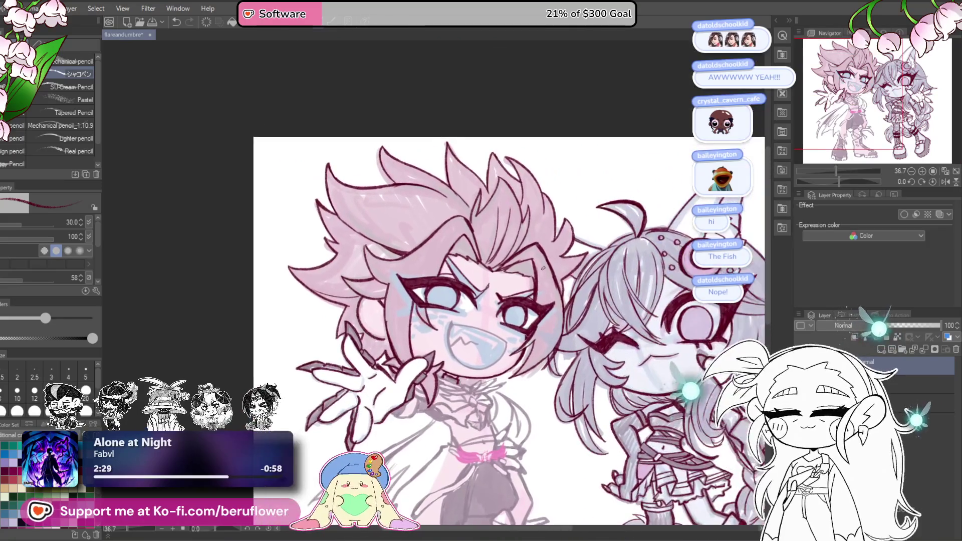
scroll(576, 205, "up", 3)
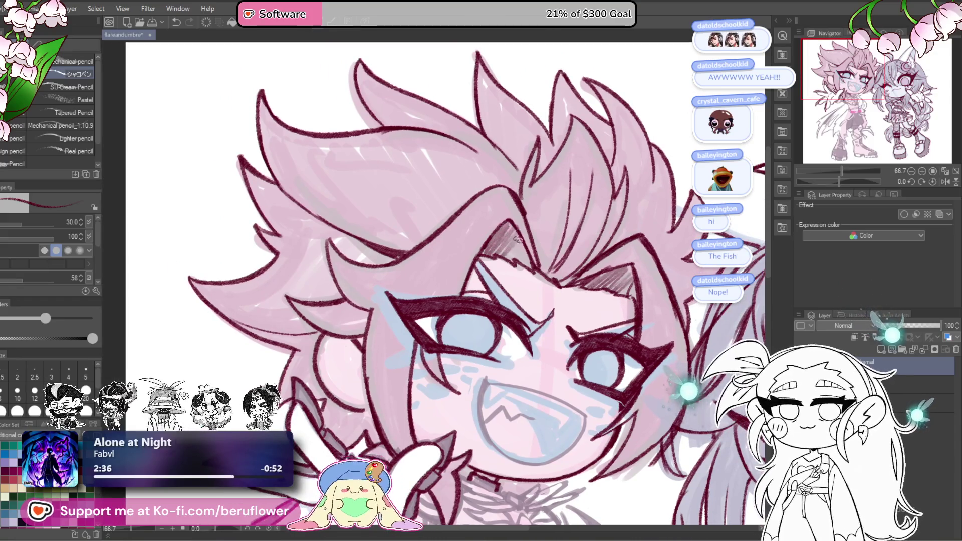
left_click_drag(579, 337, 547, 181)
scroll(547, 181, "up", 5)
mouse_move(521, 257)
left_mouse_down()
mouse_move(546, 268)
mouse_move(593, 265)
mouse_move(586, 273)
left_mouse_up()
left_click_drag(544, 303, 571, 307)
mouse_move(215, 150)
left_mouse_down()
mouse_move(474, 260)
mouse_move(393, 248)
mouse_move(406, 260)
mouse_move(469, 261)
left_mouse_up()
mouse_move(361, 266)
left_mouse_down()
mouse_move(396, 273)
mouse_move(373, 288)
mouse_move(380, 278)
mouse_move(395, 285)
left_mouse_up()
left_click_drag(515, 276, 596, 266)
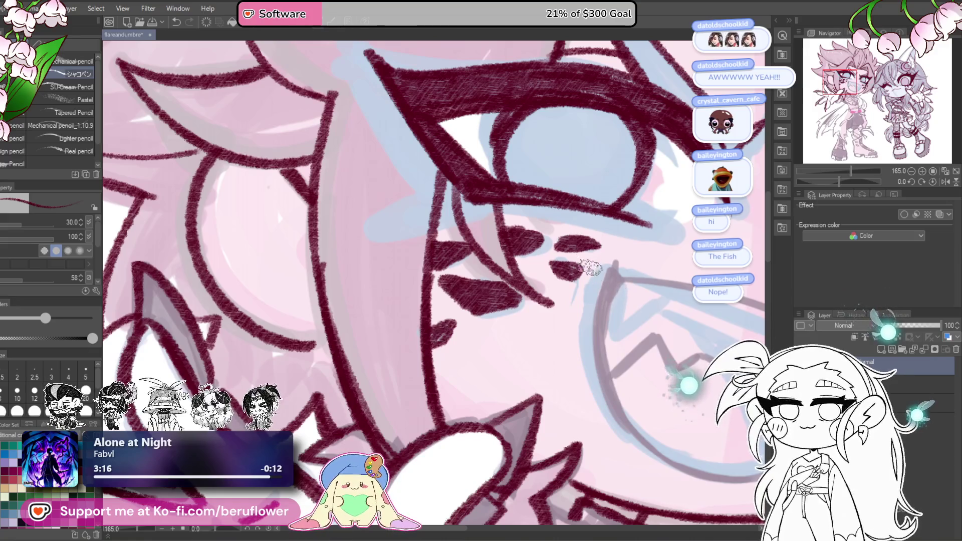
Fit the whole drawing in the window, then zoom in and center the chin in view.
left_click_drag(304, 342, 377, 334)
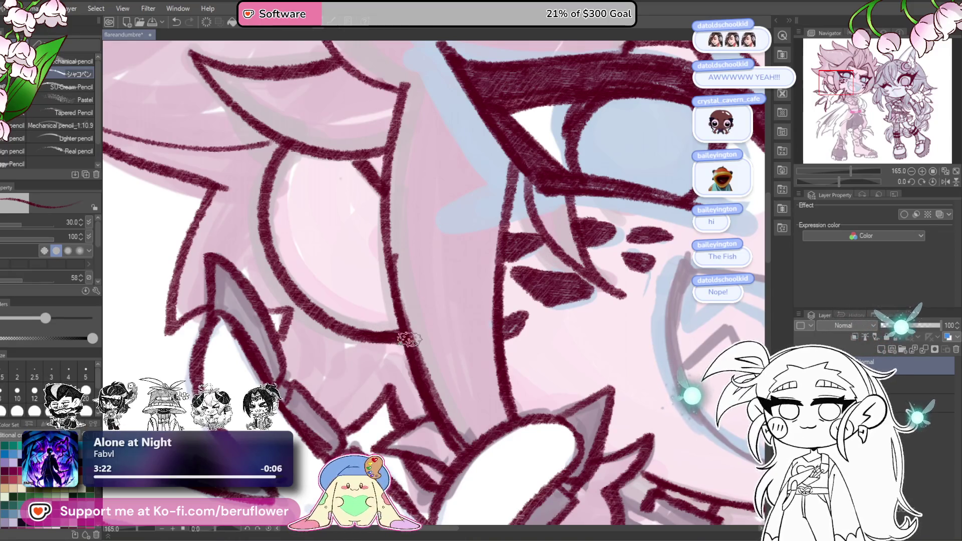
key("ctrl+0")
scroll(639, 387, "up", 5)
left_click_drag(639, 387, 556, 282)
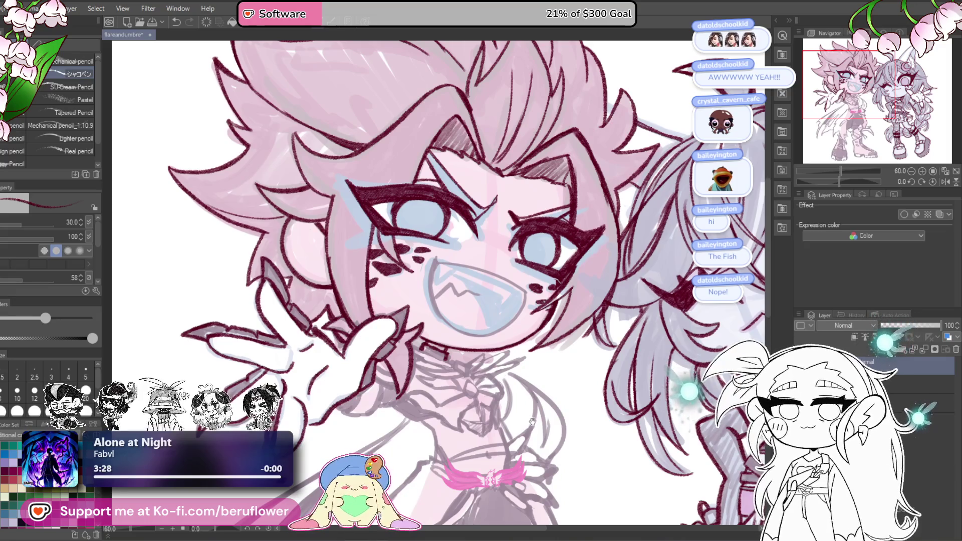
left_click_drag(532, 425, 509, 384)
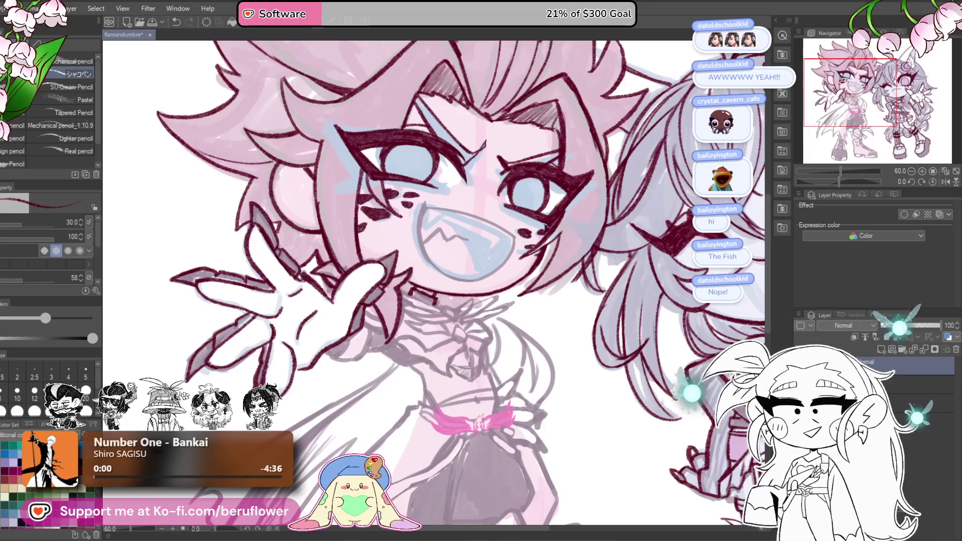
left_click_drag(545, 328, 544, 375)
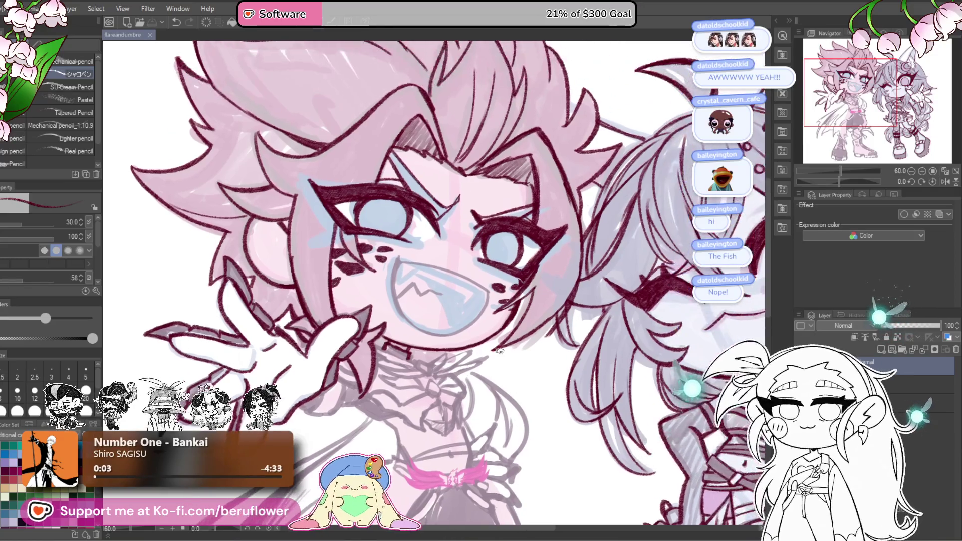
scroll(499, 351, "down", 2)
scroll(499, 351, "up", 1)
mouse_move(500, 350)
left_mouse_down()
mouse_move(503, 265)
mouse_move(524, 280)
mouse_move(529, 256)
mouse_move(538, 300)
mouse_move(503, 357)
mouse_move(459, 341)
mouse_move(382, 282)
mouse_move(374, 295)
left_mouse_up()
scroll(504, 254, "up", 3)
scroll(504, 254, "up", 3)
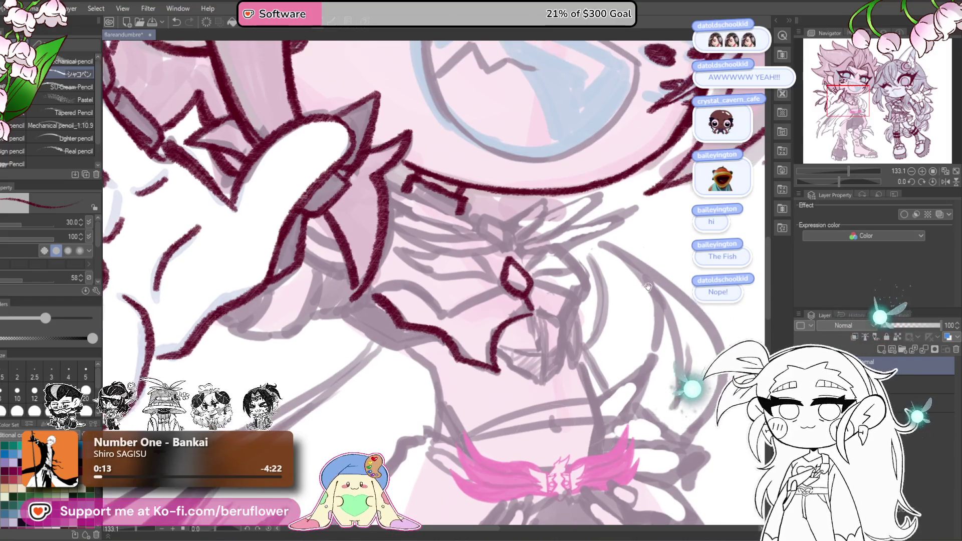
Ink the dark-red collar lines running from the chin down toward the bow.
mouse_move(516, 295)
left_mouse_down()
mouse_move(571, 330)
mouse_move(556, 287)
mouse_move(574, 325)
mouse_move(563, 353)
mouse_move(549, 305)
left_mouse_up()
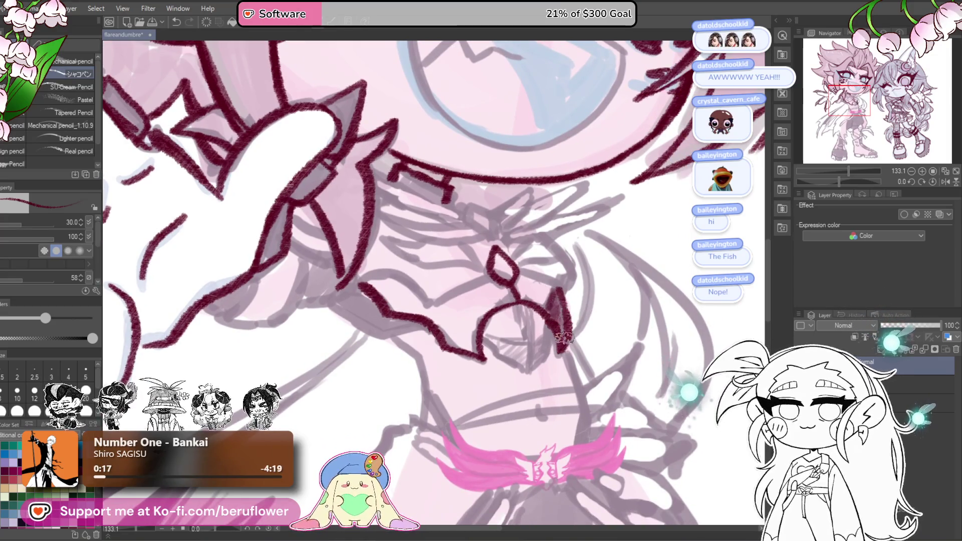
scroll(499, 339, "left", 1)
left_click_drag(546, 377, 562, 340)
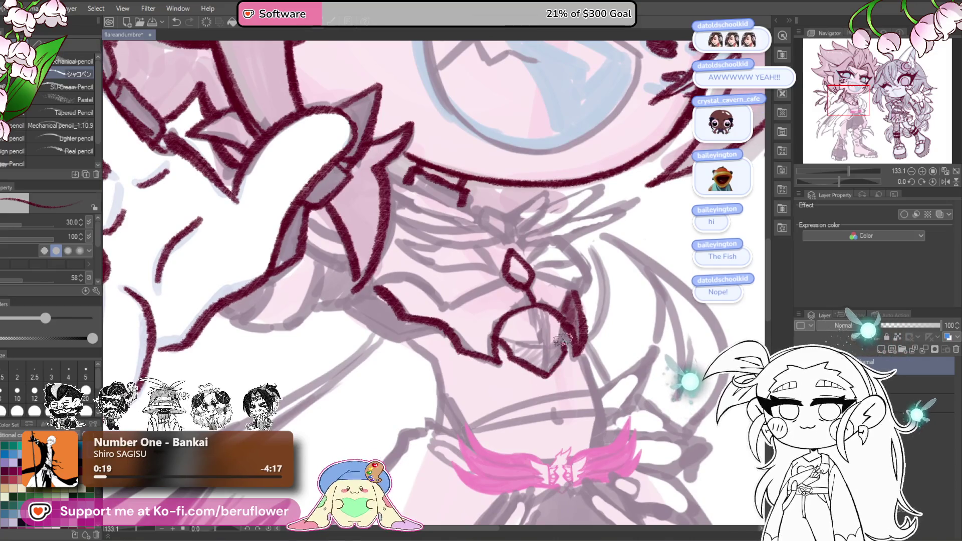
left_click_drag(528, 304, 547, 371)
mouse_move(516, 245)
left_mouse_down()
mouse_move(561, 301)
mouse_move(589, 270)
mouse_move(606, 280)
left_mouse_up()
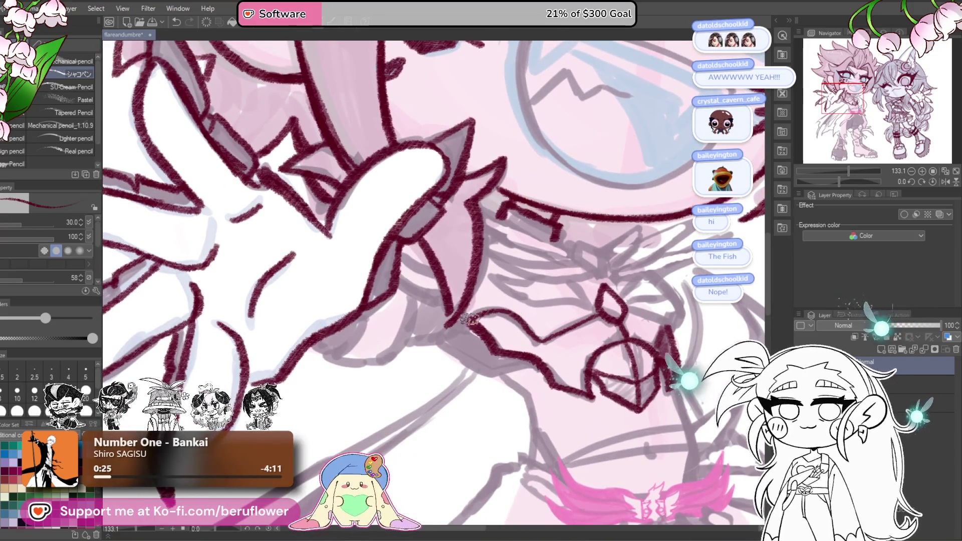
Draw the diamond-shaped bow loop at the collar.
mouse_move(631, 321)
left_mouse_down()
mouse_move(584, 326)
mouse_move(629, 327)
left_mouse_up()
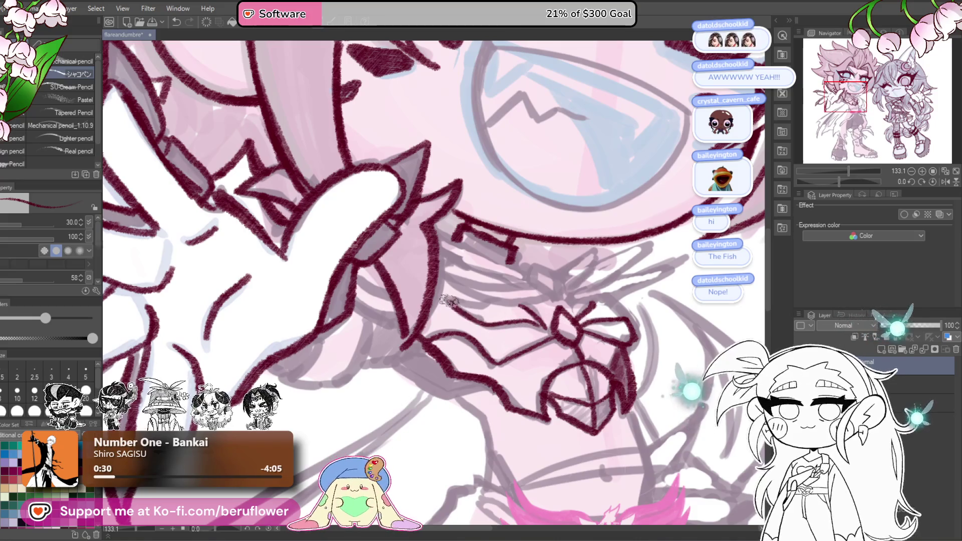
left_click_drag(473, 304, 461, 322)
mouse_move(518, 290)
left_mouse_down()
mouse_move(526, 284)
mouse_move(549, 298)
mouse_move(531, 306)
mouse_move(544, 318)
left_mouse_up()
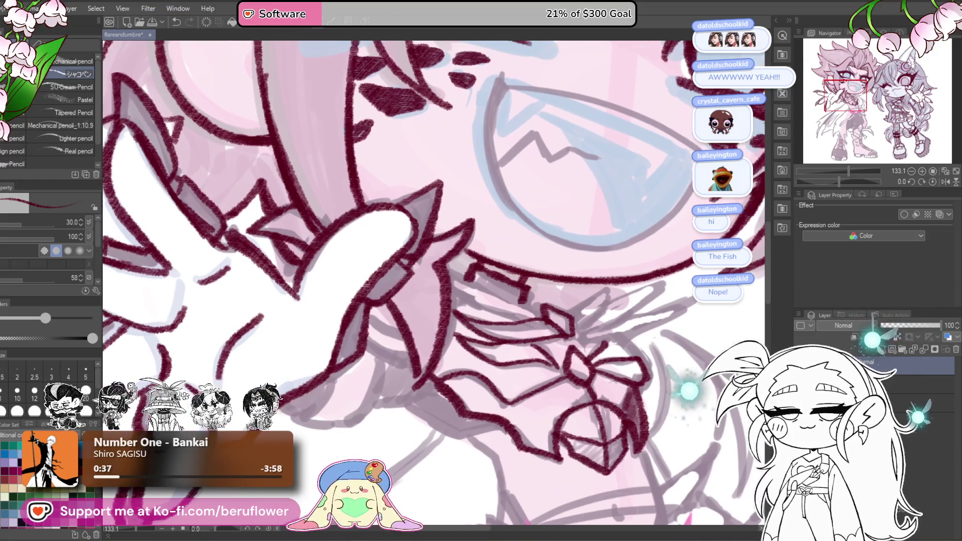
left_click_drag(527, 295, 541, 315)
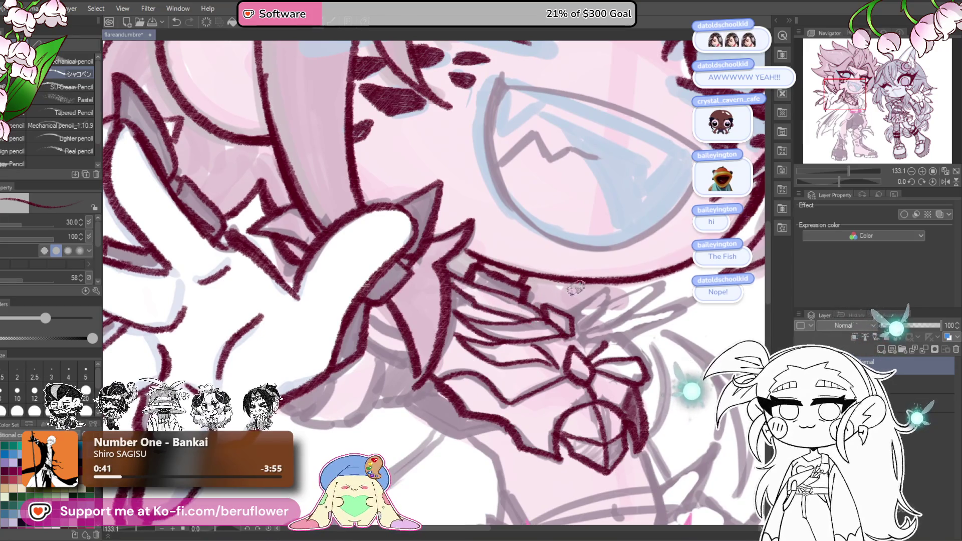
scroll(576, 288, "down", 1)
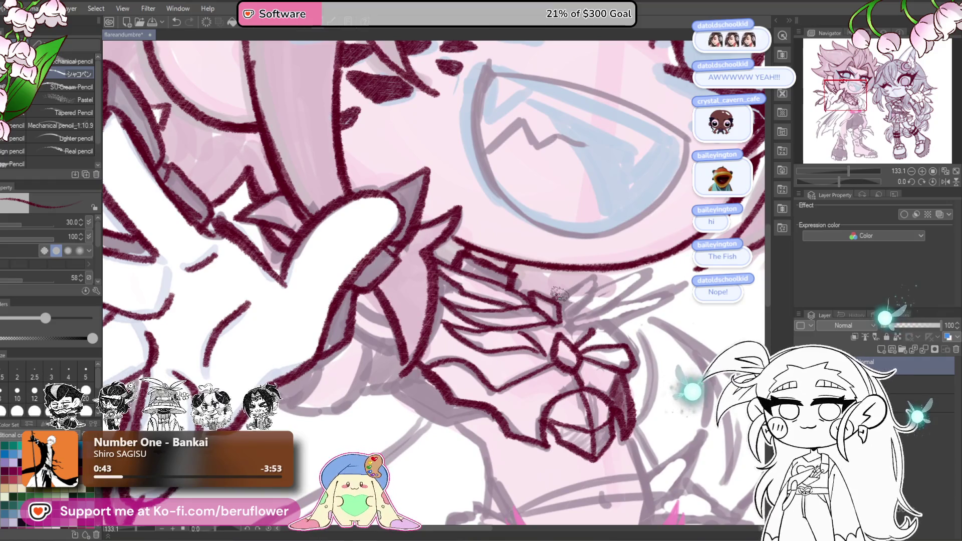
scroll(563, 223, "up", 1)
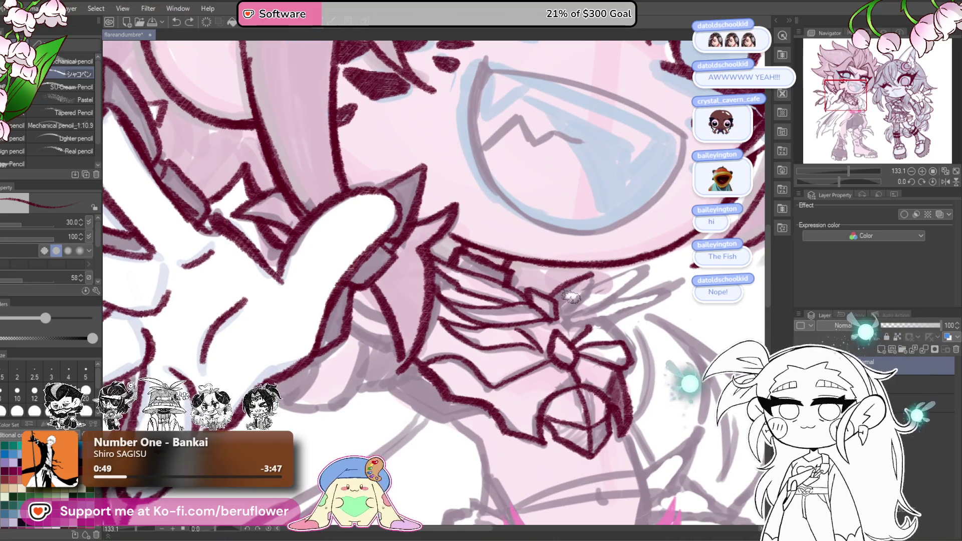
Undo a stray stroke across the collar and bow, then redraw a short collar line.
left_click_drag(549, 325, 669, 286)
key("ctrl+z")
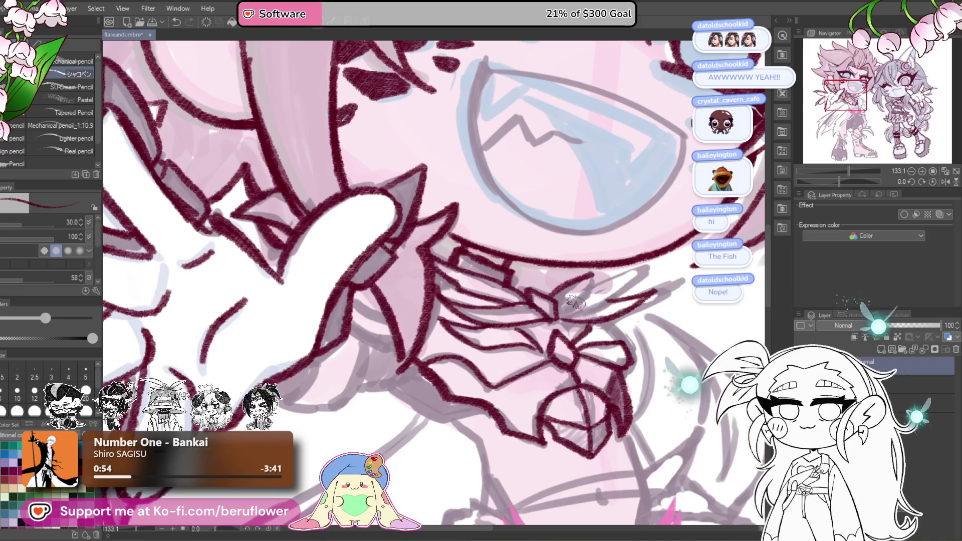
mouse_move(572, 288)
left_mouse_down()
mouse_move(595, 272)
mouse_move(651, 265)
mouse_move(606, 308)
mouse_move(548, 320)
mouse_move(546, 310)
left_mouse_up()
scroll(550, 304, "down", 4)
scroll(551, 303, "up", 3)
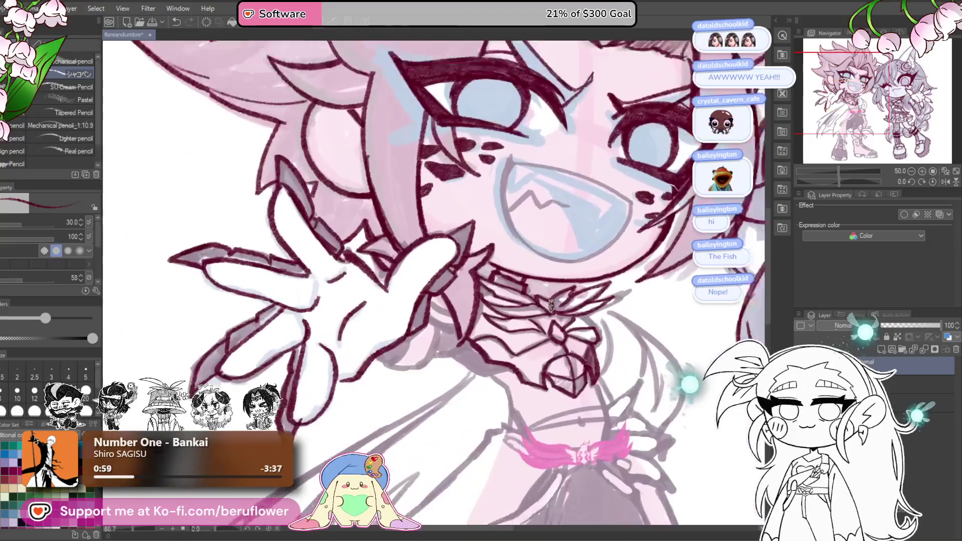
Add a final stroke to finish the collar lines.
left_click(565, 309)
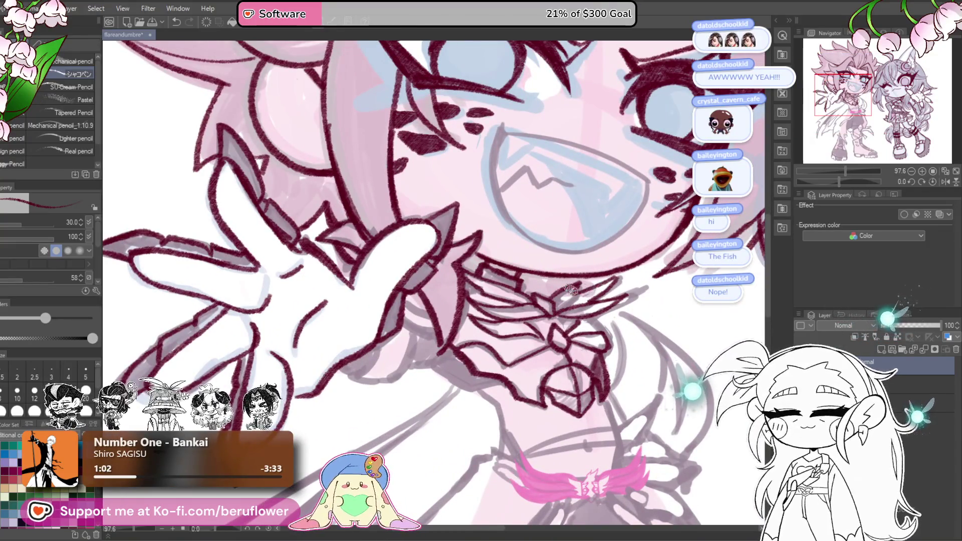
scroll(606, 281, "up", 2)
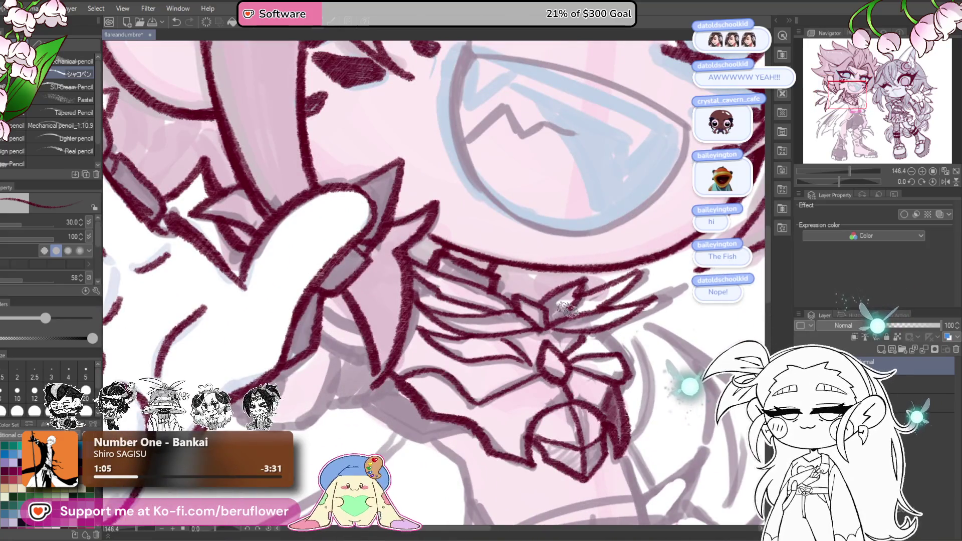
left_click_drag(578, 288, 561, 311)
scroll(571, 298, "down", 5)
scroll(426, 263, "up", 4)
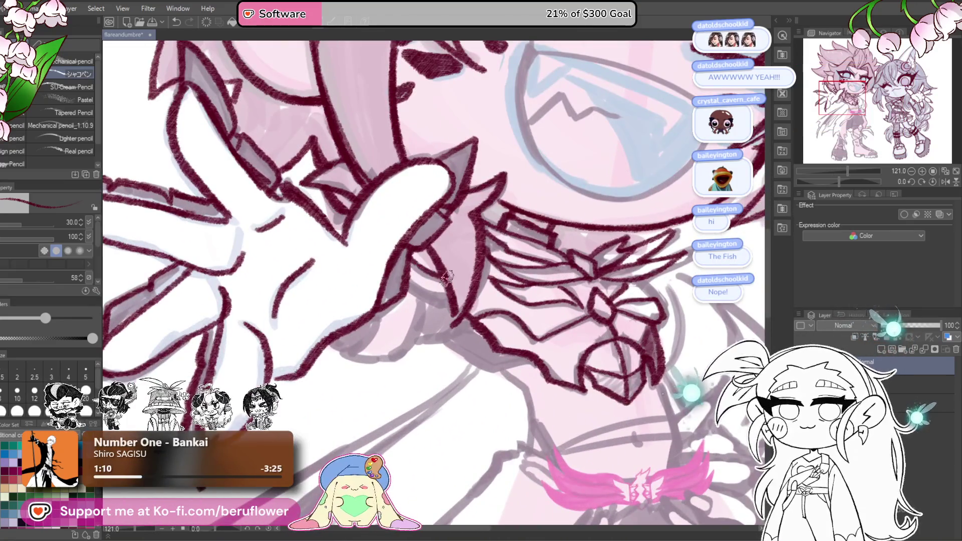
Redraw the line along the clawed hand's lower edge and add short strokes below it.
left_click_drag(464, 275, 531, 260)
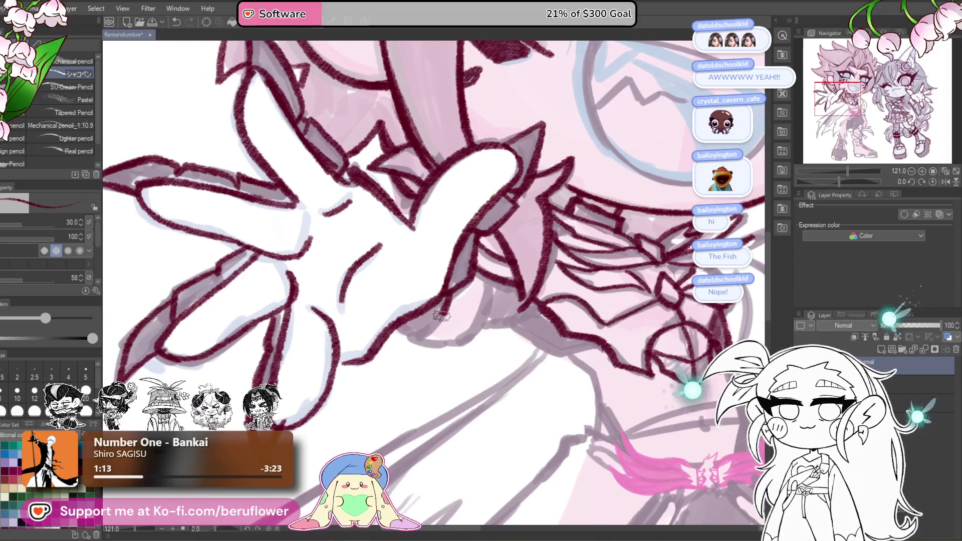
left_click_drag(414, 341, 449, 350)
key("ctrl+z")
key("ctrl+z")
left_click_drag(453, 294, 424, 341)
left_click_drag(492, 275, 483, 314)
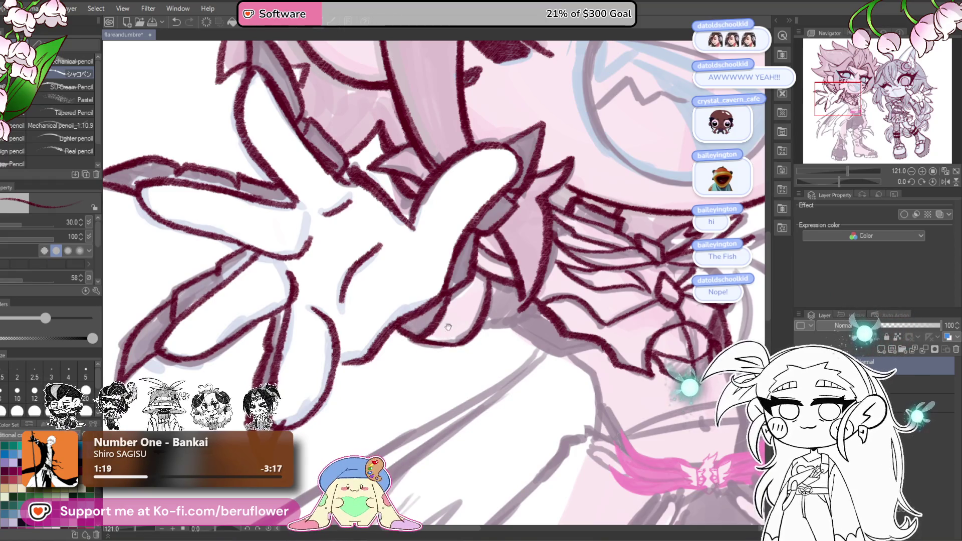
mouse_move(484, 327)
left_mouse_down()
mouse_move(494, 333)
mouse_move(479, 323)
left_mouse_up()
left_click_drag(570, 351, 596, 342)
Fill dark-red hatched shading under the hand, then zoom out to frame both characters.
mouse_move(495, 288)
left_mouse_down()
mouse_move(495, 320)
mouse_move(531, 311)
mouse_move(541, 346)
mouse_move(551, 332)
mouse_move(616, 350)
left_mouse_up()
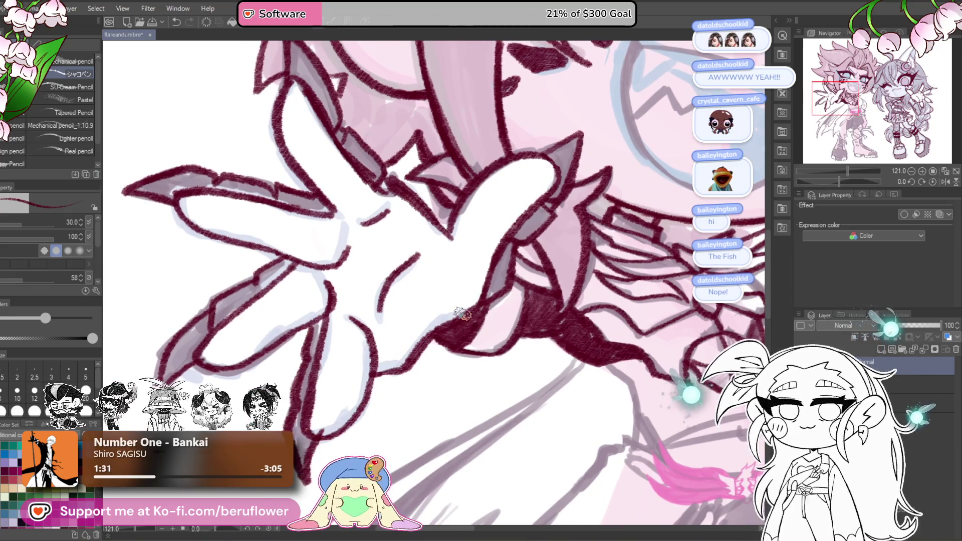
scroll(469, 327, "down", 5)
mouse_move(665, 342)
left_mouse_down()
mouse_move(572, 261)
mouse_move(598, 382)
left_mouse_up()
mouse_move(649, 396)
left_mouse_down()
mouse_move(607, 394)
mouse_move(629, 390)
left_mouse_up()
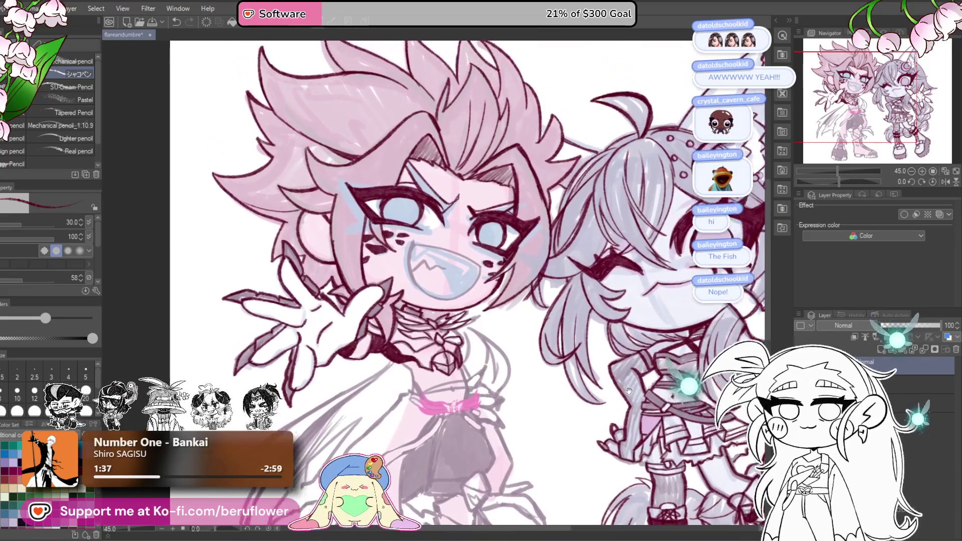
Zoom in on the collar bow and ink a dark-red line down from it toward the waist.
scroll(524, 272, "up", 5)
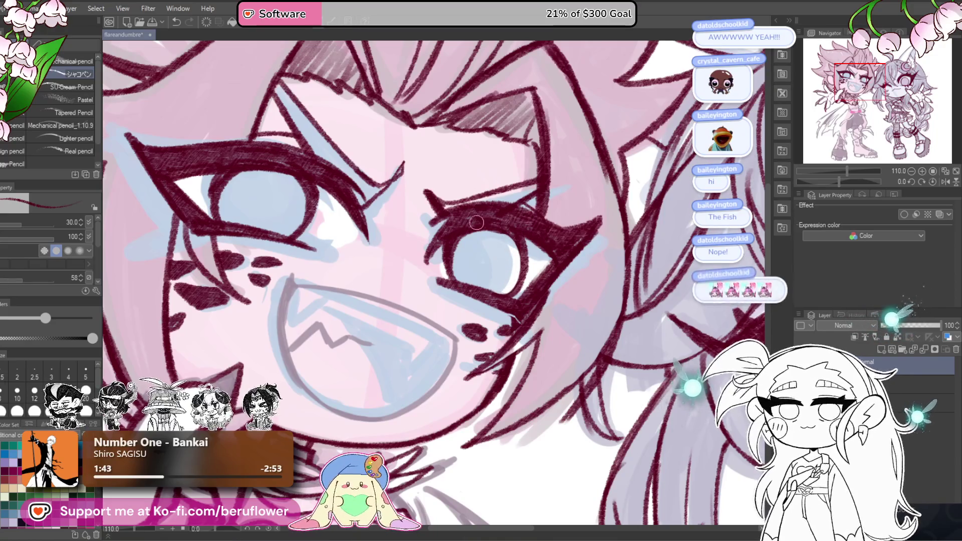
left_click_drag(474, 214, 466, 254)
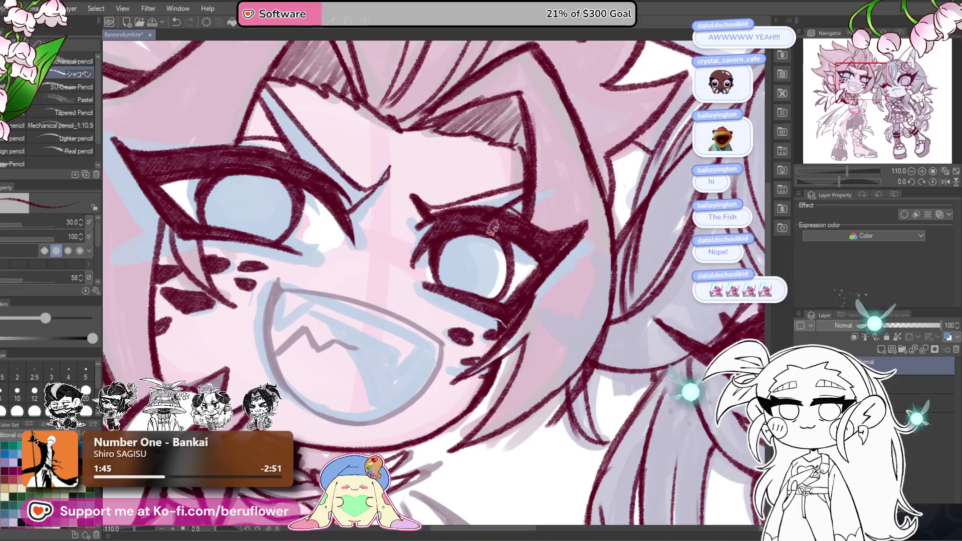
key("ctrl+0")
scroll(506, 243, "up", 4)
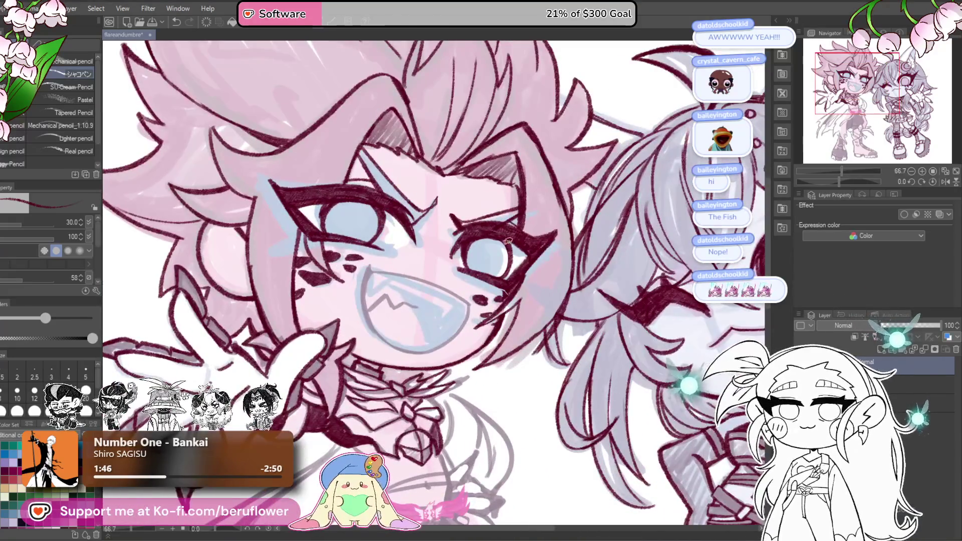
key("ctrl+0")
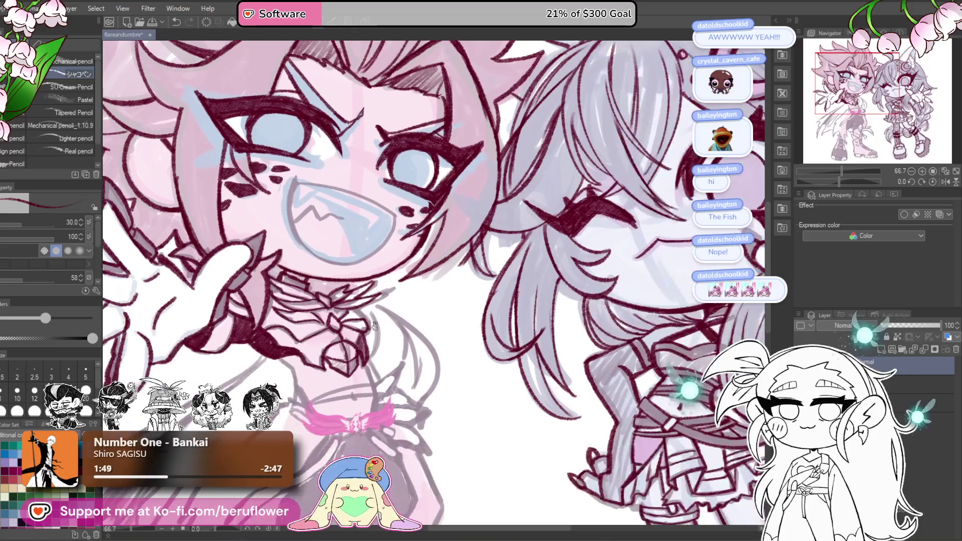
scroll(537, 410, "up", 3)
key("ctrl+0")
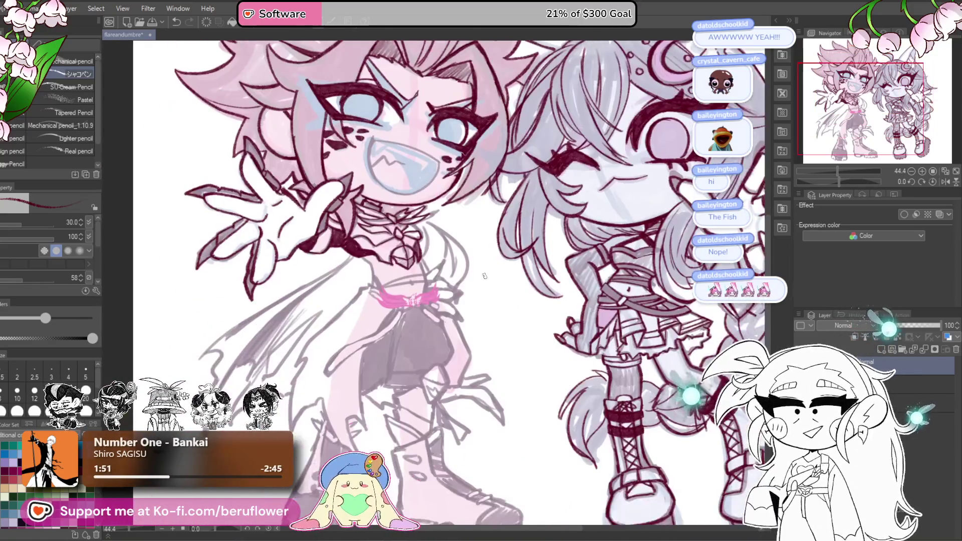
scroll(451, 253, "up", 5)
left_click_drag(444, 228, 468, 291)
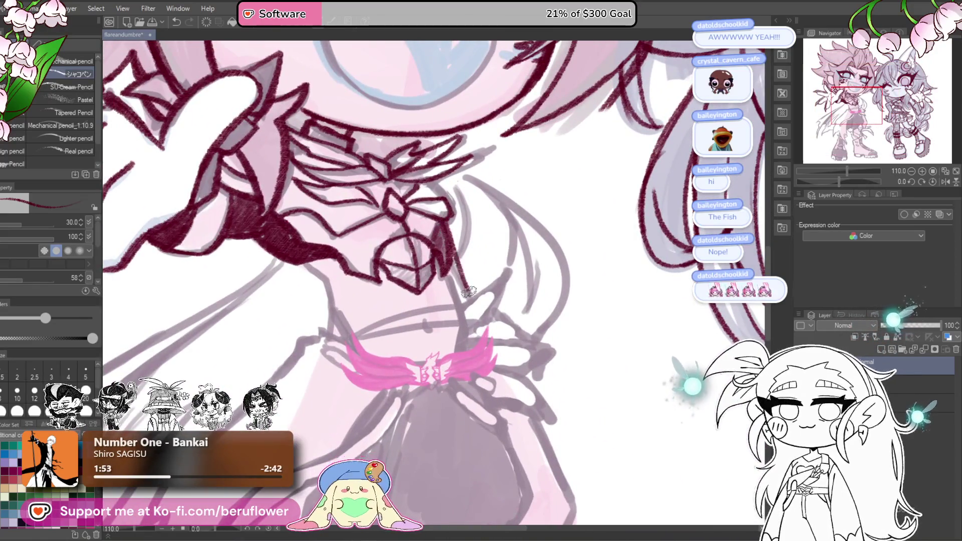
left_click_drag(453, 245, 472, 291)
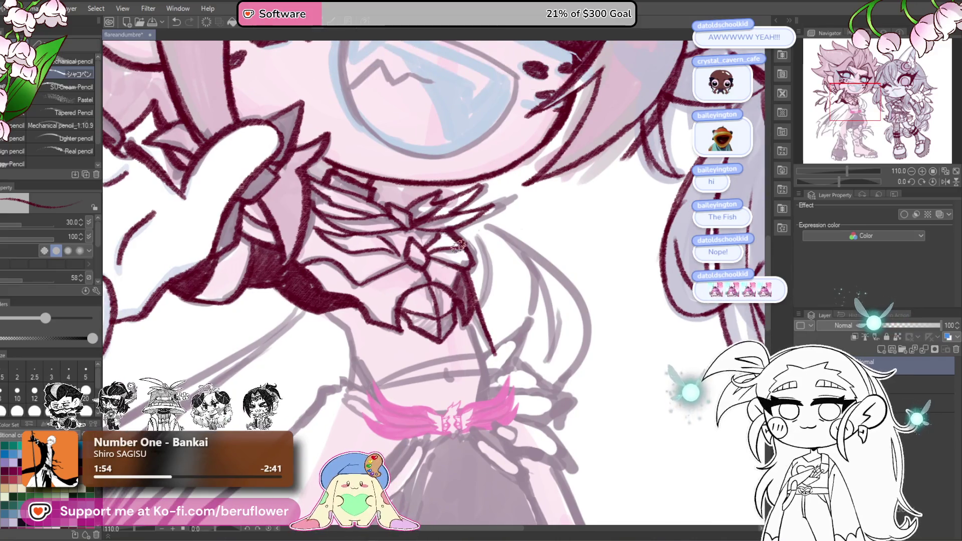
key("ctrl+0")
scroll(575, 271, "up", 5)
left_click_drag(509, 284, 584, 285)
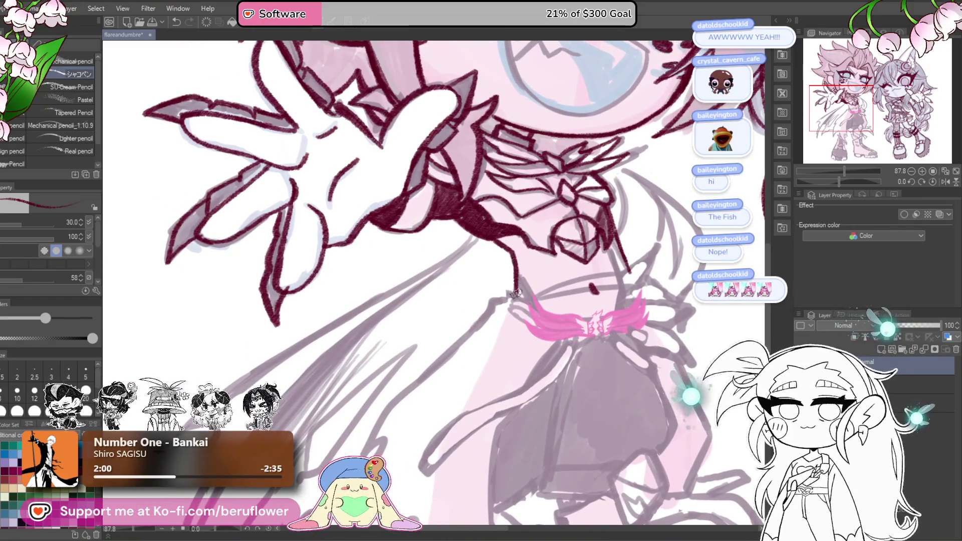
scroll(479, 308, "up", 5)
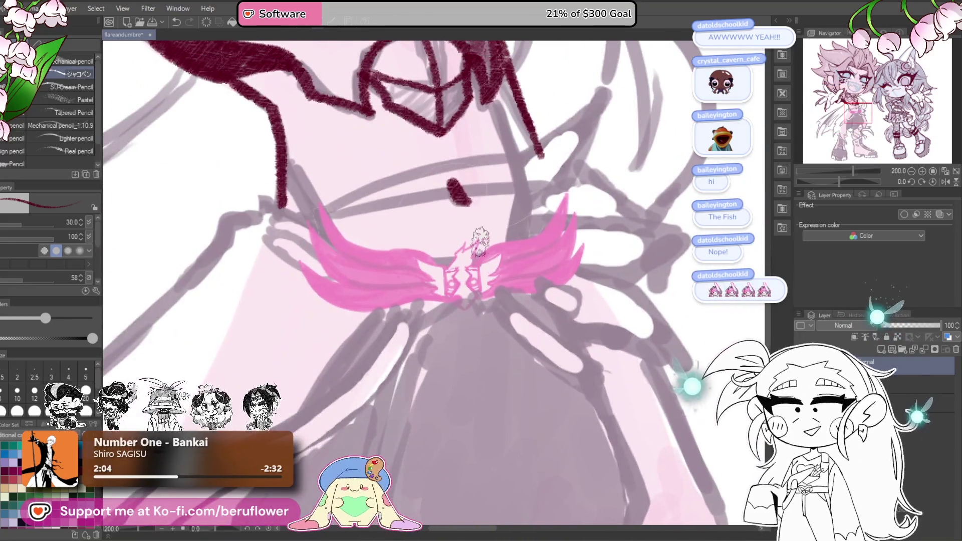
Ink the emblem at the belt's centre with a smaller pencil size.
left_click_drag(479, 308, 537, 320)
key("bracketleft")
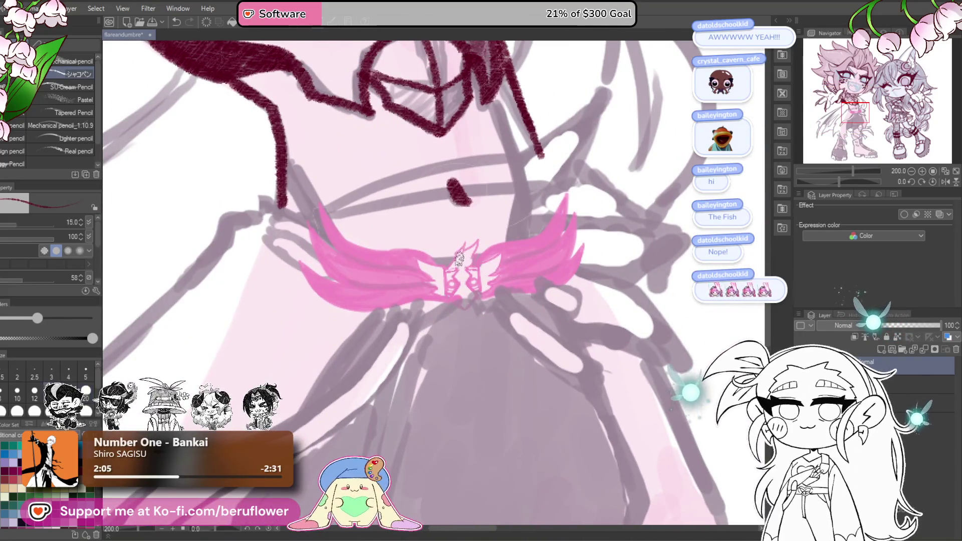
mouse_move(456, 254)
left_mouse_down()
mouse_move(465, 249)
mouse_move(460, 284)
left_mouse_up()
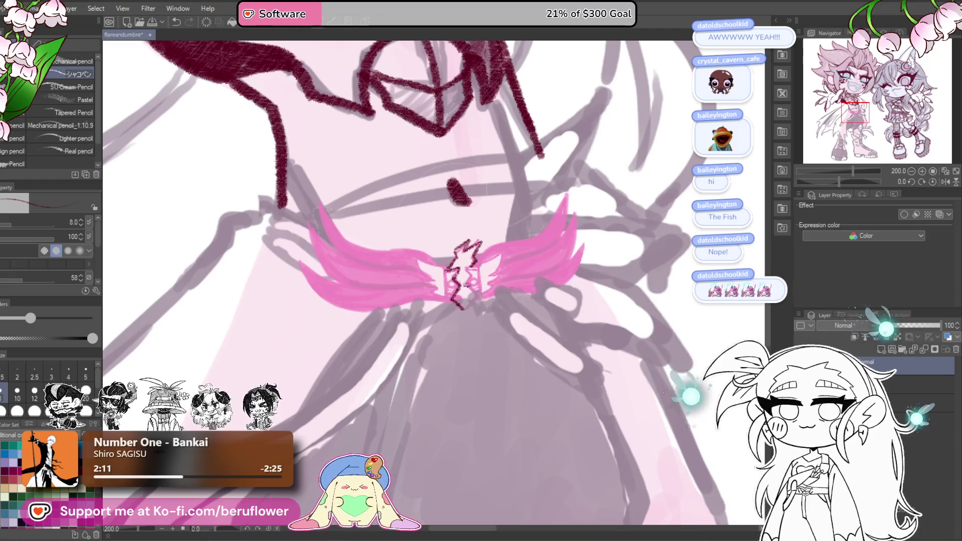
mouse_move(471, 273)
left_mouse_down()
mouse_move(491, 311)
mouse_move(482, 317)
left_mouse_up()
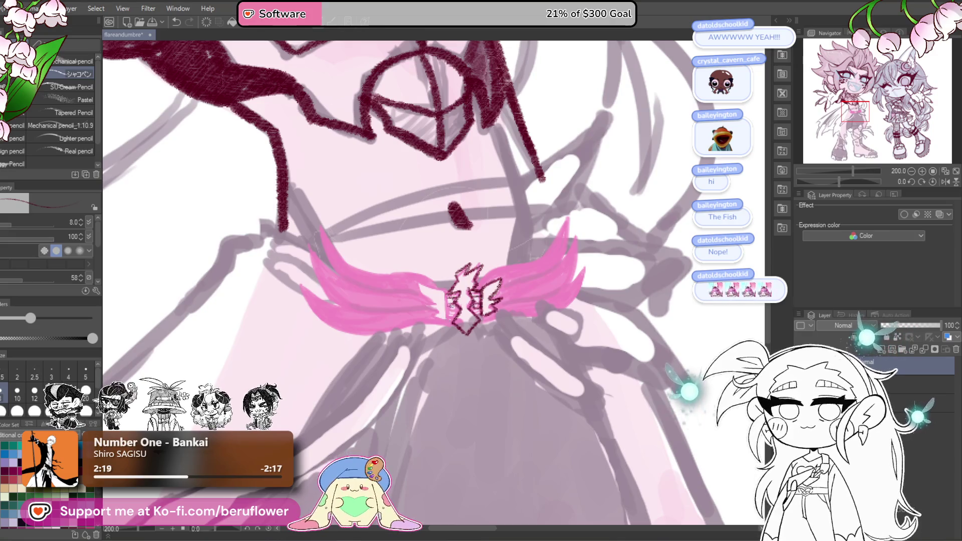
mouse_move(439, 291)
left_mouse_down()
mouse_move(453, 297)
mouse_move(451, 309)
left_mouse_up()
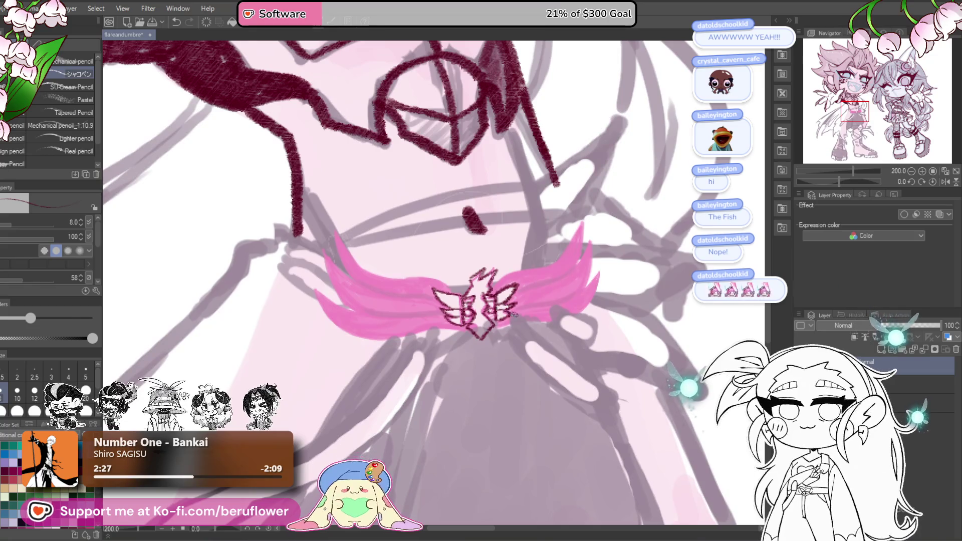
left_click_drag(531, 302, 521, 310)
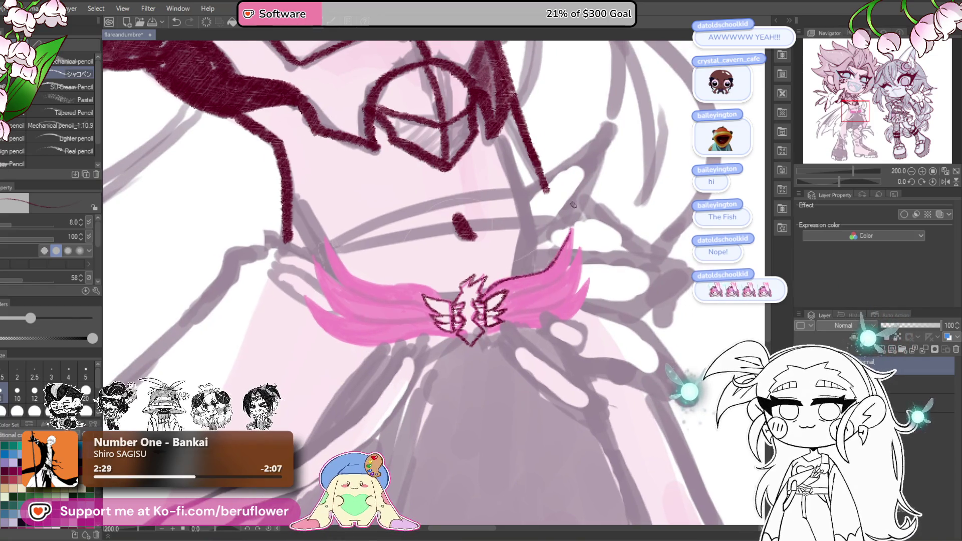
left_click_drag(572, 205, 588, 218)
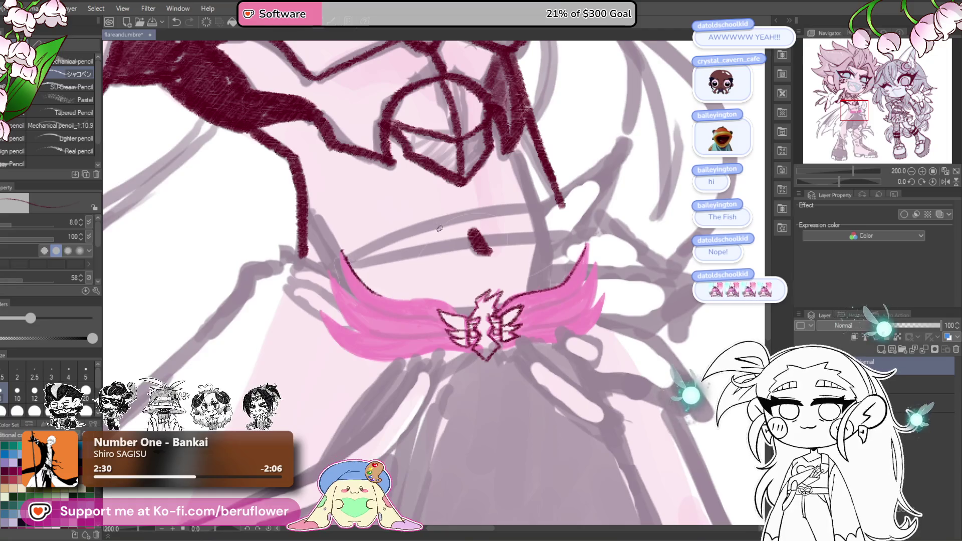
Outline the pink belt wing edges with a larger brush on a rotated canvas, then reset rotation.
key("bracketright")
key("bracketright")
key("bracketright")
left_click_drag(350, 263, 395, 296)
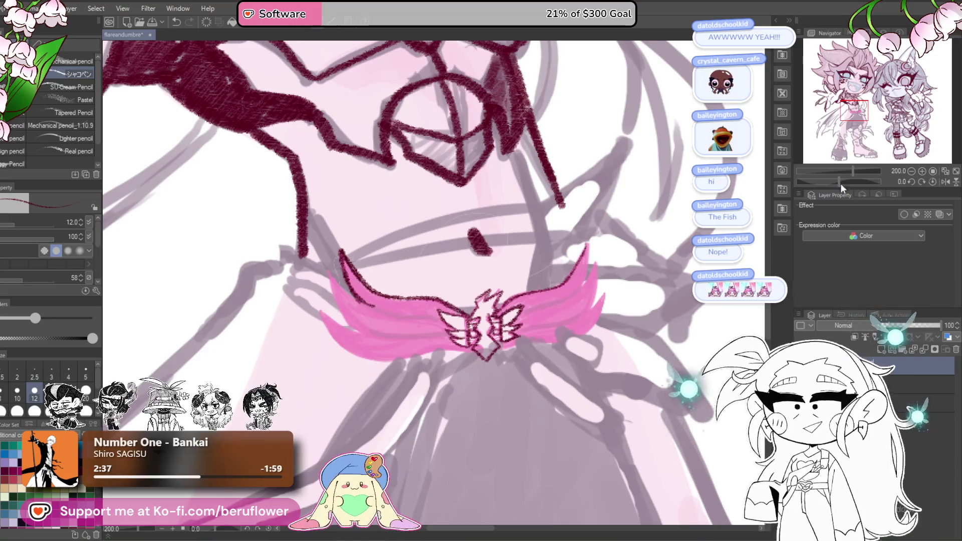
left_click_drag(840, 184, 824, 182)
left_click_drag(489, 283, 434, 348)
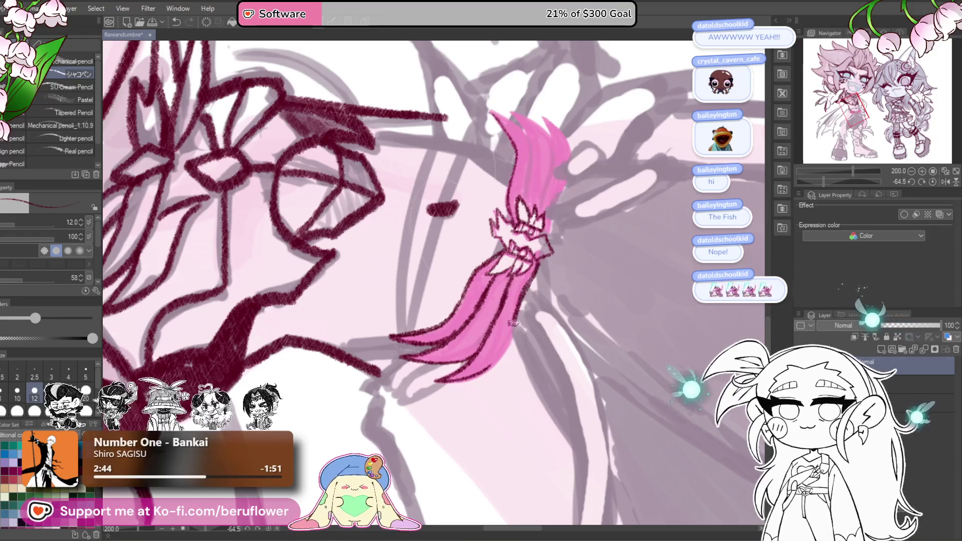
scroll(671, 253, "up", 2)
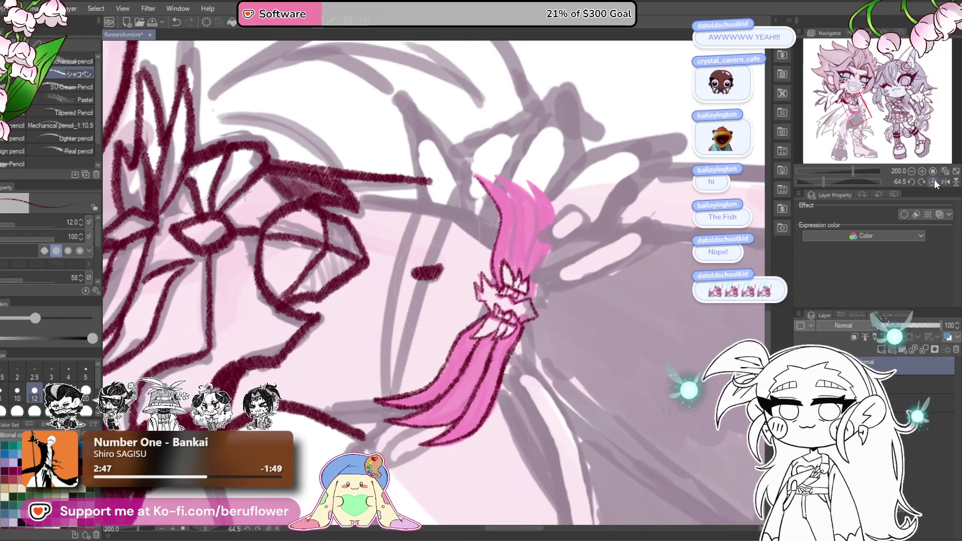
double_click(682, 215)
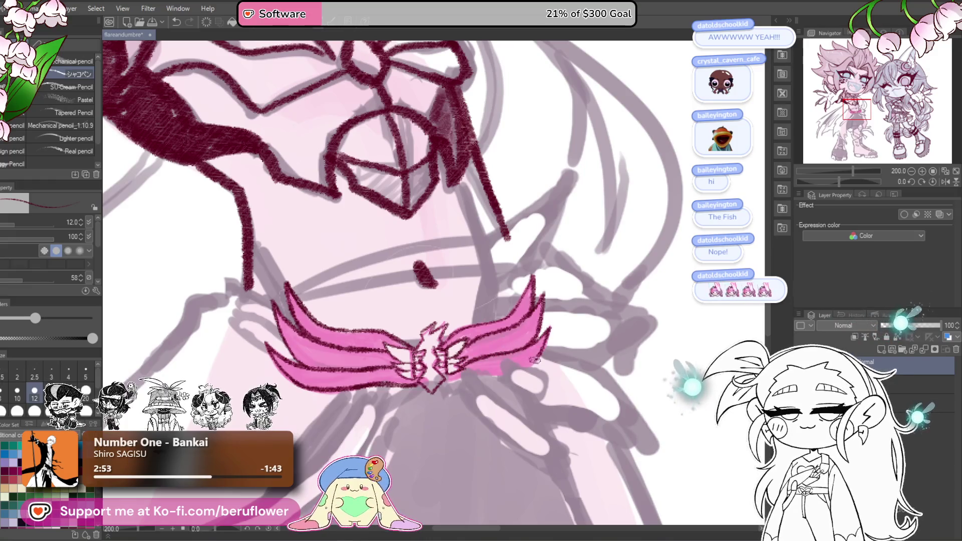
scroll(454, 360, "down", 3)
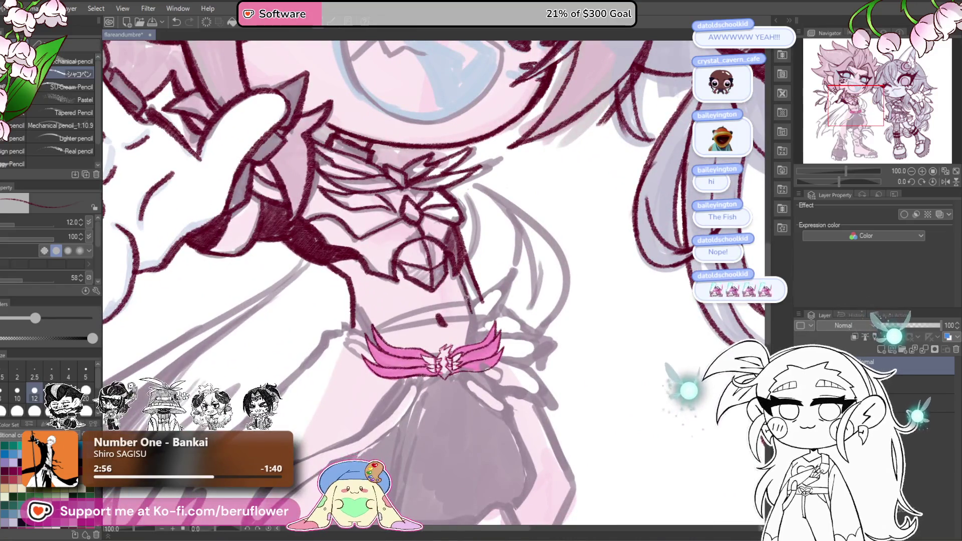
scroll(469, 314, "down", 5)
scroll(470, 315, "up", 3)
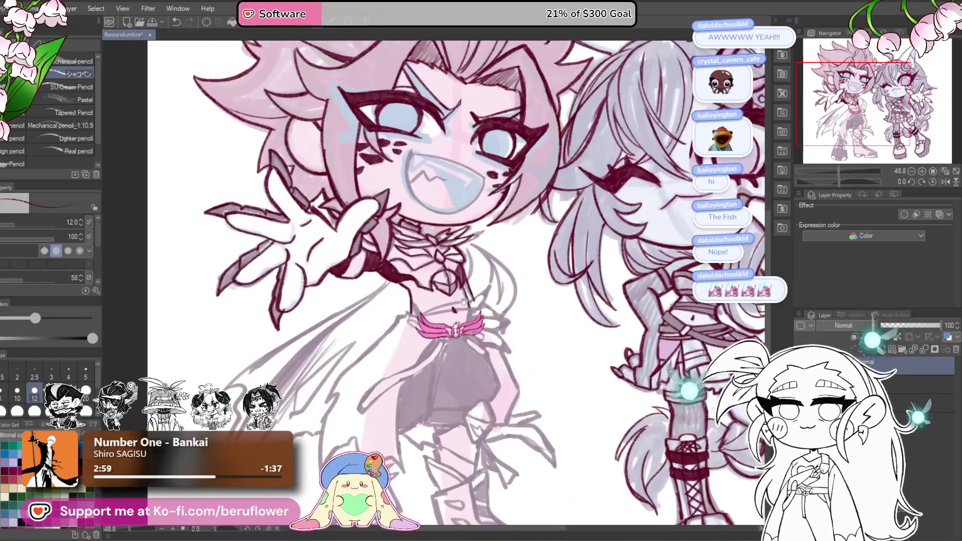
left_click(800, 367)
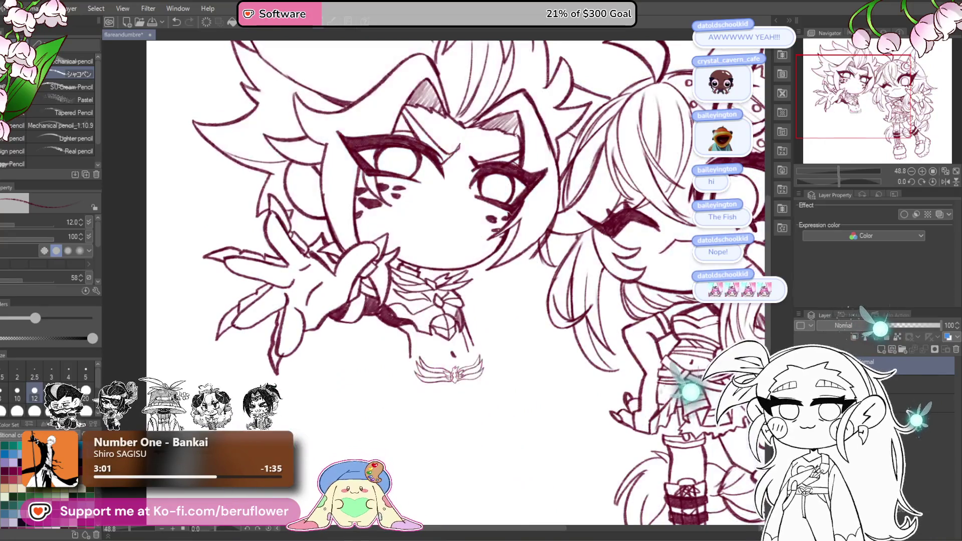
left_click(800, 367)
scroll(437, 328, "up", 3)
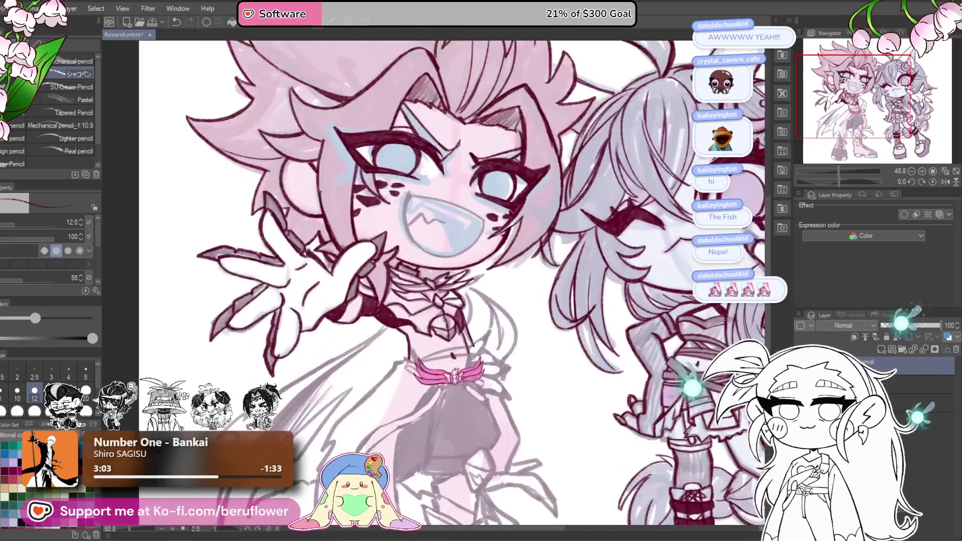
scroll(446, 335, "up", 3)
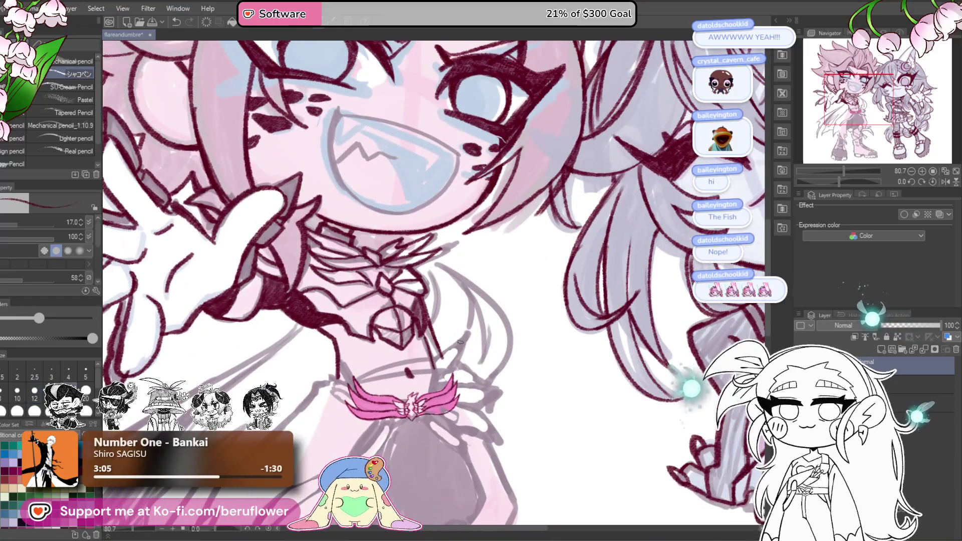
mouse_move(464, 365)
left_mouse_down()
mouse_move(514, 283)
mouse_move(514, 216)
left_mouse_up()
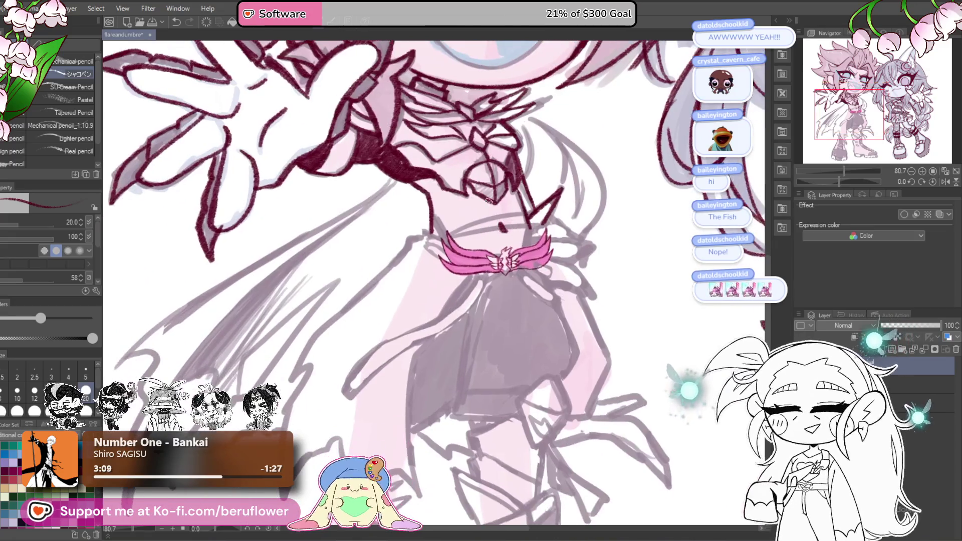
scroll(506, 210, "down", 5)
scroll(520, 409, "up", 2)
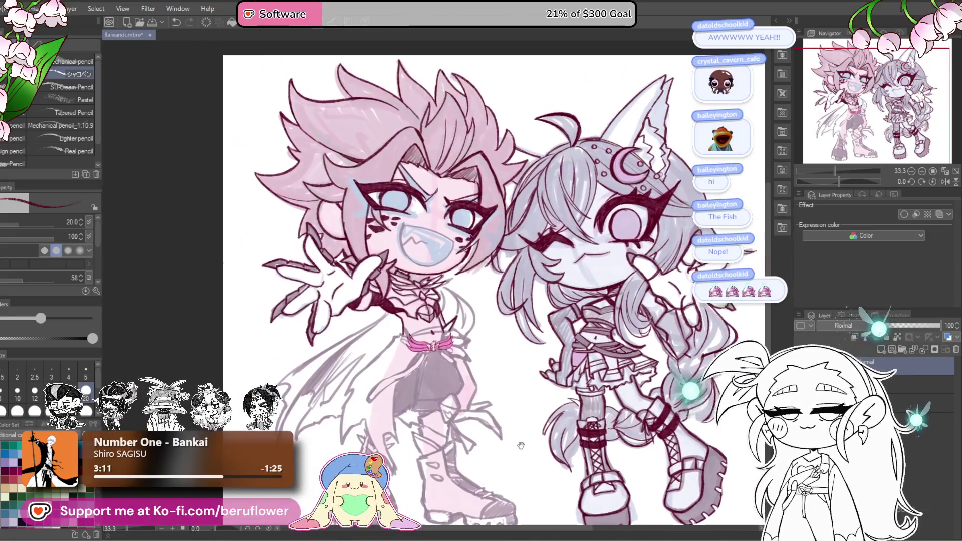
left_click_drag(520, 410, 581, 429)
Ink a diagonal edge beside the belt and a zigzag edge running down from its tip.
left_click_drag(413, 239, 401, 223)
left_click_drag(521, 291, 508, 274)
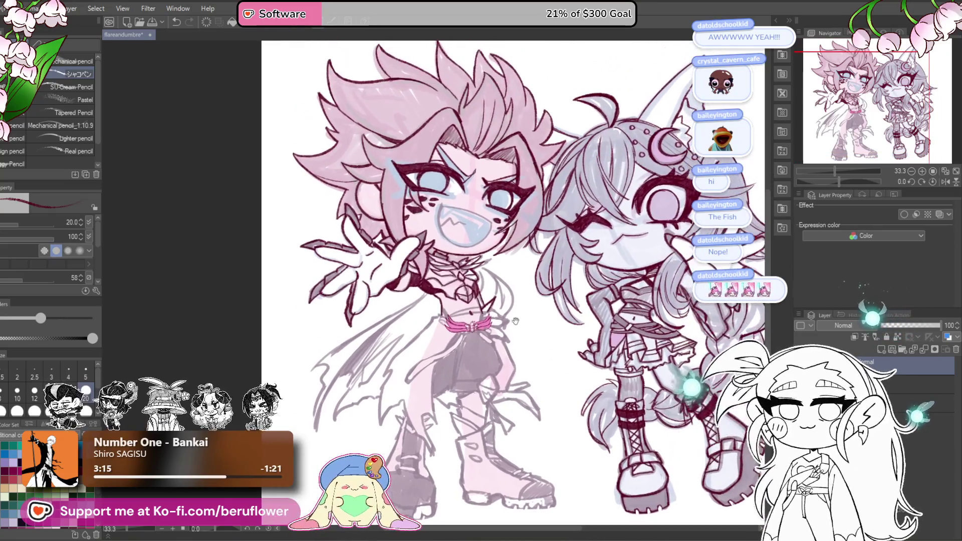
scroll(509, 275, "up", 5)
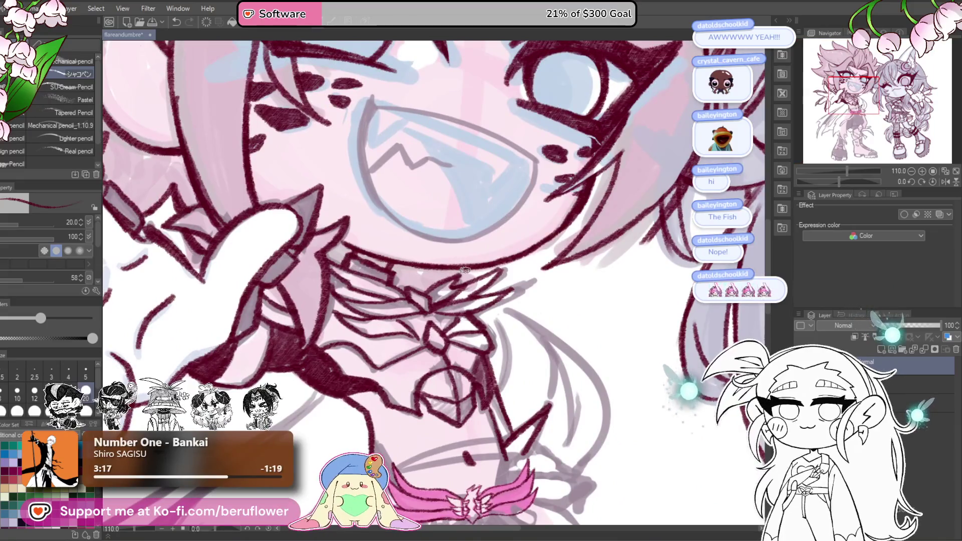
scroll(466, 268, "down", 5)
scroll(498, 284, "up", 5)
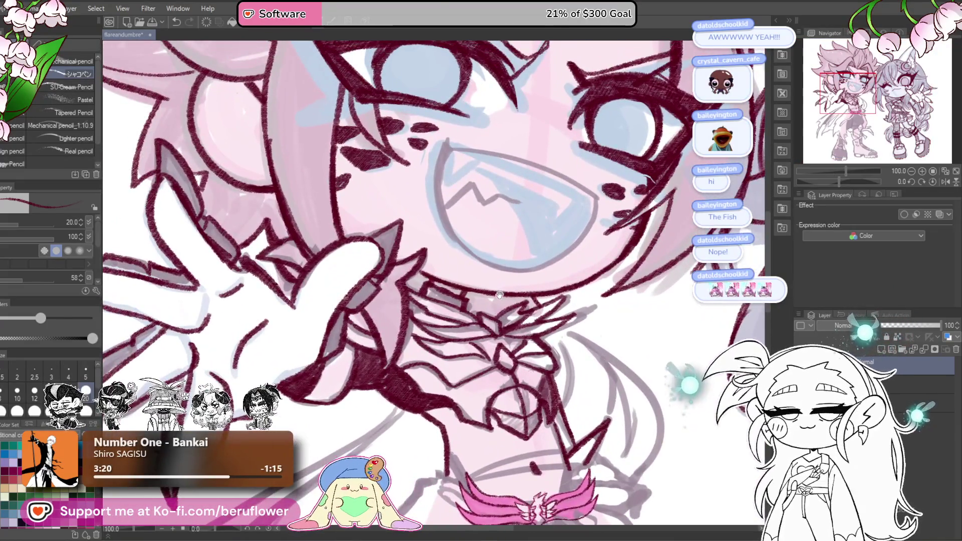
left_click_drag(498, 284, 509, 293)
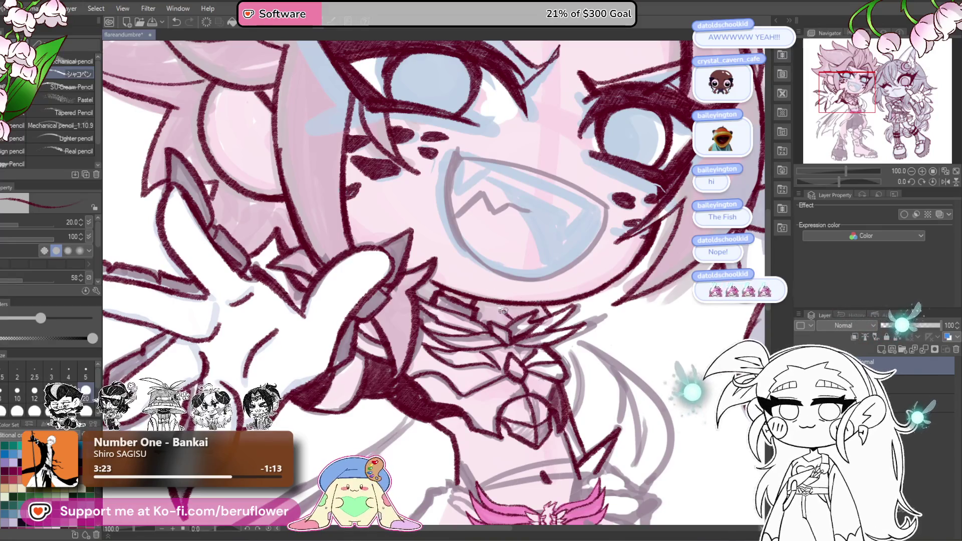
scroll(501, 311, "down", 5)
scroll(583, 306, "up", 4)
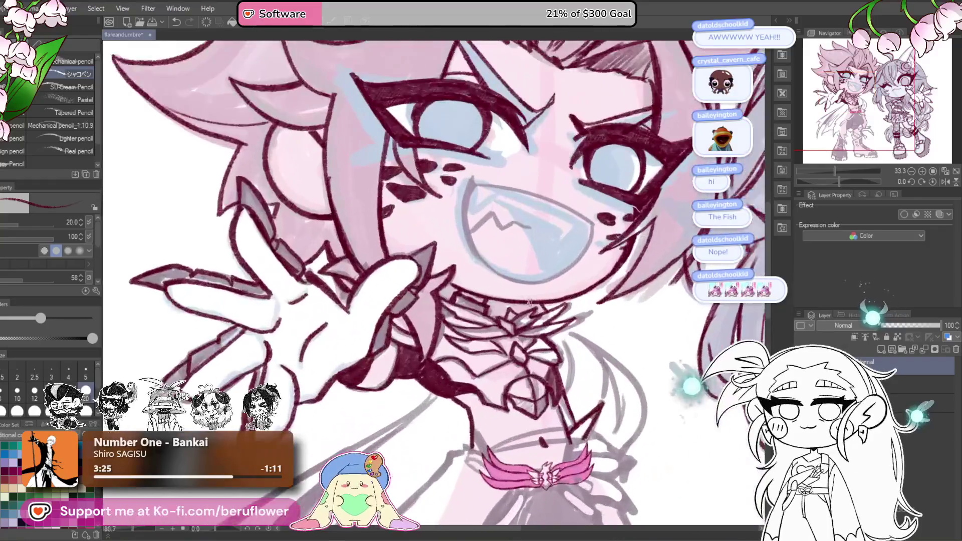
mouse_move(583, 306)
left_mouse_down()
mouse_move(533, 287)
mouse_move(532, 263)
left_mouse_up()
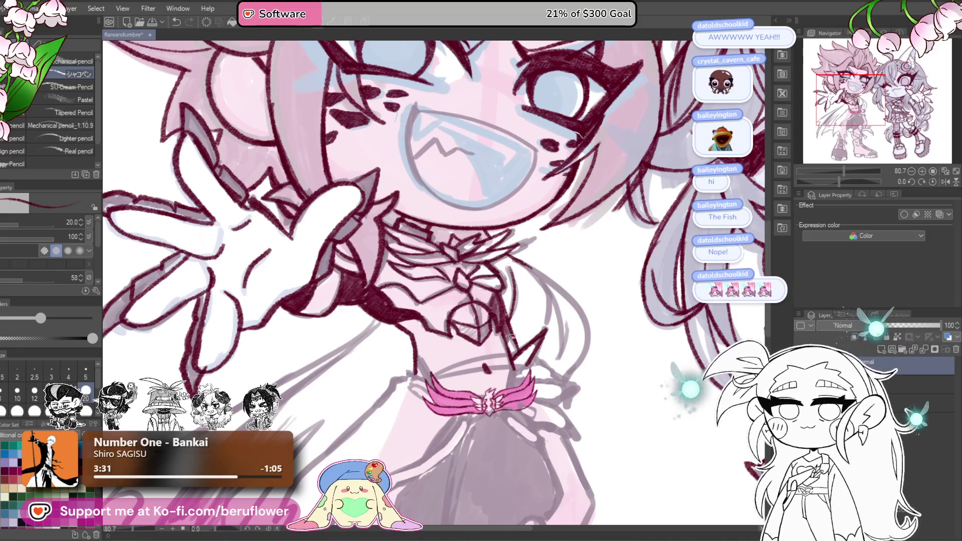
scroll(548, 285, "up", 2)
scroll(550, 273, "down", 2)
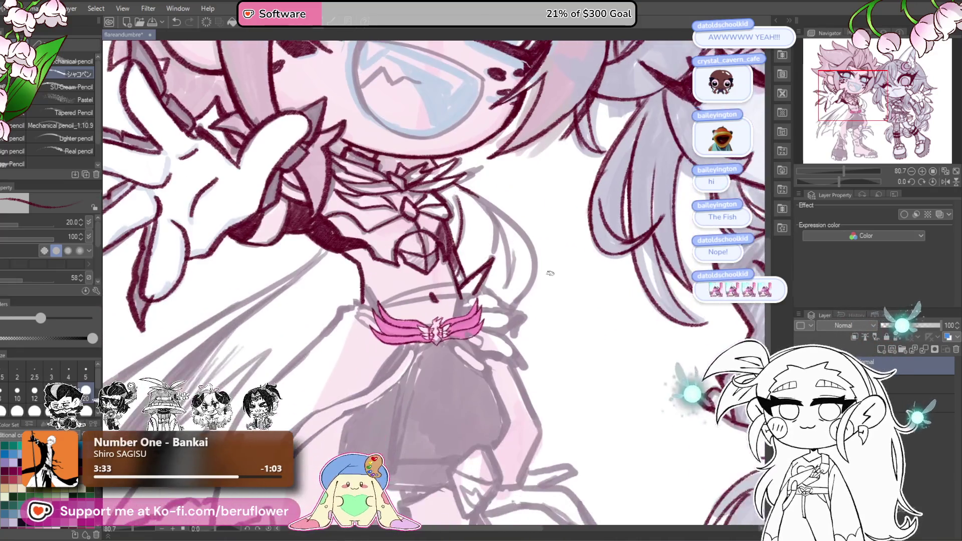
scroll(550, 273, "up", 4)
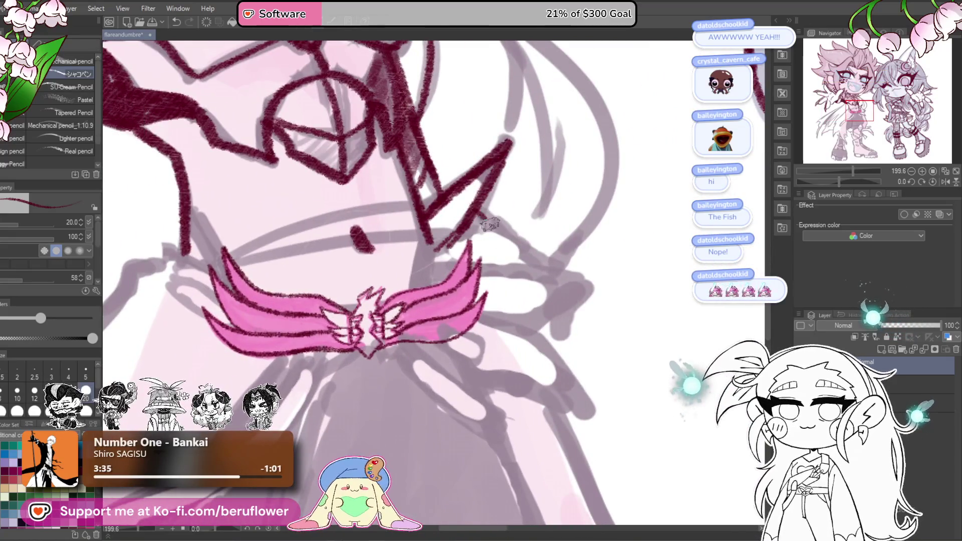
left_click_drag(482, 217, 545, 262)
mouse_move(606, 230)
left_mouse_down()
mouse_move(559, 283)
mouse_move(591, 311)
mouse_move(621, 363)
left_mouse_up()
Ink the lower spiky shape, an angular loop and a long edge from the bow on a rotated canvas, then reset rotation.
left_click_drag(518, 340, 615, 359)
left_click_drag(546, 346, 619, 361)
left_click_drag(835, 179, 815, 181)
mouse_move(464, 320)
left_mouse_down()
mouse_move(474, 335)
mouse_move(576, 274)
left_mouse_up()
left_click_drag(484, 376, 582, 276)
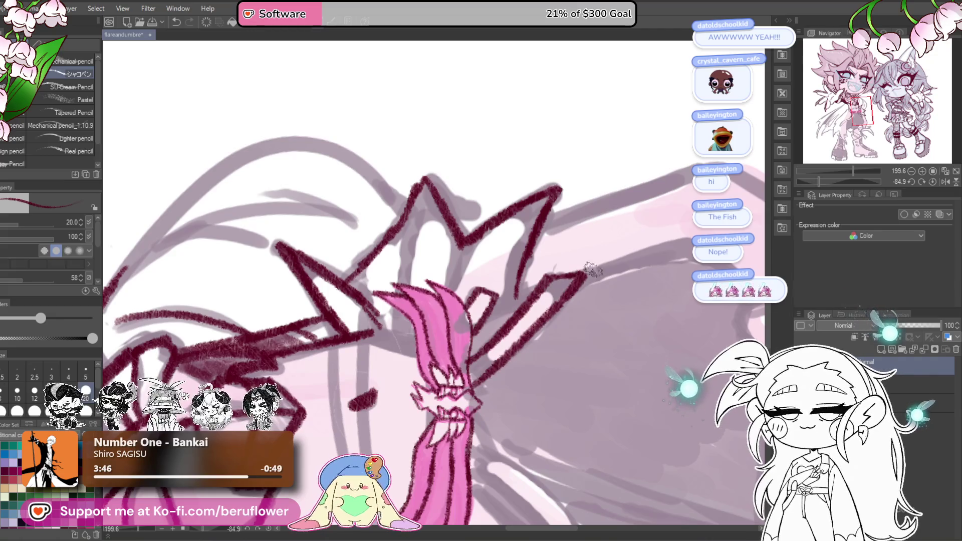
left_click(932, 181)
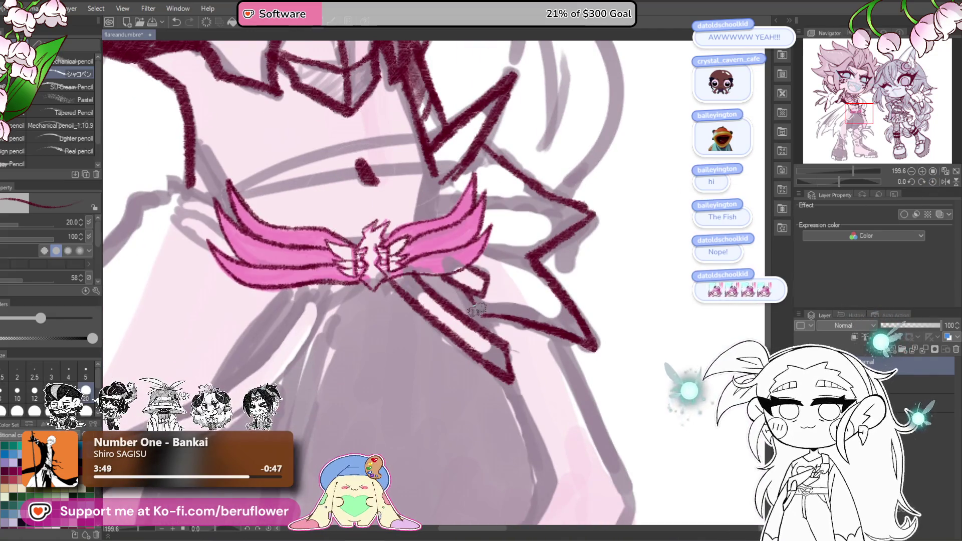
Ink the right and left edges of the skirt below the bow.
left_click_drag(465, 297, 451, 133)
left_click_drag(494, 208, 549, 337)
mouse_move(549, 336)
left_mouse_down()
mouse_move(605, 255)
mouse_move(569, 303)
left_mouse_up()
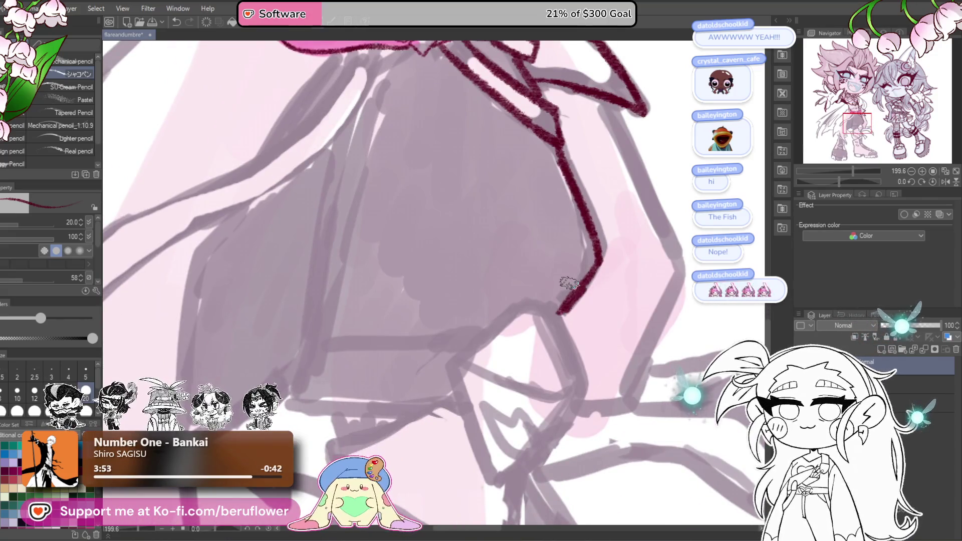
scroll(571, 279, "down", 3)
scroll(569, 188, "up", 2)
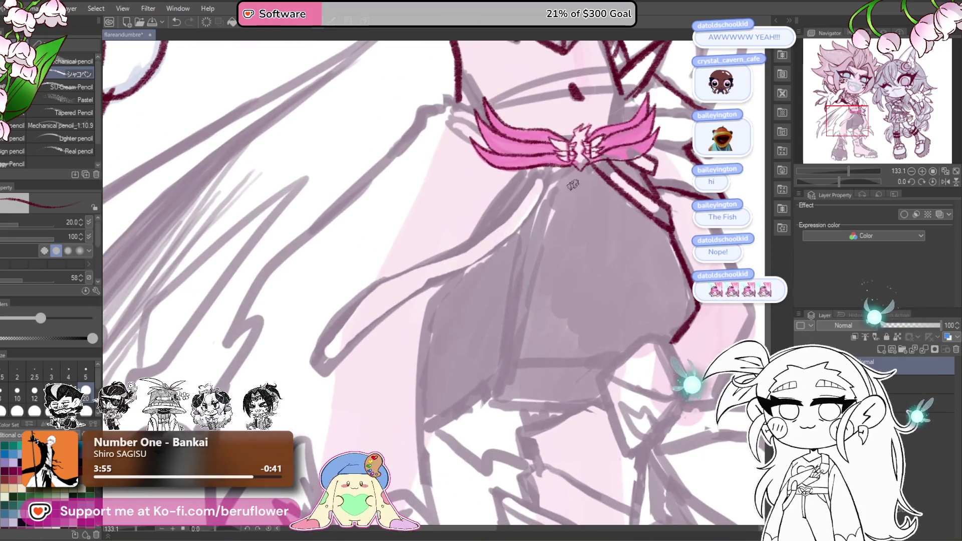
mouse_move(576, 180)
left_mouse_down()
mouse_move(535, 231)
mouse_move(497, 383)
mouse_move(442, 422)
left_mouse_up()
scroll(426, 429, "down", 4)
scroll(501, 301, "up", 2)
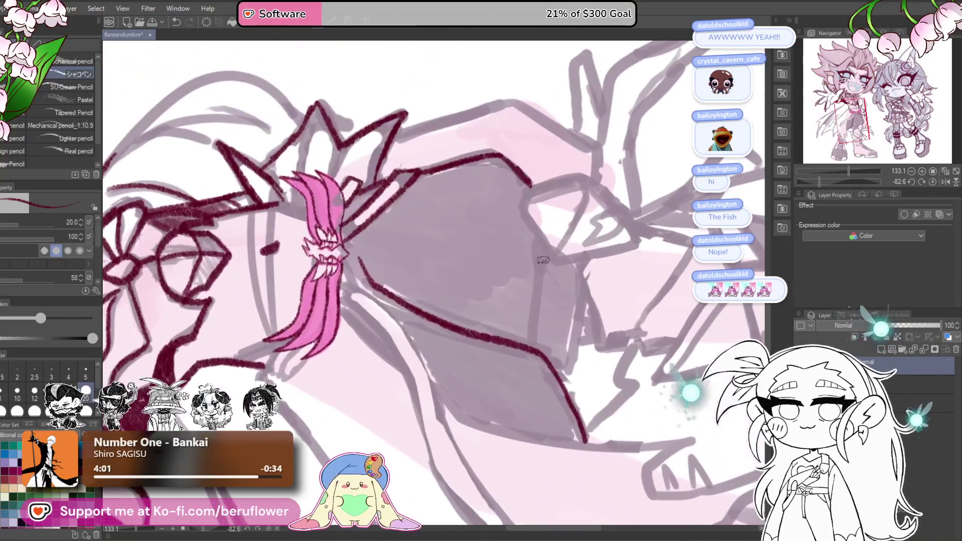
Ink the dark shorts' side lines and hem, redrawing the corner line after an undo.
left_click_drag(541, 243, 534, 323)
left_click_drag(582, 289, 562, 373)
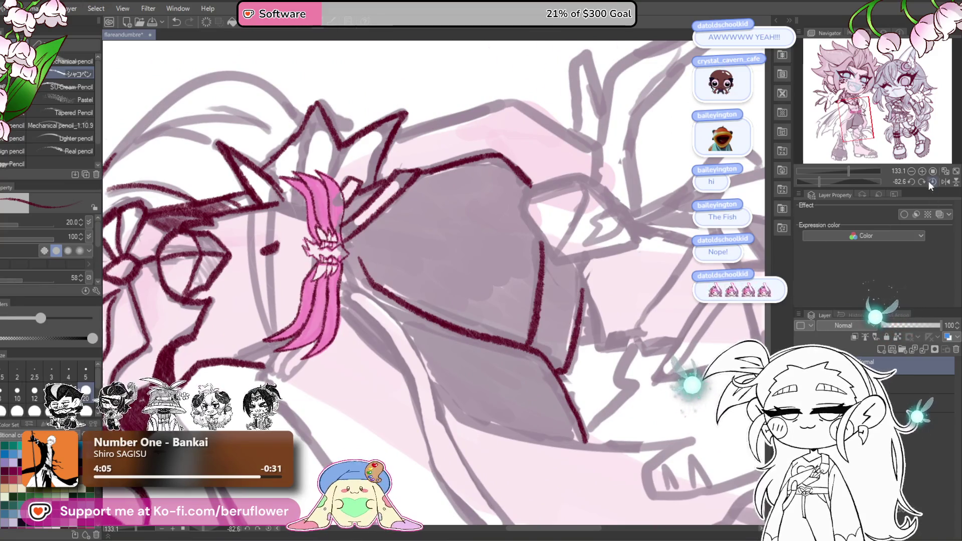
left_click(930, 181)
key("ctrl+z")
mouse_move(531, 316)
left_mouse_down()
mouse_move(583, 276)
mouse_move(612, 323)
left_mouse_up()
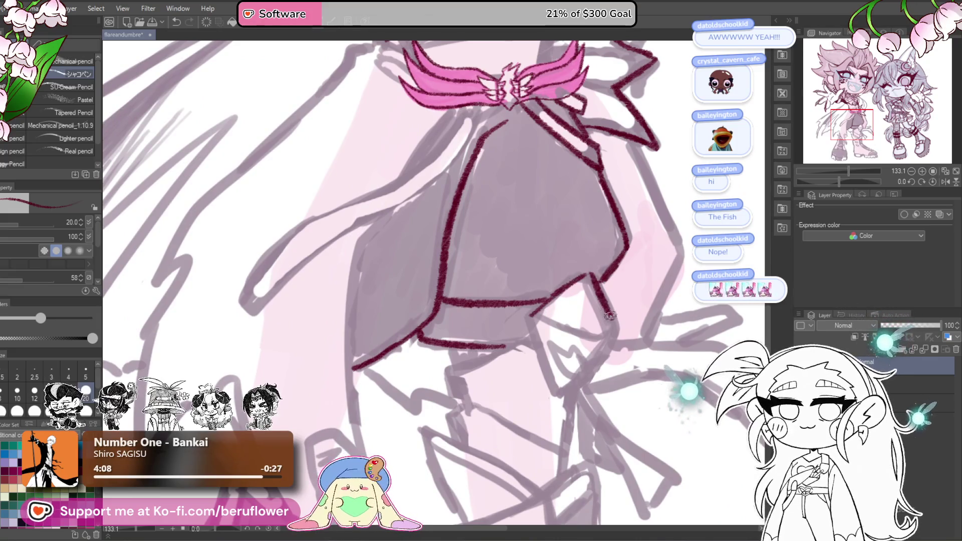
scroll(613, 298, "down", 1)
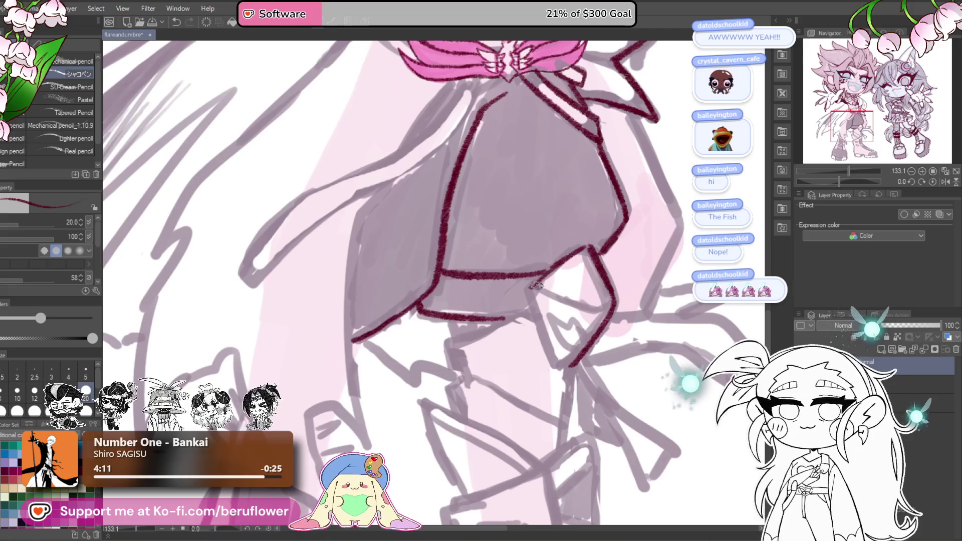
left_click_drag(535, 299, 562, 371)
left_click_drag(534, 288, 594, 311)
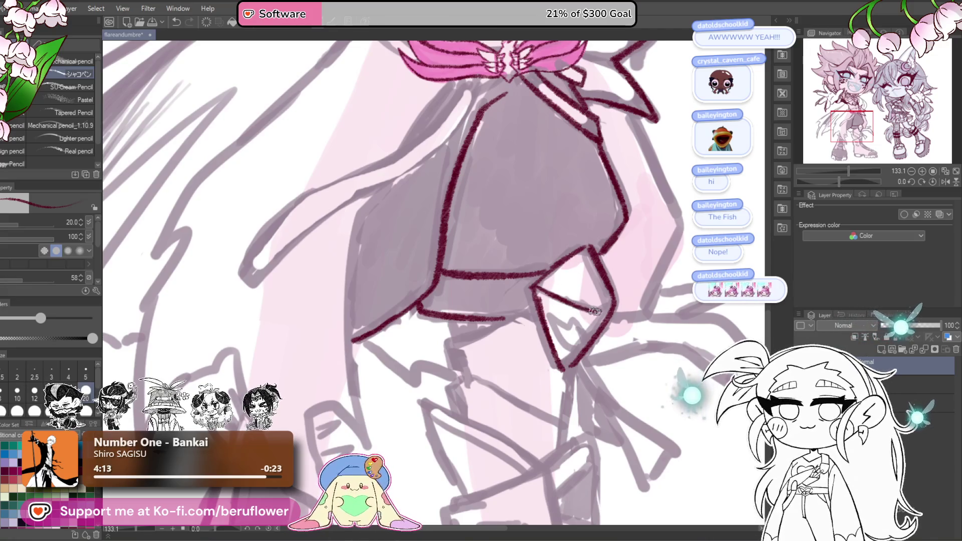
Ink the knee guard's diamond shape and lower edge, extending the right leg line downward.
mouse_move(585, 245)
left_mouse_down()
mouse_move(604, 312)
mouse_move(587, 348)
mouse_move(573, 318)
mouse_move(549, 313)
left_mouse_up()
mouse_move(570, 366)
left_mouse_down()
mouse_move(616, 271)
mouse_move(589, 273)
left_mouse_up()
mouse_move(495, 290)
left_mouse_down()
mouse_move(504, 325)
mouse_move(576, 264)
left_mouse_up()
left_click_drag(620, 330, 613, 275)
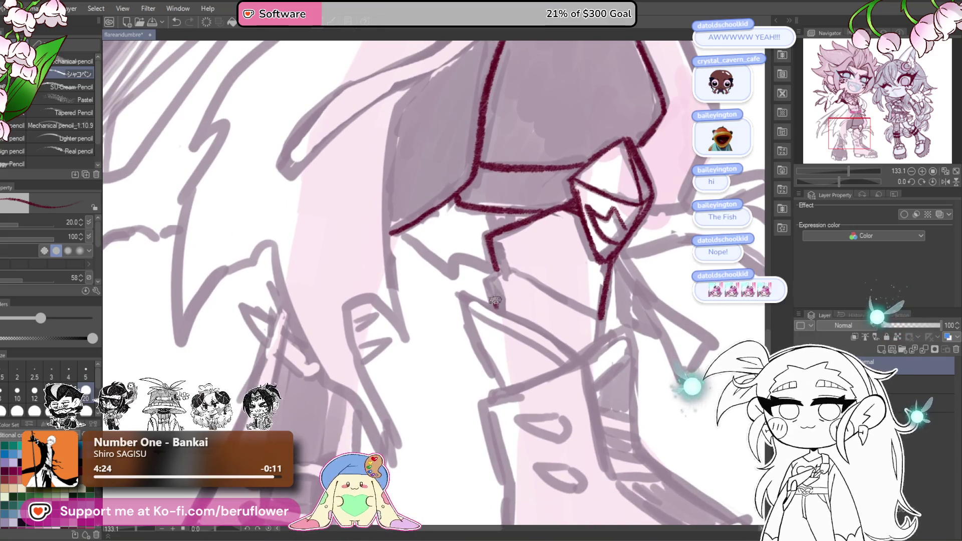
mouse_move(596, 314)
left_mouse_down()
mouse_move(601, 343)
mouse_move(603, 327)
left_mouse_up()
Ink the outer and inner lines of the boot's folded top.
mouse_move(484, 337)
left_mouse_down()
mouse_move(468, 280)
mouse_move(518, 298)
mouse_move(562, 345)
left_mouse_up()
left_click_drag(467, 283, 505, 310)
mouse_move(644, 349)
left_mouse_down()
mouse_move(641, 293)
mouse_move(641, 301)
left_mouse_up()
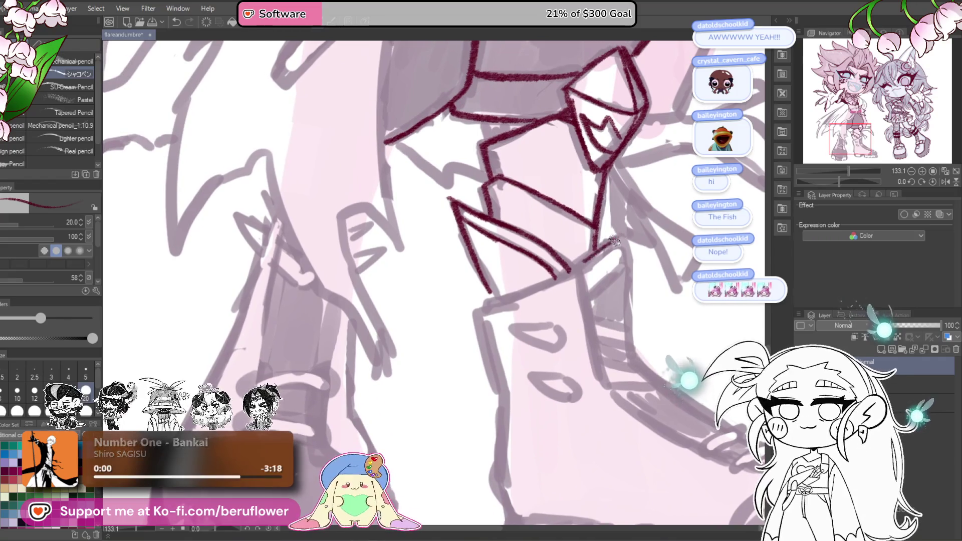
left_click_drag(632, 247, 557, 290)
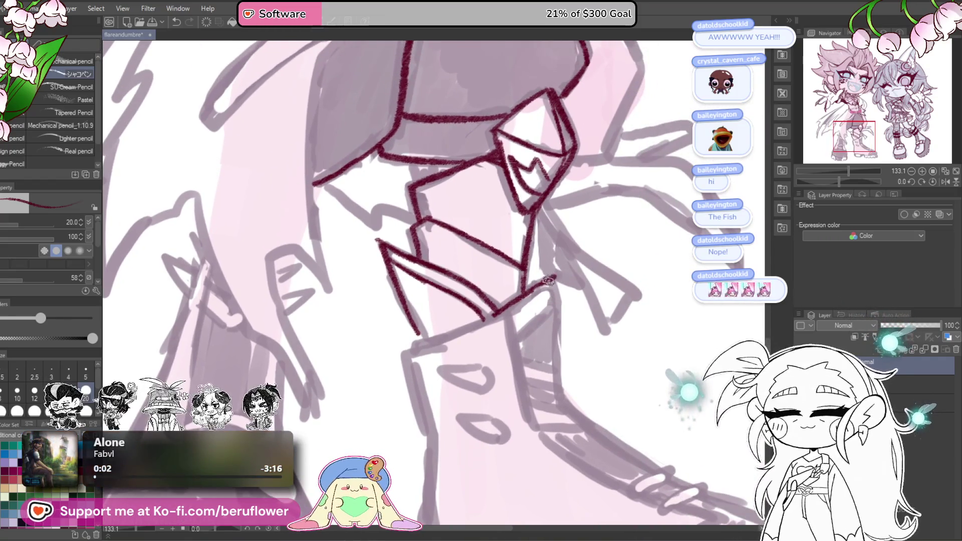
left_click_drag(560, 346, 592, 340)
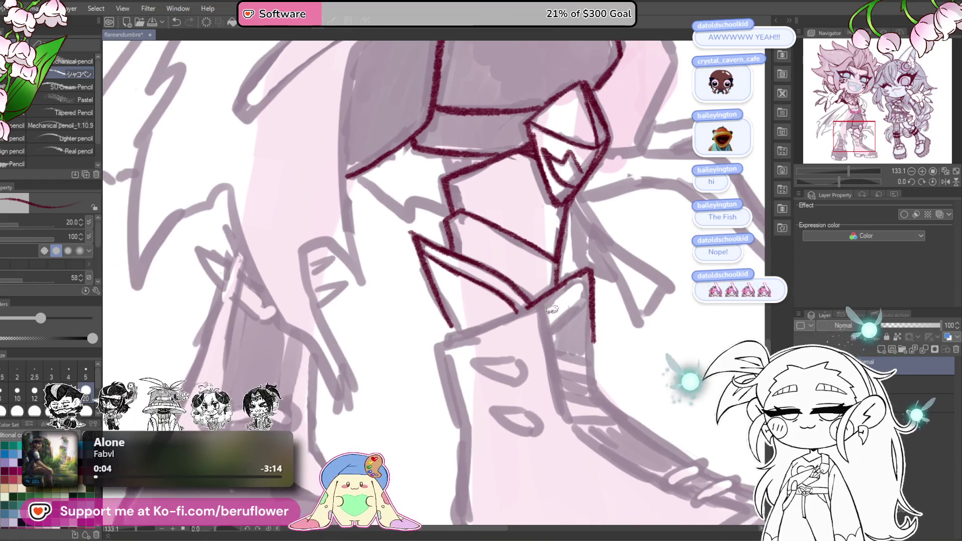
Ink the pink boot's outer edges and the top and front of its toe.
mouse_move(445, 349)
left_mouse_down()
mouse_move(513, 235)
mouse_move(543, 324)
mouse_move(515, 263)
left_mouse_up()
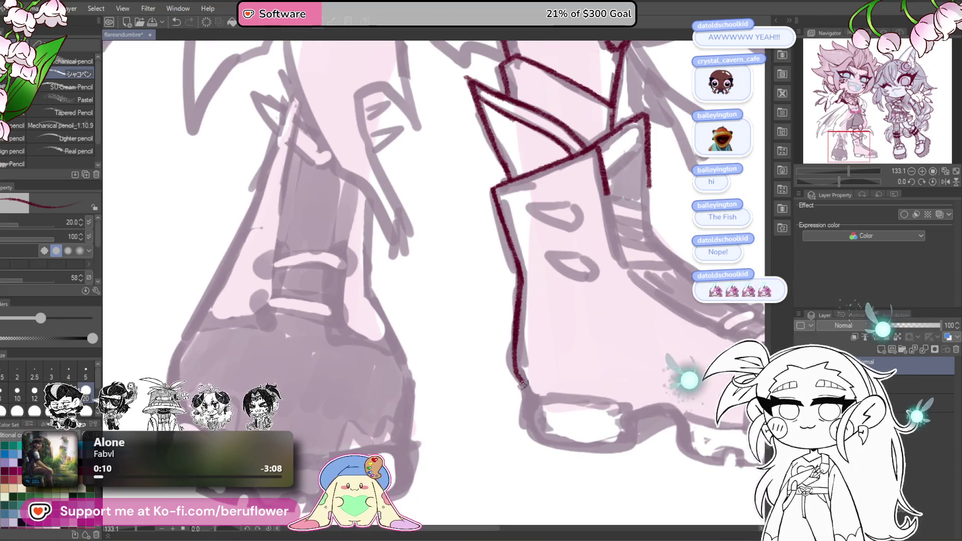
mouse_move(668, 278)
left_mouse_down()
mouse_move(550, 376)
mouse_move(502, 350)
mouse_move(562, 388)
mouse_move(572, 346)
mouse_move(609, 331)
left_mouse_up()
scroll(608, 341, "down", 1)
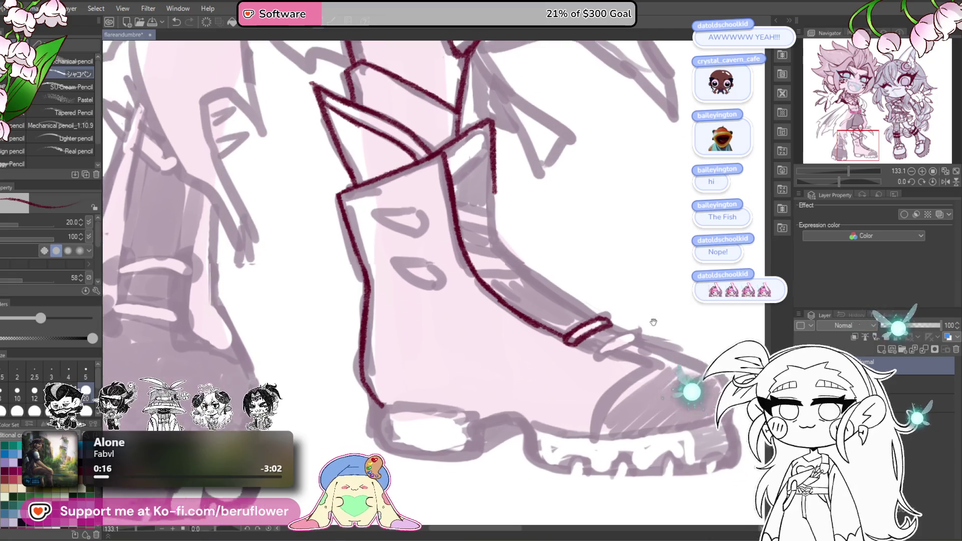
mouse_move(610, 358)
left_mouse_down()
mouse_move(598, 337)
mouse_move(599, 346)
left_mouse_up()
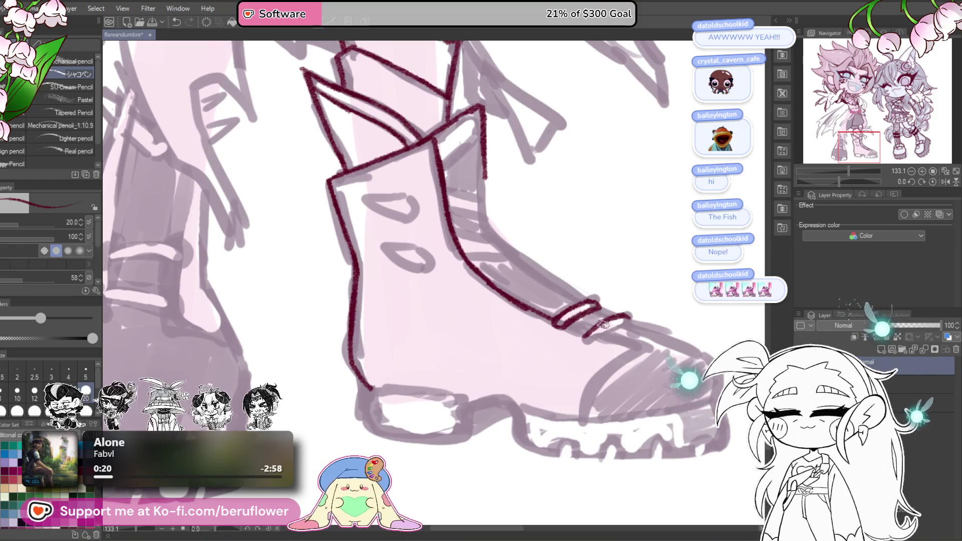
mouse_move(850, 184)
left_mouse_down()
mouse_move(867, 183)
mouse_move(830, 182)
left_mouse_up()
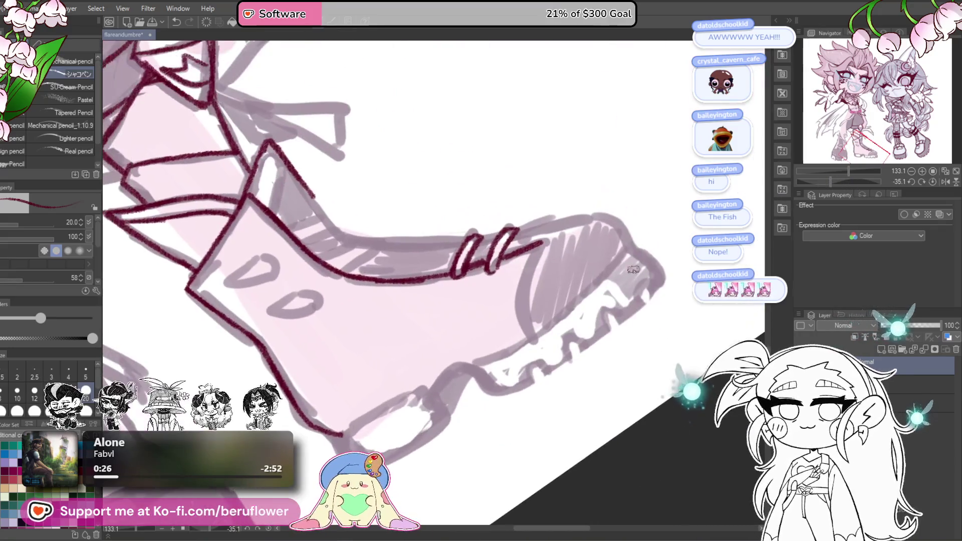
mouse_move(543, 242)
left_mouse_down()
mouse_move(534, 336)
mouse_move(541, 401)
mouse_move(666, 461)
left_mouse_up()
left_click(933, 182)
mouse_move(480, 276)
left_mouse_down()
mouse_move(524, 296)
mouse_move(474, 251)
left_mouse_up()
mouse_move(467, 201)
left_mouse_down()
mouse_move(470, 281)
mouse_move(525, 346)
mouse_move(576, 377)
mouse_move(553, 336)
left_mouse_up()
mouse_move(601, 375)
left_mouse_down()
mouse_move(544, 339)
mouse_move(617, 368)
left_mouse_up()
mouse_move(621, 363)
left_mouse_down()
mouse_move(614, 345)
mouse_move(614, 389)
left_mouse_up()
left_click_drag(557, 331, 626, 360)
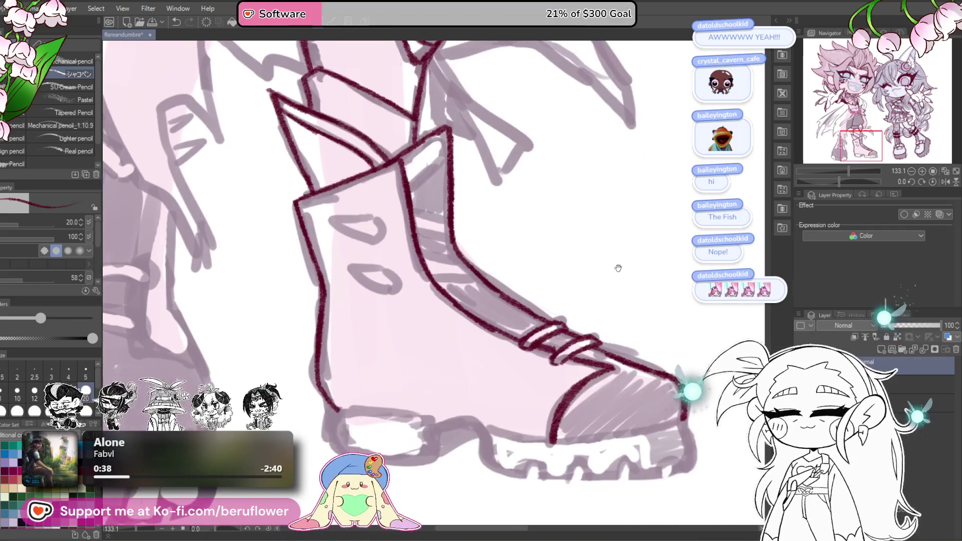
Ink a V-shaped notch and two almond-shaped cutout holes on the boot.
left_click_drag(557, 272, 633, 311)
left_click_drag(600, 186, 620, 219)
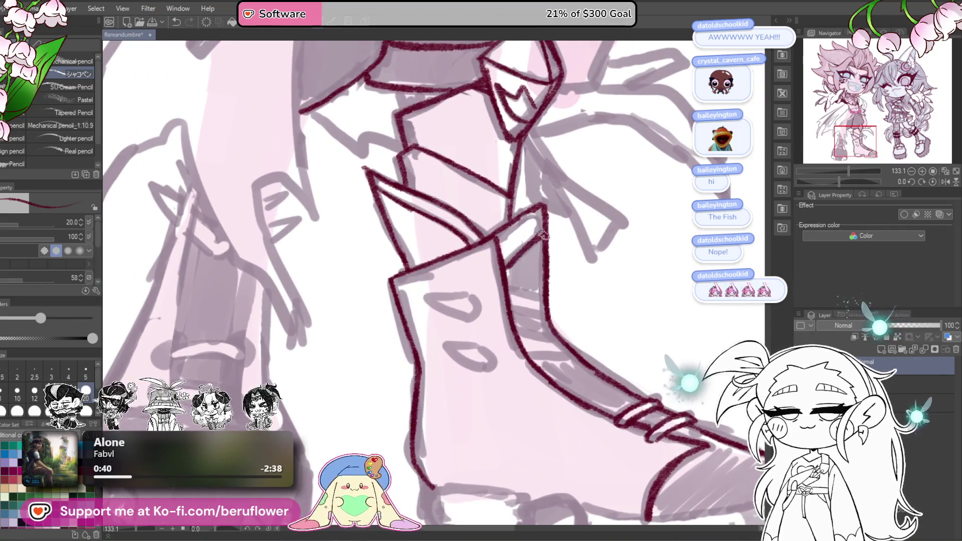
left_click_drag(844, 181, 826, 181)
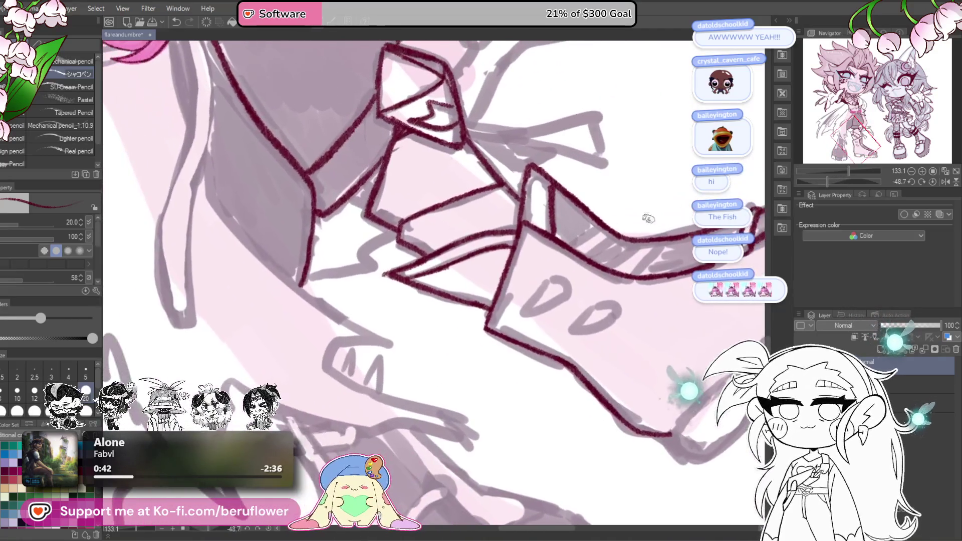
left_click_drag(546, 280, 562, 297)
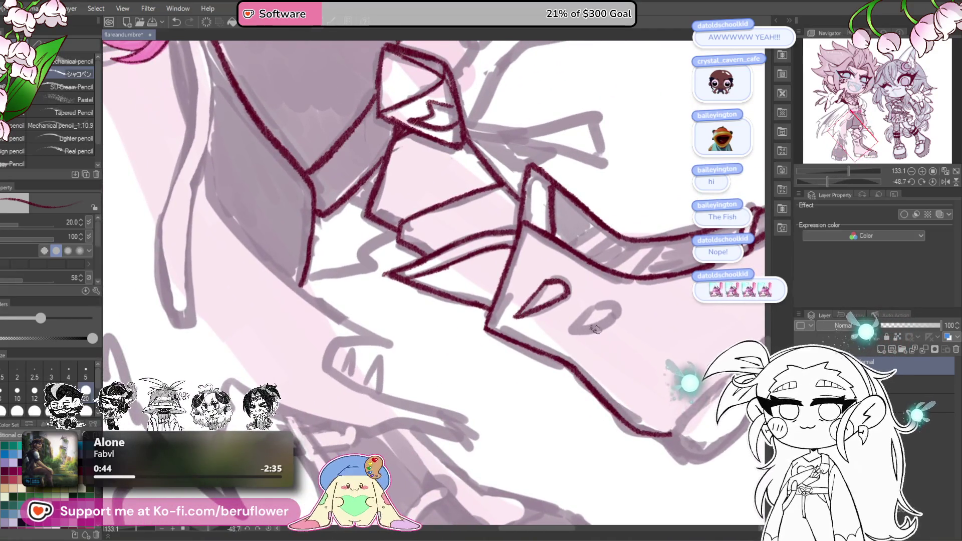
mouse_move(569, 332)
left_mouse_down()
mouse_move(619, 318)
mouse_move(583, 301)
left_mouse_up()
mouse_move(574, 245)
left_mouse_down()
mouse_move(562, 298)
mouse_move(604, 308)
mouse_move(621, 319)
mouse_move(617, 326)
mouse_move(432, 347)
mouse_move(371, 326)
left_mouse_up()
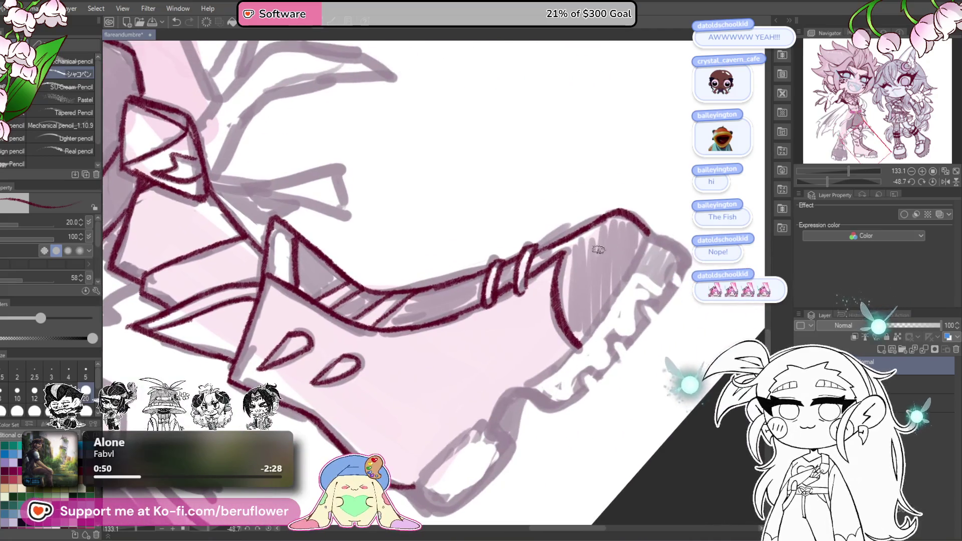
Outline the toe's right edge, the sole and the darkened heel, redrawing one heel stroke.
mouse_move(651, 228)
left_mouse_down()
mouse_move(576, 348)
mouse_move(638, 270)
mouse_move(580, 317)
left_mouse_up()
left_click_drag(542, 348, 574, 326)
left_click_drag(505, 394, 574, 325)
mouse_move(509, 398)
left_mouse_down()
mouse_move(524, 417)
mouse_move(589, 368)
left_mouse_up()
mouse_move(581, 334)
left_mouse_down()
mouse_move(600, 356)
mouse_move(611, 298)
left_mouse_up()
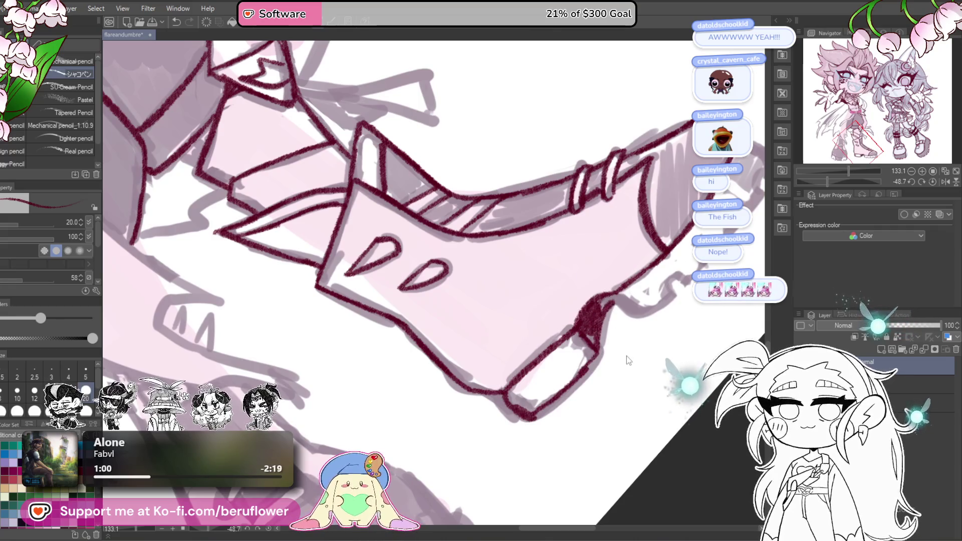
key("ctrl+z")
left_click_drag(603, 308, 580, 328)
left_click(932, 182)
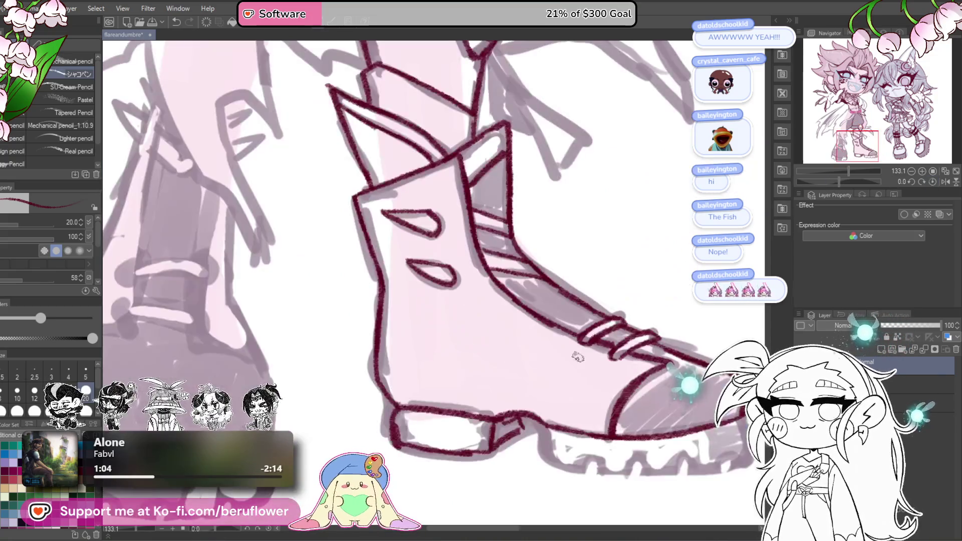
left_click_drag(506, 429, 494, 431)
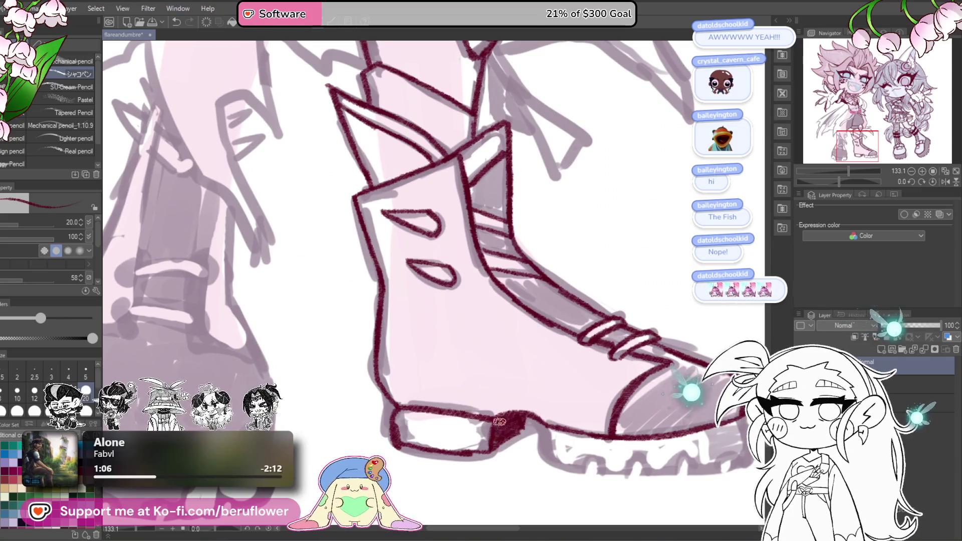
scroll(496, 428, "down", 3)
mouse_move(519, 348)
left_mouse_down()
mouse_move(549, 400)
mouse_move(568, 398)
mouse_move(600, 368)
mouse_move(680, 379)
mouse_move(663, 363)
left_mouse_up()
Hatch the striped band below the boot cuff densely in dark red.
scroll(561, 396, "down", 2)
scroll(666, 375, "right", 1)
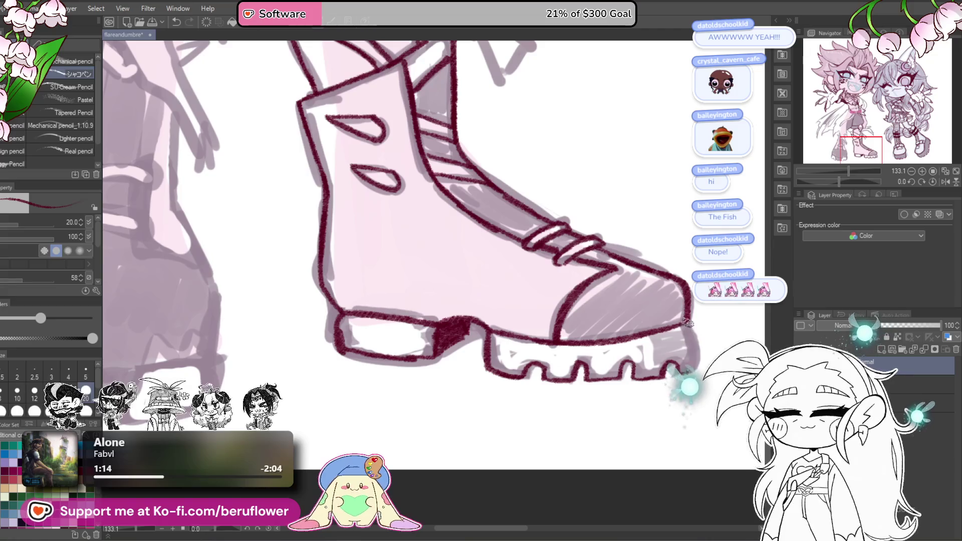
left_click_drag(598, 349, 634, 469)
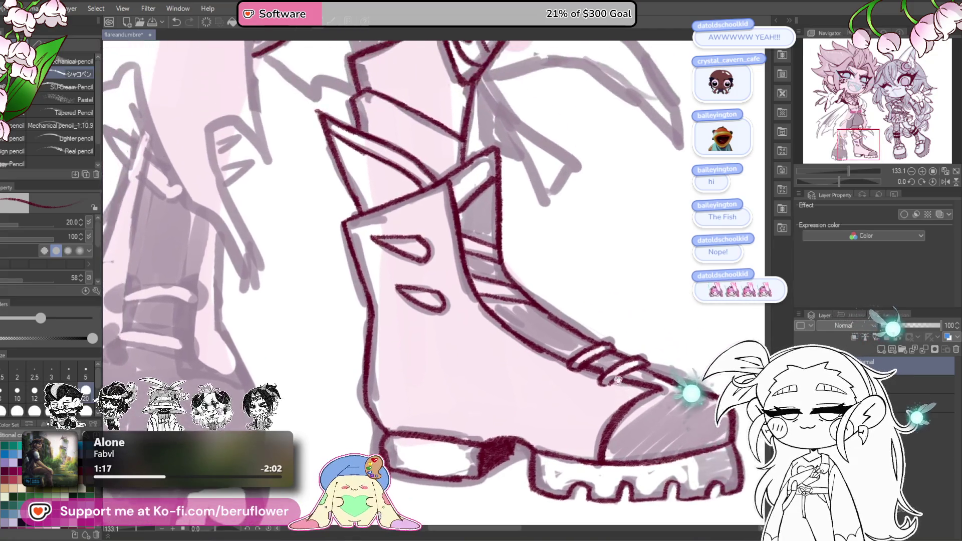
left_click_drag(501, 241, 551, 331)
mouse_move(501, 280)
left_mouse_down()
mouse_move(527, 333)
mouse_move(554, 316)
left_mouse_up()
left_click_drag(534, 360, 571, 388)
mouse_move(568, 401)
left_mouse_down()
mouse_move(548, 326)
mouse_move(549, 359)
mouse_move(596, 369)
mouse_move(588, 351)
left_mouse_up()
mouse_move(629, 375)
left_mouse_down()
mouse_move(643, 331)
mouse_move(646, 353)
mouse_move(627, 375)
left_mouse_up()
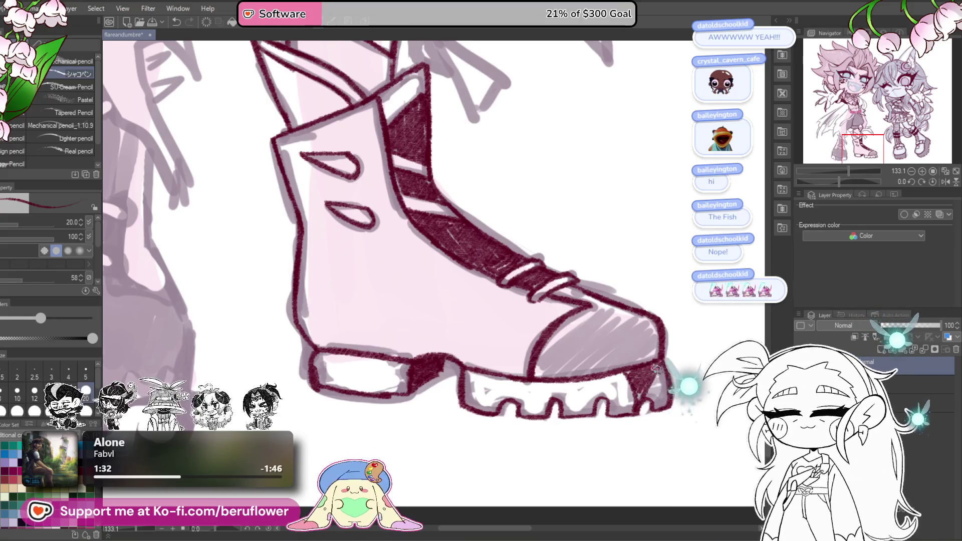
Hatch over the boot's toe cap and front sole edge until solid dark red.
mouse_move(651, 407)
left_mouse_down()
mouse_move(679, 328)
mouse_move(606, 320)
mouse_move(575, 328)
mouse_move(617, 283)
mouse_move(603, 267)
left_mouse_up()
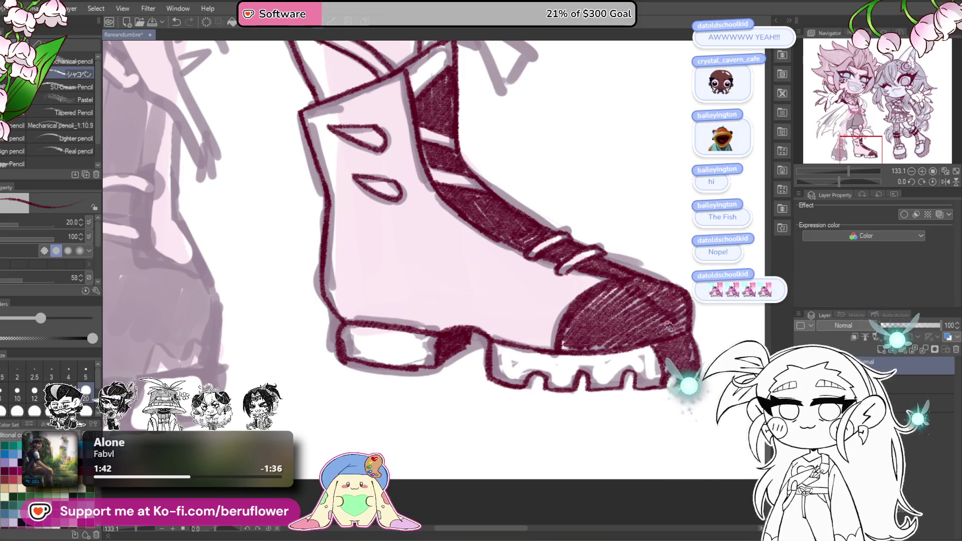
scroll(563, 335, "down", 3)
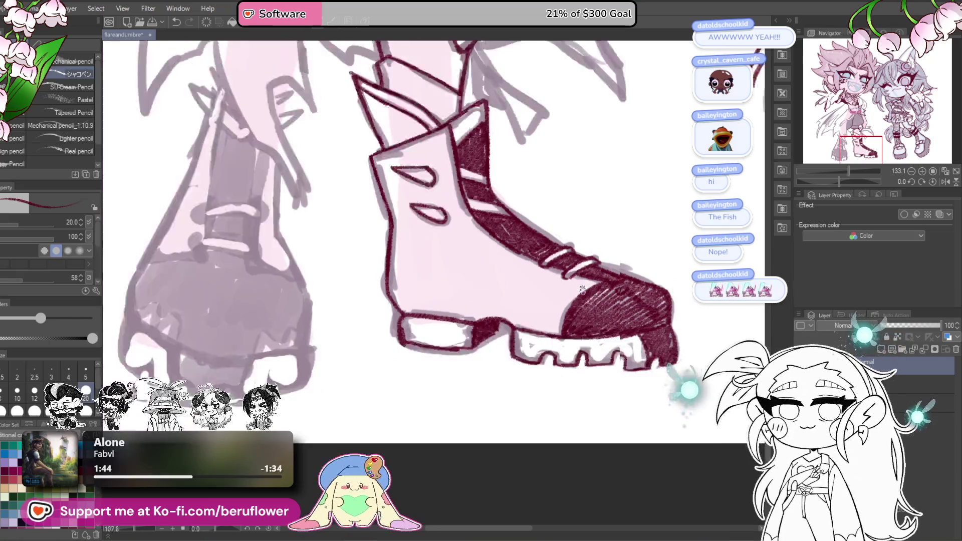
Ink two long parallel strands falling from the pink belt.
mouse_move(431, 345)
left_mouse_down()
mouse_move(453, 429)
mouse_move(477, 435)
mouse_move(588, 292)
left_mouse_up()
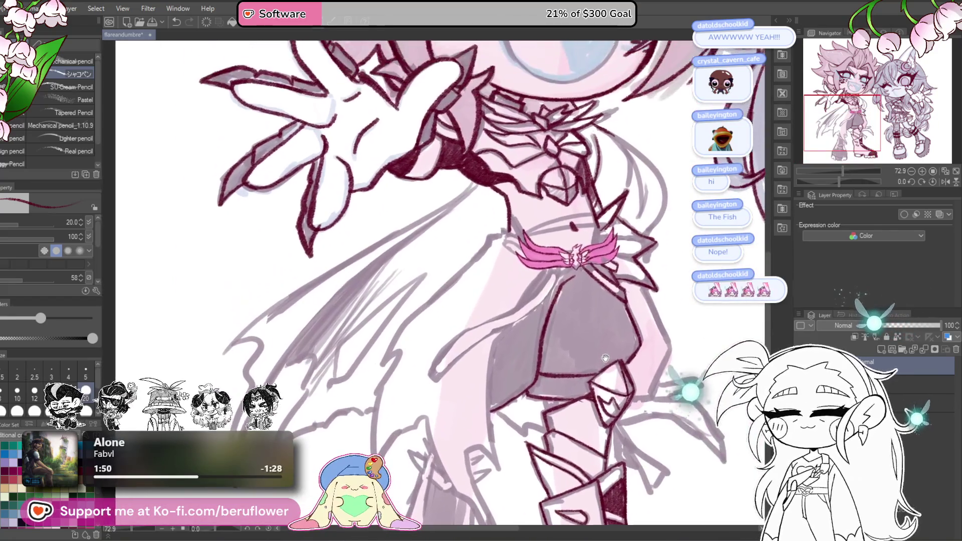
scroll(552, 189, "up", 1)
scroll(552, 188, "up", 5)
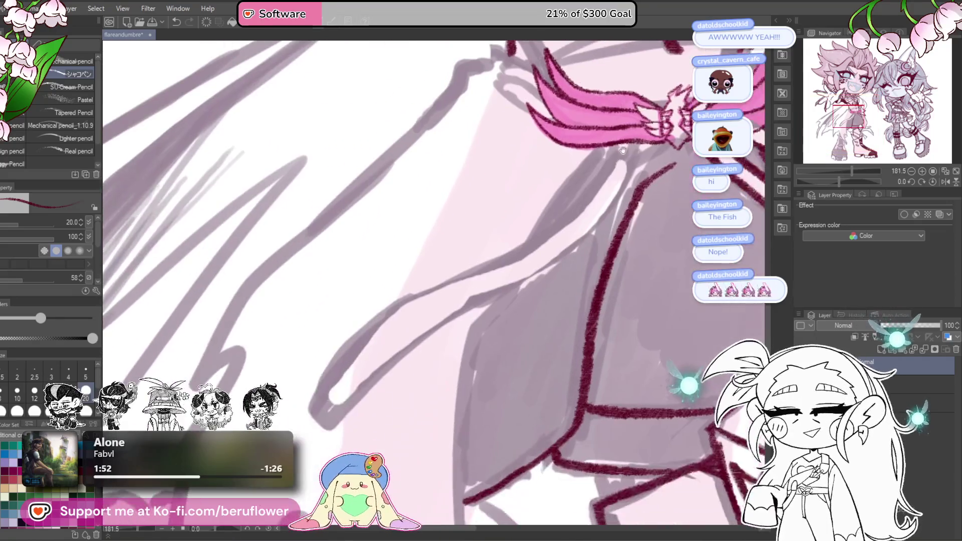
mouse_move(617, 150)
left_mouse_down()
mouse_move(531, 240)
mouse_move(363, 321)
mouse_move(321, 386)
left_mouse_up()
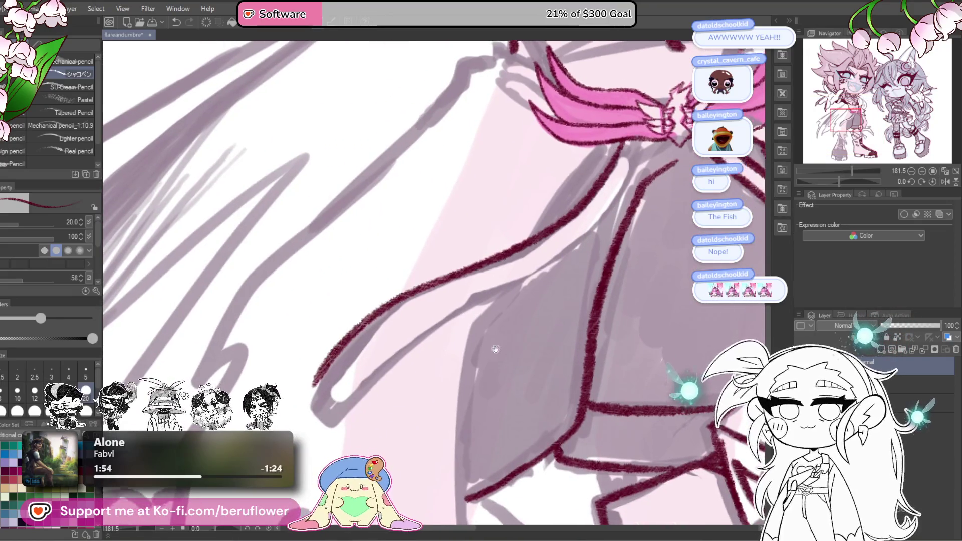
mouse_move(647, 137)
left_mouse_down()
mouse_move(626, 173)
mouse_move(516, 283)
mouse_move(415, 333)
mouse_move(343, 437)
left_mouse_up()
Ink the notched edge and another downward edge line of the hanging cloth.
left_click_drag(591, 198, 593, 254)
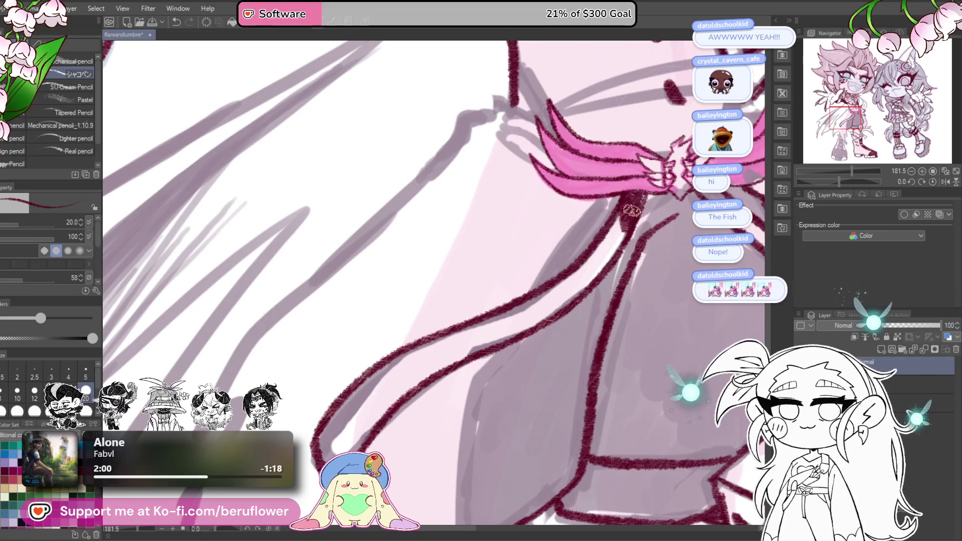
left_click_drag(627, 211, 457, 292)
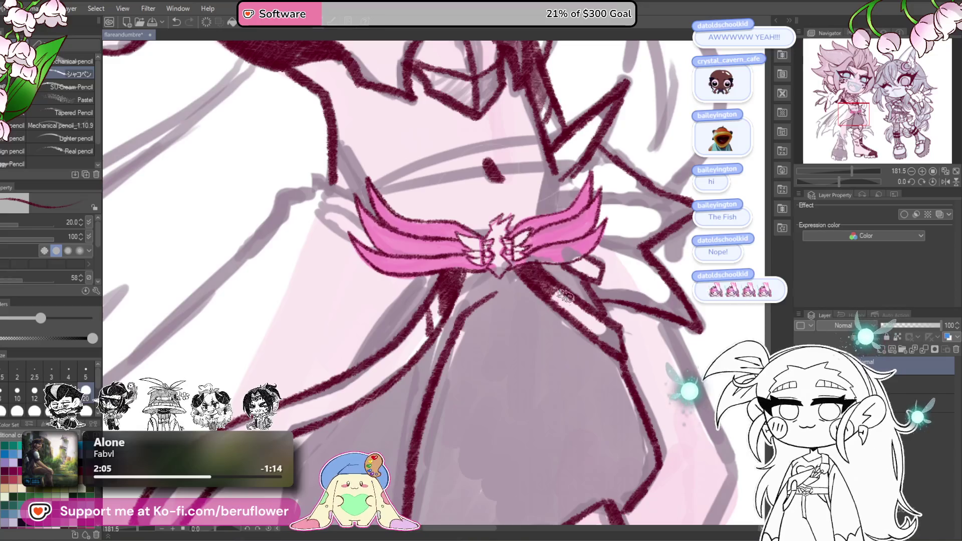
scroll(562, 299, "down", 5)
scroll(657, 217, "up", 4)
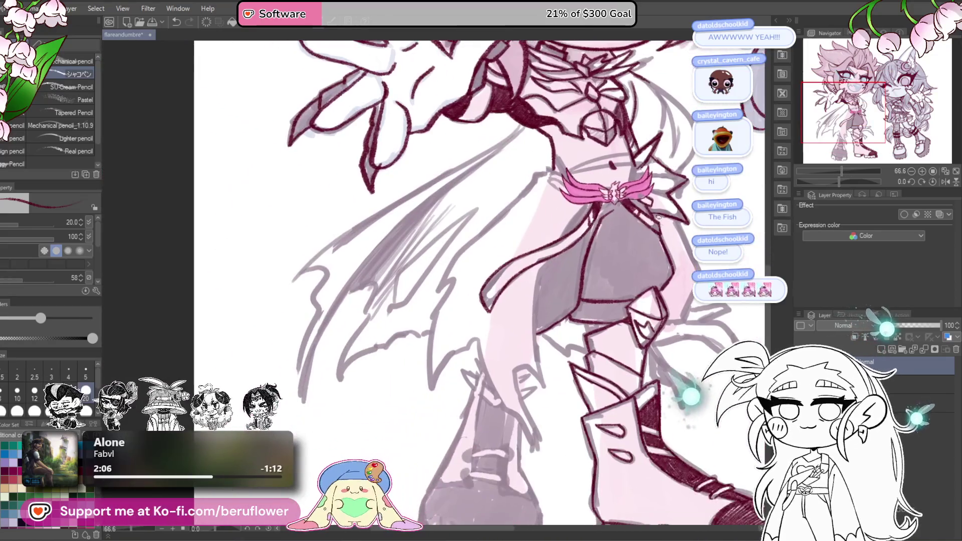
scroll(658, 217, "up", 2)
scroll(634, 173, "up", 2)
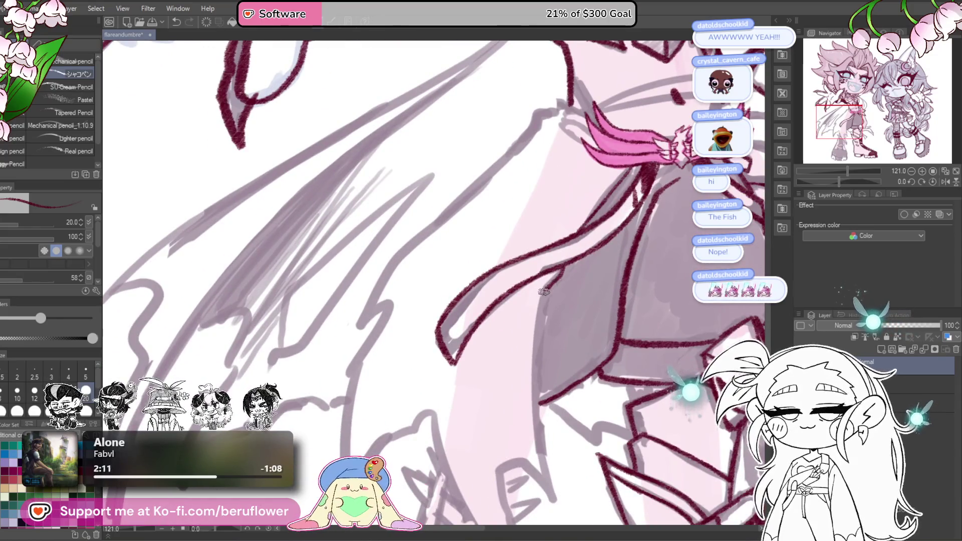
left_click_drag(532, 419, 531, 293)
mouse_move(538, 357)
left_mouse_down()
mouse_move(530, 289)
mouse_move(488, 317)
mouse_move(533, 458)
mouse_move(581, 486)
left_mouse_up()
left_click_drag(474, 281, 520, 410)
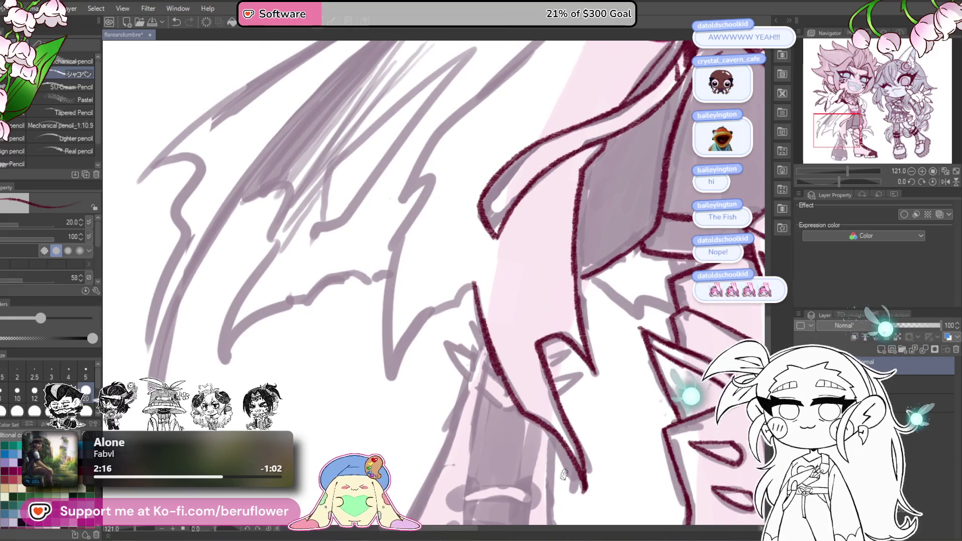
Raise the pencil brush size to 30.
scroll(564, 446, "down", 3)
scroll(551, 351, "up", 2)
mouse_move(521, 280)
left_mouse_down()
mouse_move(542, 316)
mouse_move(556, 297)
left_mouse_up()
key("bracketright")
scroll(579, 273, "up", 4)
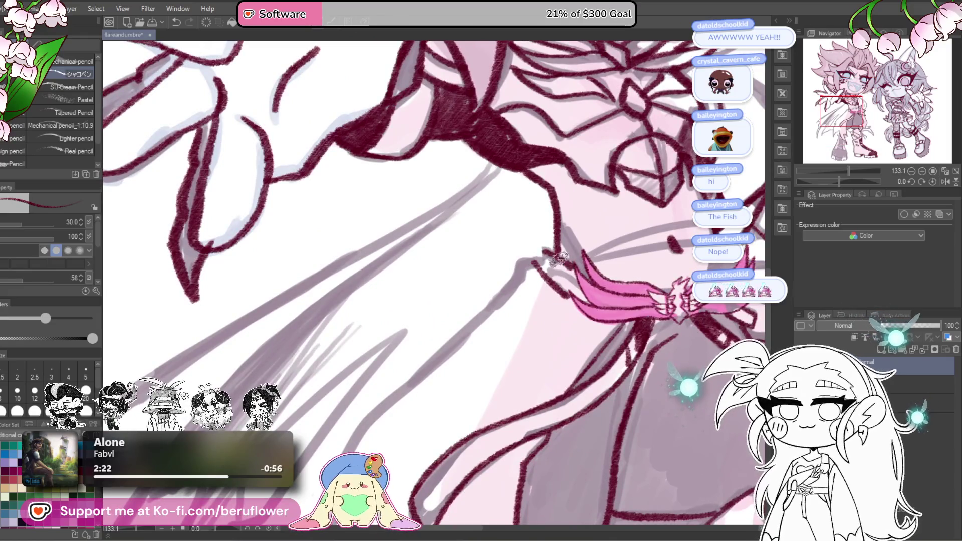
Ink a short stroke and a long line running down from the belt.
mouse_move(541, 261)
left_mouse_down()
mouse_move(576, 286)
mouse_move(567, 301)
left_mouse_up()
mouse_move(624, 213)
left_mouse_down()
mouse_move(574, 211)
mouse_move(543, 183)
left_mouse_up()
left_click_drag(522, 225, 629, 132)
mouse_move(628, 133)
left_mouse_down()
mouse_move(461, 285)
mouse_move(435, 346)
mouse_move(495, 226)
mouse_move(515, 228)
mouse_move(474, 330)
mouse_move(478, 428)
mouse_move(521, 357)
mouse_move(571, 323)
left_mouse_up()
Outline the darker boot's shaft sides and lower edge, rotating the canvas as needed.
mouse_move(605, 380)
left_mouse_down()
mouse_move(579, 365)
mouse_move(575, 296)
mouse_move(579, 335)
left_mouse_up()
left_click_drag(484, 214, 430, 370)
left_click_drag(411, 436, 415, 327)
left_click_drag(474, 256, 384, 408)
mouse_move(551, 378)
left_mouse_down()
mouse_move(568, 395)
mouse_move(551, 379)
left_mouse_up()
mouse_move(568, 217)
left_mouse_down()
mouse_move(559, 300)
mouse_move(596, 388)
left_mouse_up()
mouse_move(606, 425)
left_mouse_down()
mouse_move(583, 315)
mouse_move(571, 398)
left_mouse_up()
left_click_drag(839, 184, 821, 183)
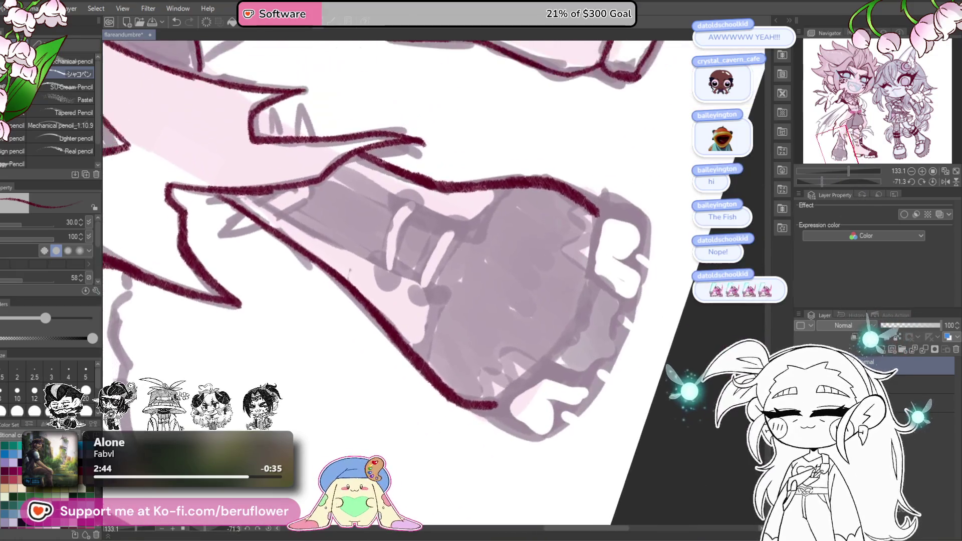
mouse_move(596, 205)
left_mouse_down()
mouse_move(581, 308)
mouse_move(536, 369)
mouse_move(480, 402)
mouse_move(463, 429)
left_mouse_up()
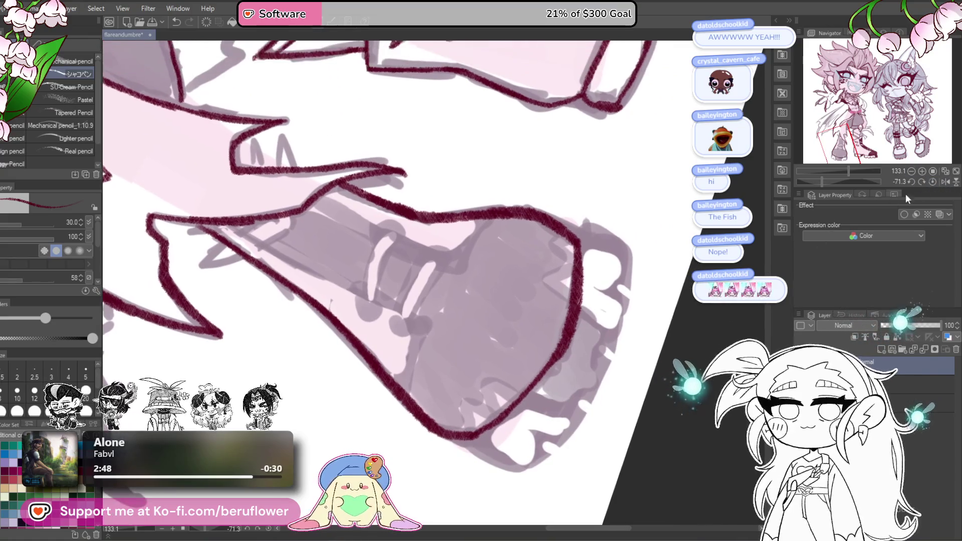
key("ctrl+0")
mouse_move(601, 385)
left_mouse_down()
mouse_move(601, 343)
mouse_move(596, 390)
mouse_move(666, 402)
left_mouse_up()
mouse_move(453, 305)
left_mouse_down()
mouse_move(427, 373)
mouse_move(449, 392)
mouse_move(492, 408)
mouse_move(621, 393)
left_mouse_up()
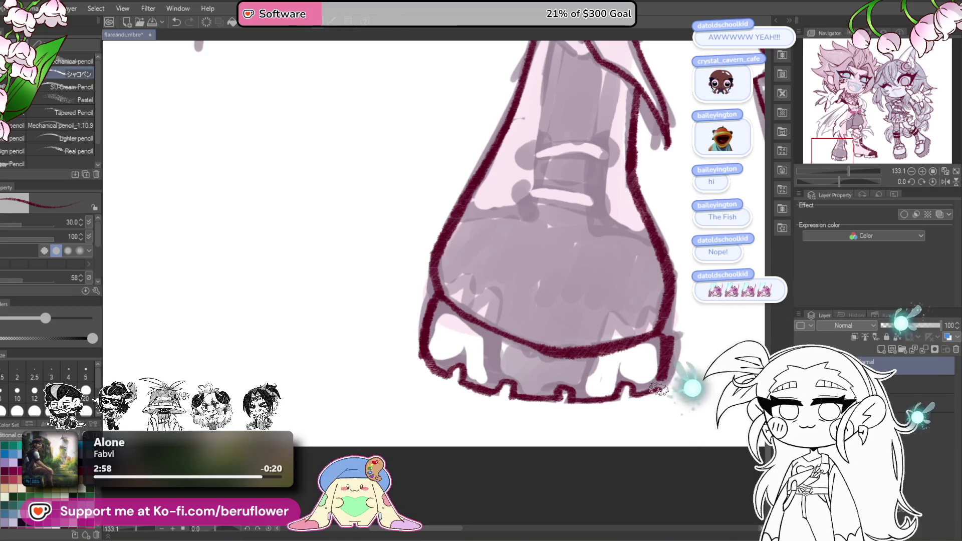
Ink the vertical leg edges above the boot and a strap line across it.
left_click_drag(647, 315, 656, 335)
left_click_drag(502, 351, 500, 408)
left_click_drag(604, 364, 597, 416)
left_click_drag(601, 281, 571, 436)
left_click_drag(508, 324, 603, 335)
Redraw the looping strap as two curved parallel bands near the ankle.
left_click_drag(841, 183, 825, 182)
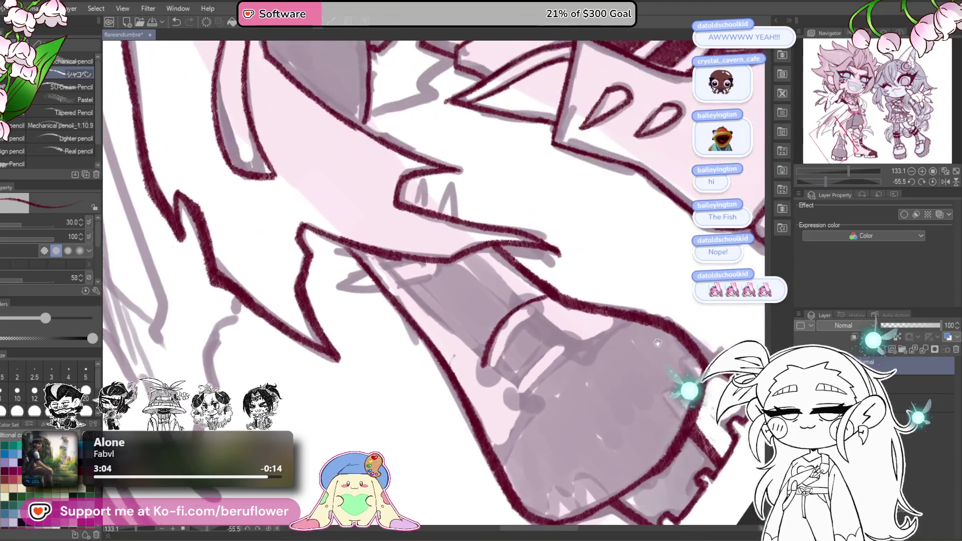
mouse_move(521, 309)
left_mouse_down()
mouse_move(498, 325)
mouse_move(482, 368)
mouse_move(521, 328)
mouse_move(528, 301)
mouse_move(544, 316)
left_mouse_up()
key("ctrl+z")
mouse_move(482, 368)
left_mouse_down()
mouse_move(532, 303)
mouse_move(503, 358)
mouse_move(551, 309)
mouse_move(547, 300)
left_mouse_up()
left_click_drag(532, 392, 526, 361)
mouse_move(501, 373)
left_mouse_down()
mouse_move(580, 297)
mouse_move(523, 361)
mouse_move(579, 309)
mouse_move(571, 304)
left_mouse_up()
key("ctrl+z")
left_click(932, 182)
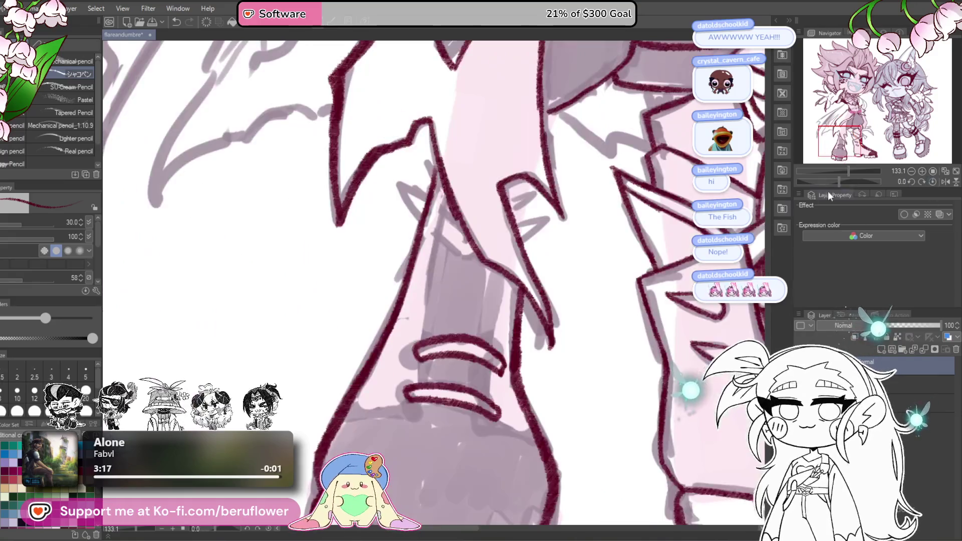
Ink the leg's left and right edges and a short line between its rings.
mouse_move(468, 204)
left_mouse_down()
mouse_move(441, 401)
mouse_move(495, 365)
left_mouse_up()
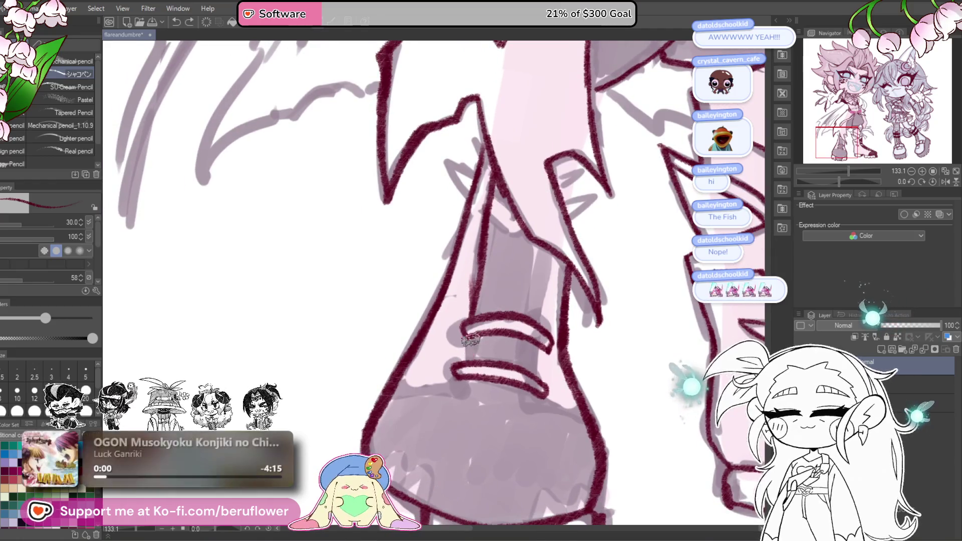
mouse_move(540, 247)
left_mouse_down()
mouse_move(530, 348)
mouse_move(537, 387)
mouse_move(528, 364)
left_mouse_up()
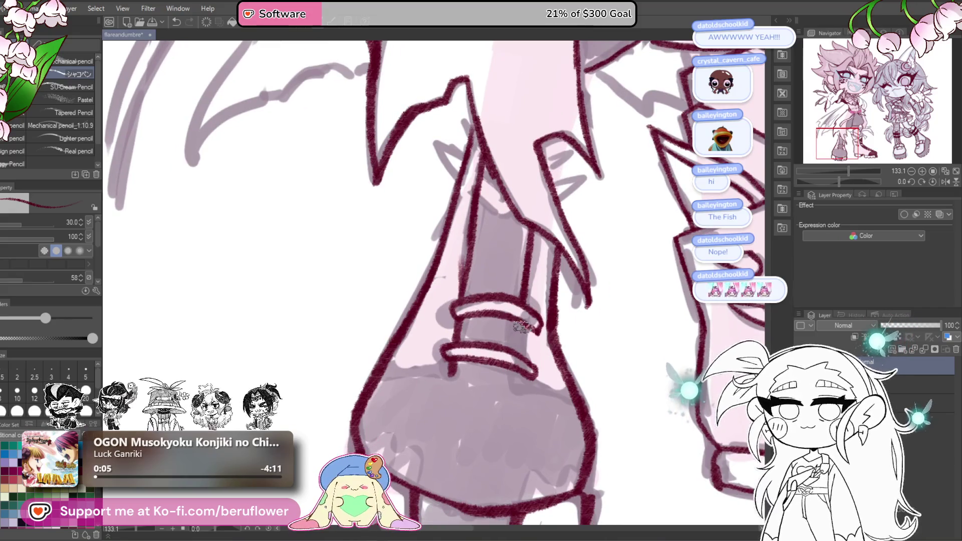
mouse_move(524, 320)
left_mouse_down()
mouse_move(521, 353)
mouse_move(559, 360)
left_mouse_up()
scroll(521, 353, "down", 2)
Hatch the gaps between the darker boot's sole treads.
left_click_drag(839, 183, 819, 184)
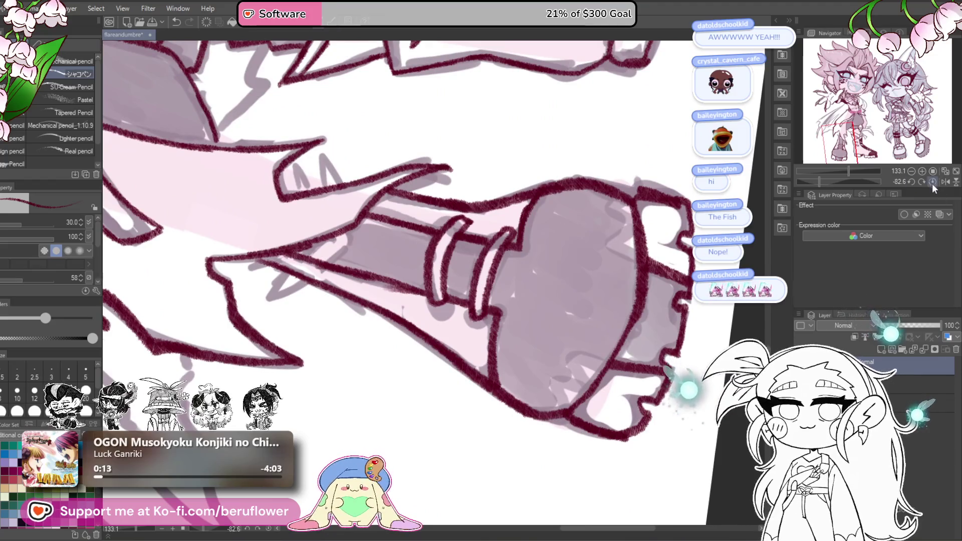
left_click(932, 181)
scroll(443, 387, "down", 3)
mouse_move(441, 386)
left_mouse_down()
mouse_move(526, 401)
mouse_move(521, 383)
mouse_move(458, 406)
left_mouse_up()
mouse_move(511, 256)
left_mouse_down()
mouse_move(526, 327)
mouse_move(516, 470)
left_mouse_up()
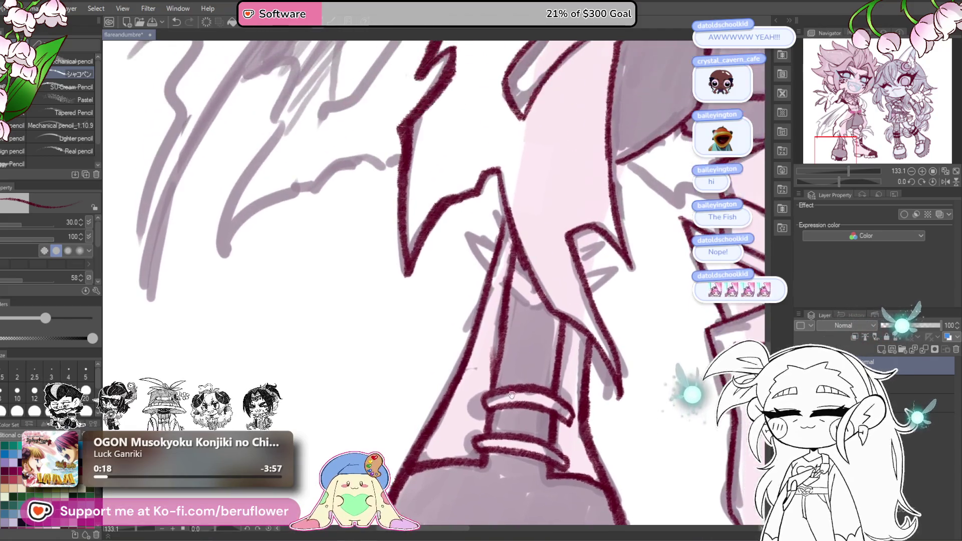
Ink the narrow wedge and the small spiked piece beside the leg.
left_click_drag(516, 268, 532, 289)
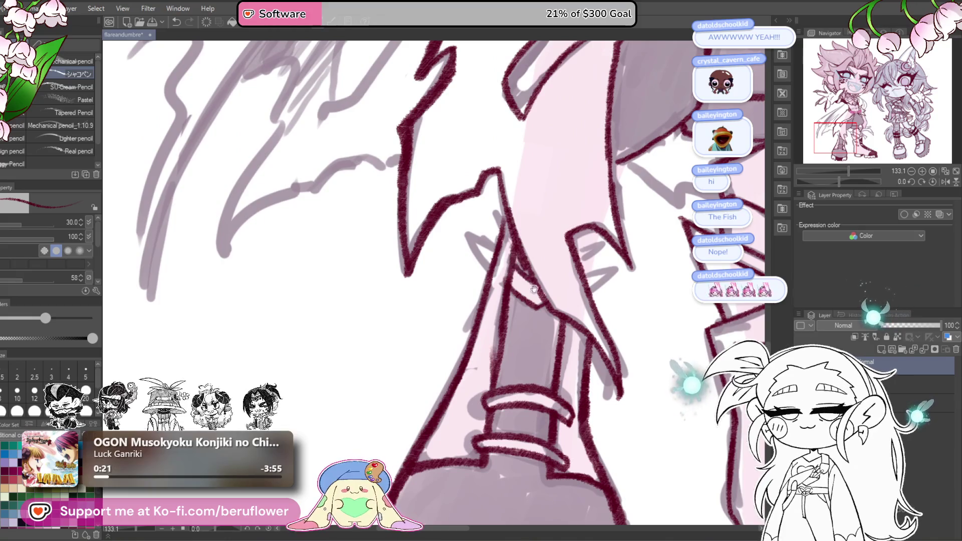
mouse_move(490, 243)
left_mouse_down()
mouse_move(465, 233)
mouse_move(498, 262)
mouse_move(493, 222)
left_mouse_up()
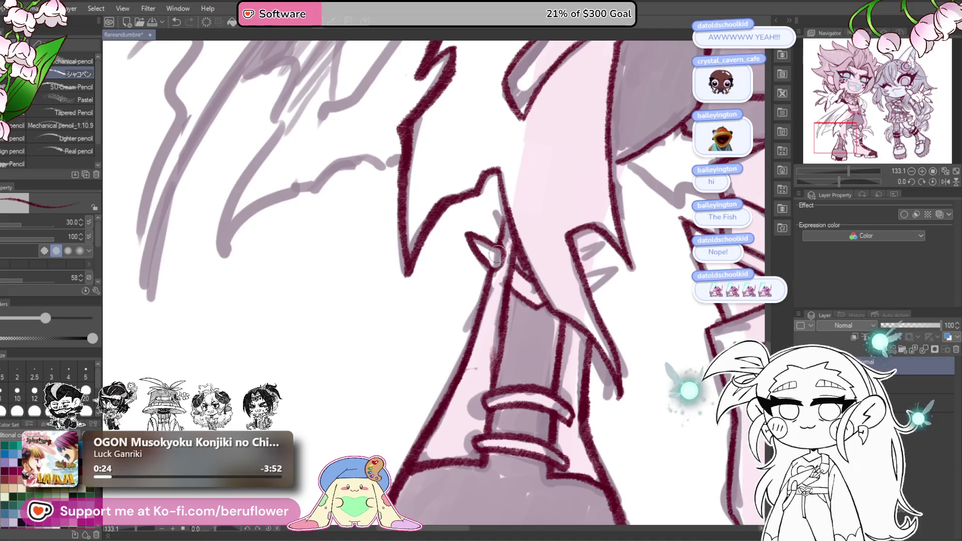
left_click_drag(472, 179, 487, 212)
mouse_move(520, 265)
left_mouse_down()
mouse_move(503, 235)
mouse_move(523, 260)
mouse_move(530, 251)
left_mouse_up()
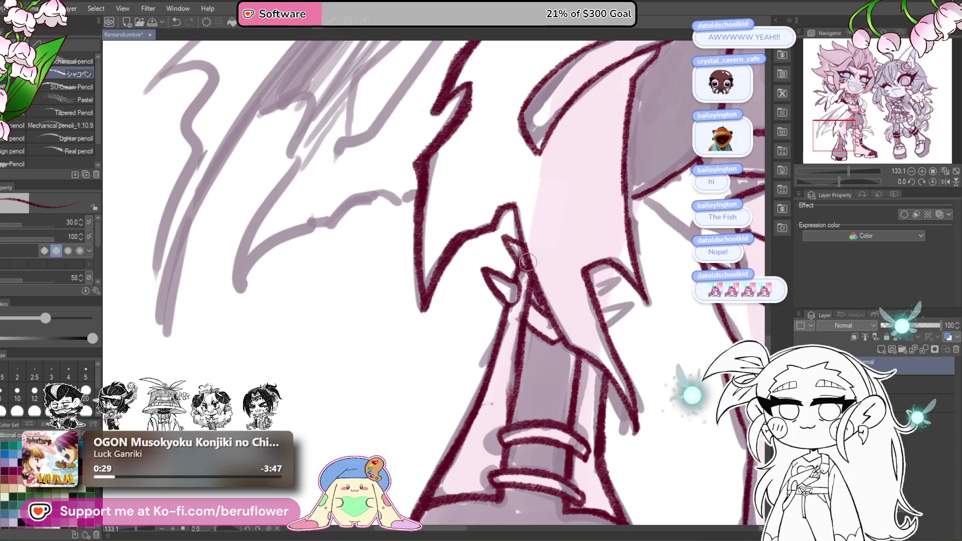
left_click_drag(658, 336, 647, 319)
mouse_move(607, 250)
left_mouse_down()
mouse_move(597, 291)
mouse_move(604, 314)
left_mouse_up()
mouse_move(596, 261)
left_mouse_down()
mouse_move(608, 256)
mouse_move(596, 274)
left_mouse_up()
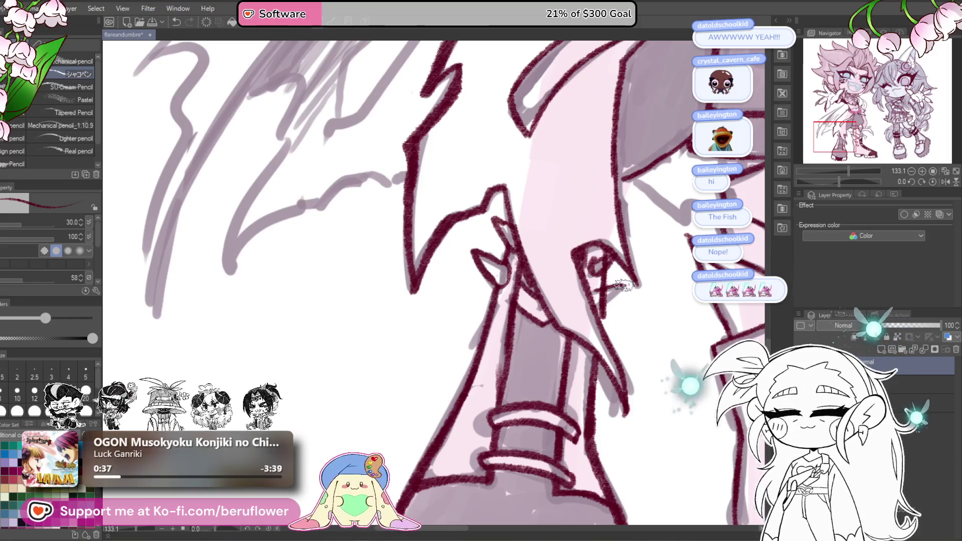
left_click_drag(632, 285, 599, 299)
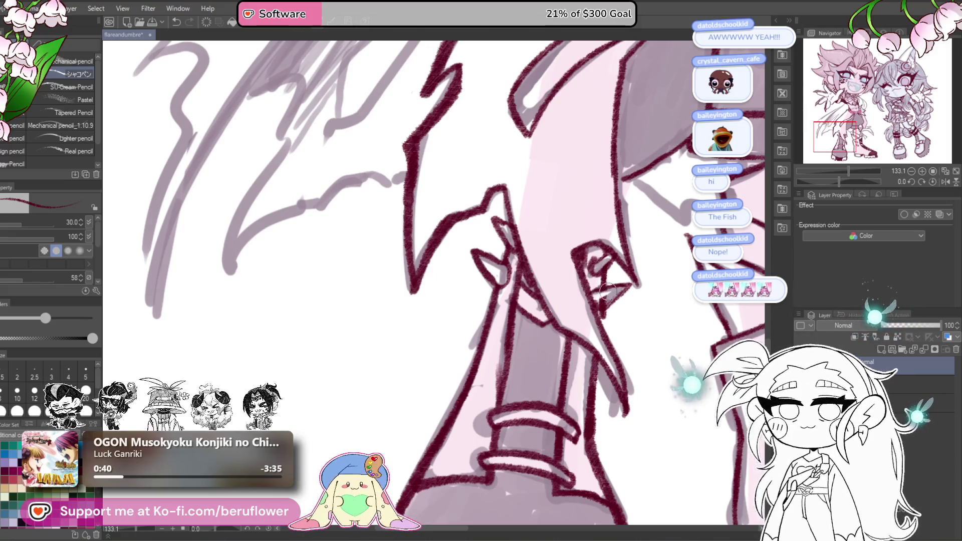
key("ctrl+0")
Lasso-select the upper part of the right boot's lineart.
scroll(532, 357, "up", 4)
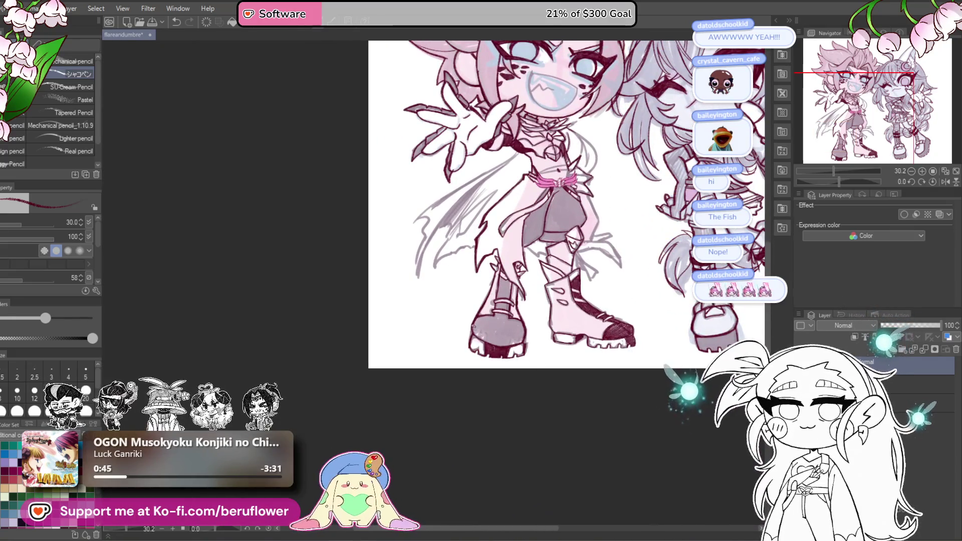
scroll(473, 326, "up", 3)
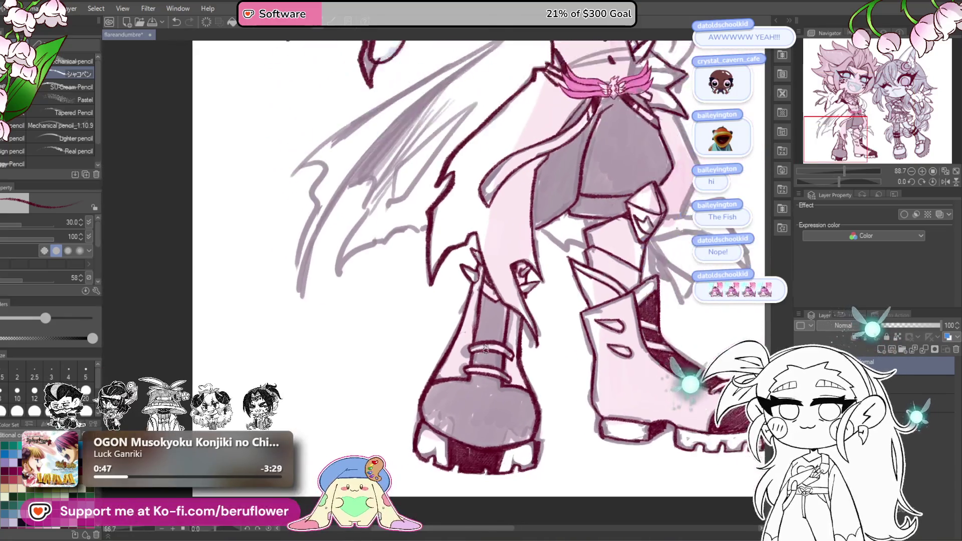
scroll(485, 349, "down", 3)
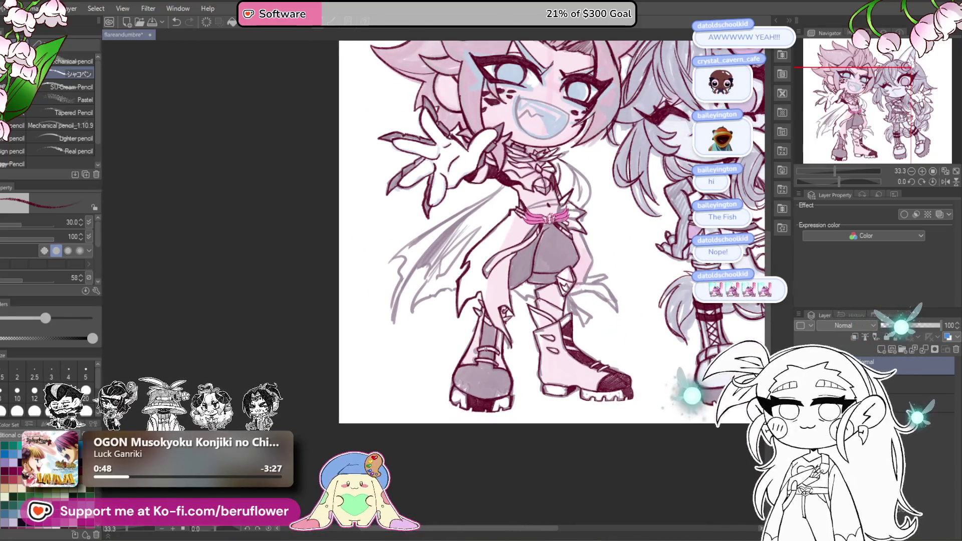
scroll(486, 349, "up", 3)
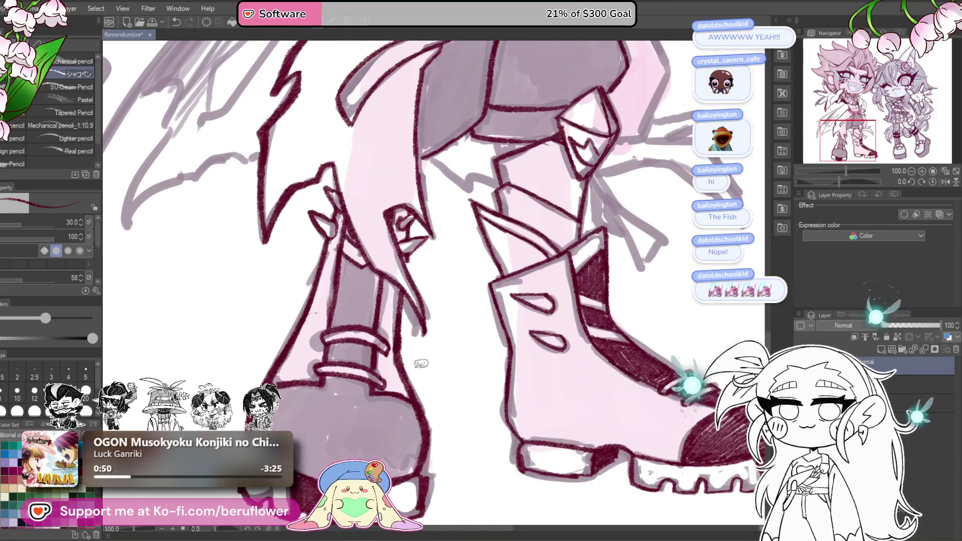
key("m")
left_click_drag(577, 237, 559, 258)
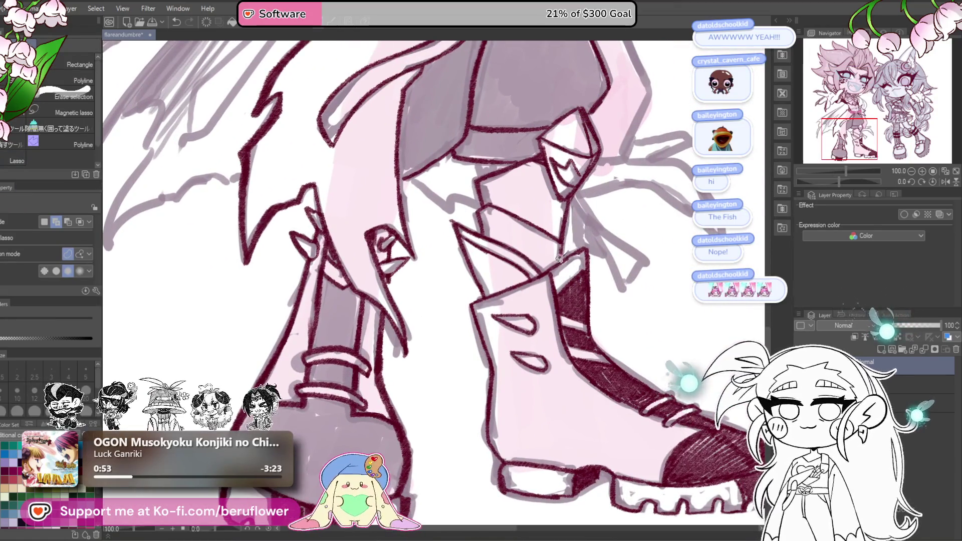
left_click_drag(571, 380, 551, 386)
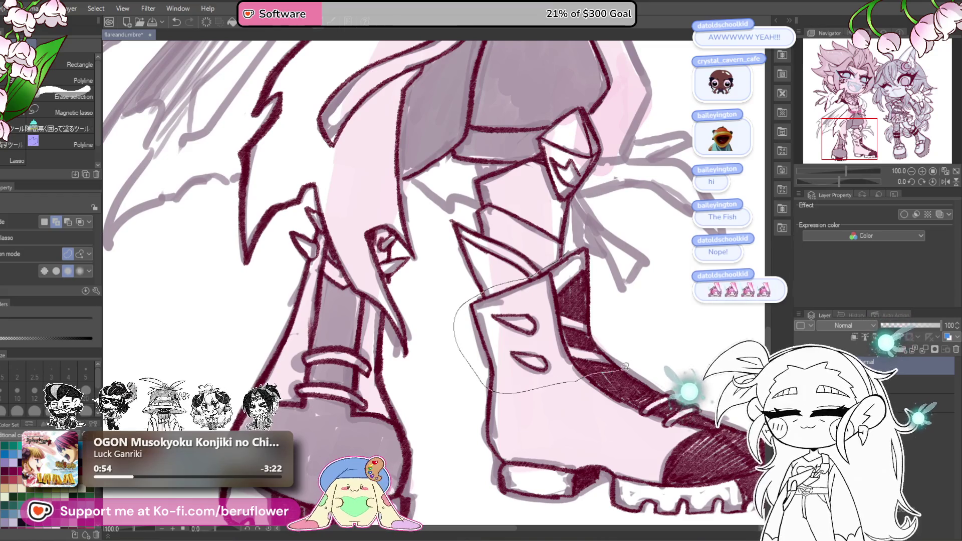
scroll(647, 185, "down", 2)
mouse_move(626, 165)
left_mouse_down()
mouse_move(647, 186)
mouse_move(611, 251)
left_mouse_up()
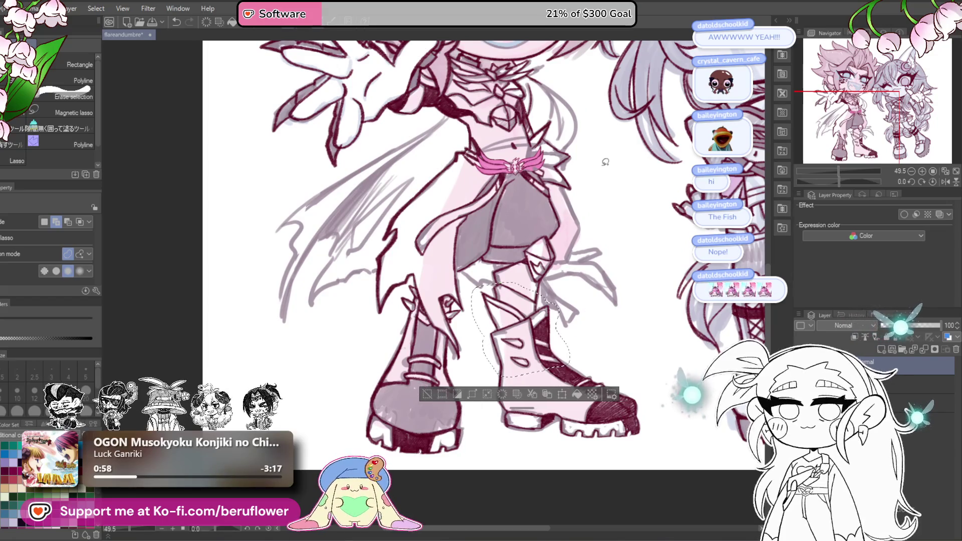
key("ctrl+t")
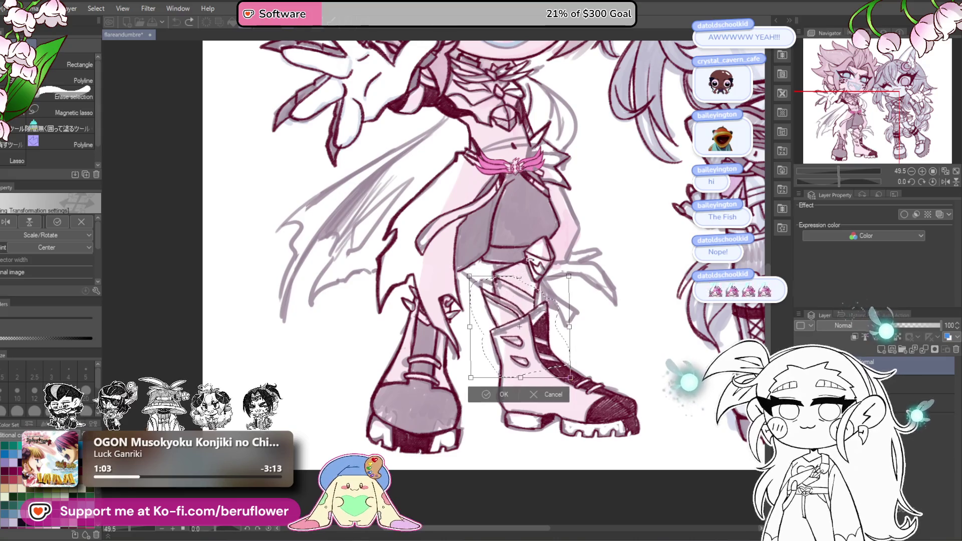
key("Return")
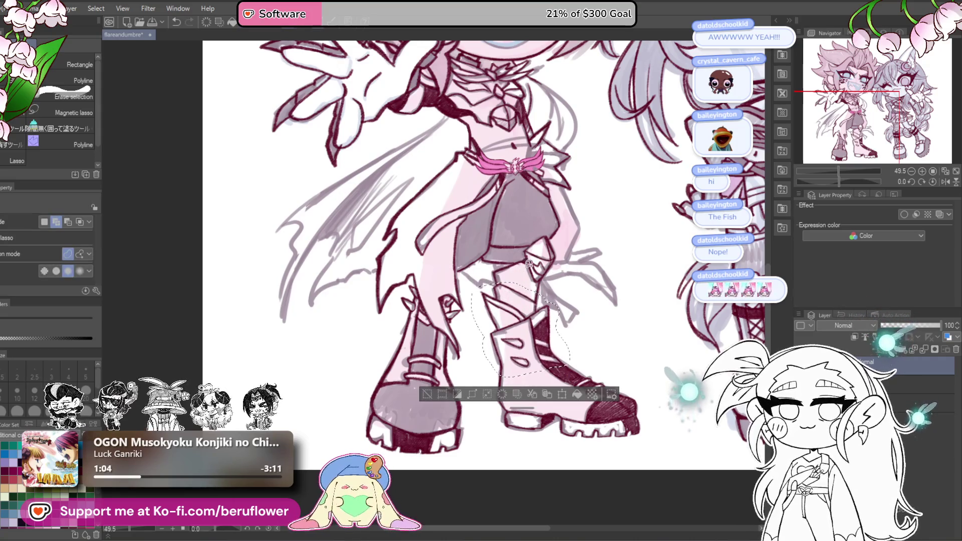
mouse_move(520, 260)
left_mouse_down()
mouse_move(482, 306)
mouse_move(555, 294)
mouse_move(531, 277)
left_mouse_up()
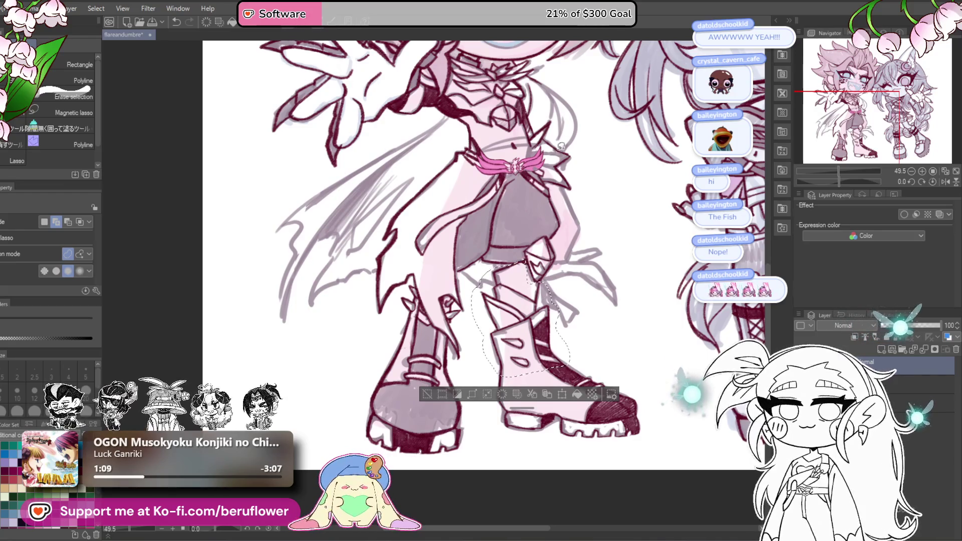
Stretch, widen and rotate the selected right boot section upright, then deselect.
key("ctrl+t")
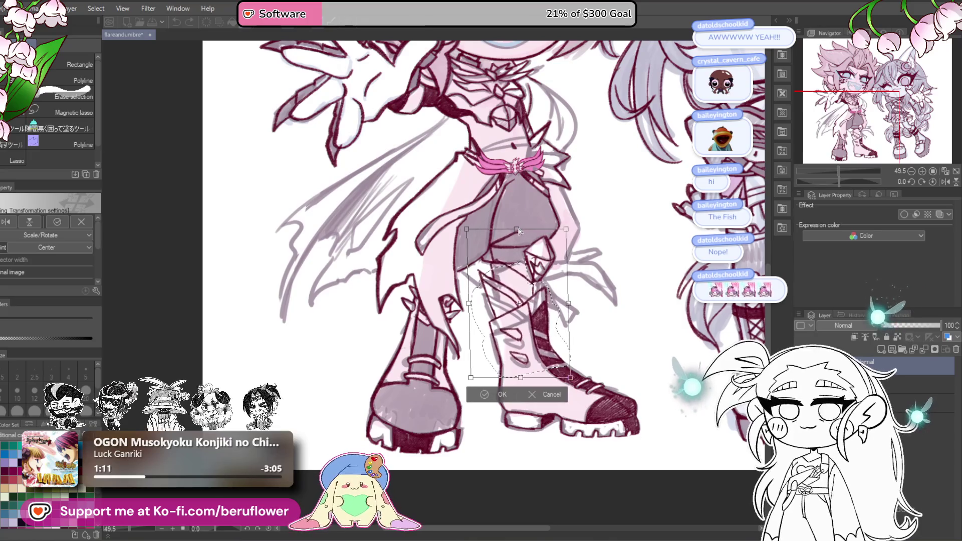
left_click_drag(519, 225, 516, 225)
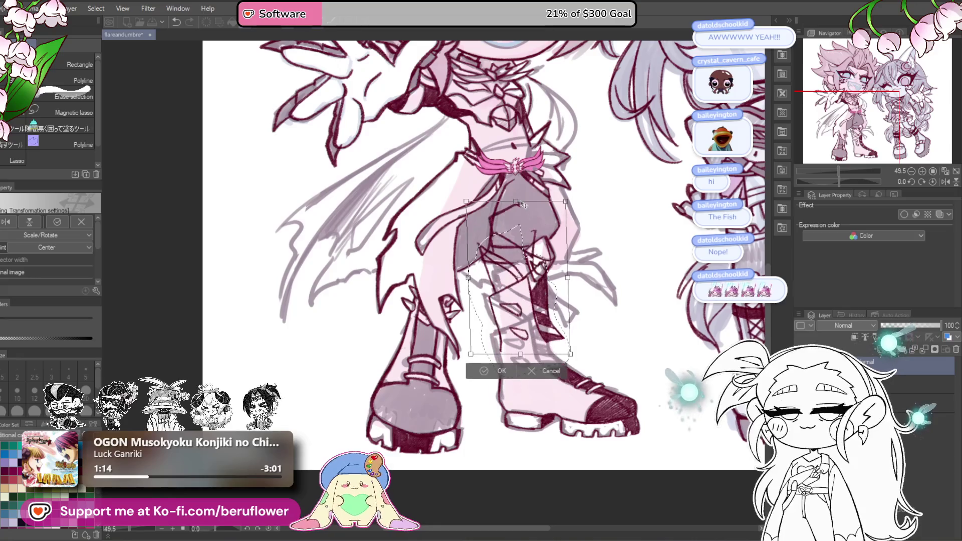
key("ctrl+z")
left_click_drag(521, 225, 521, 224)
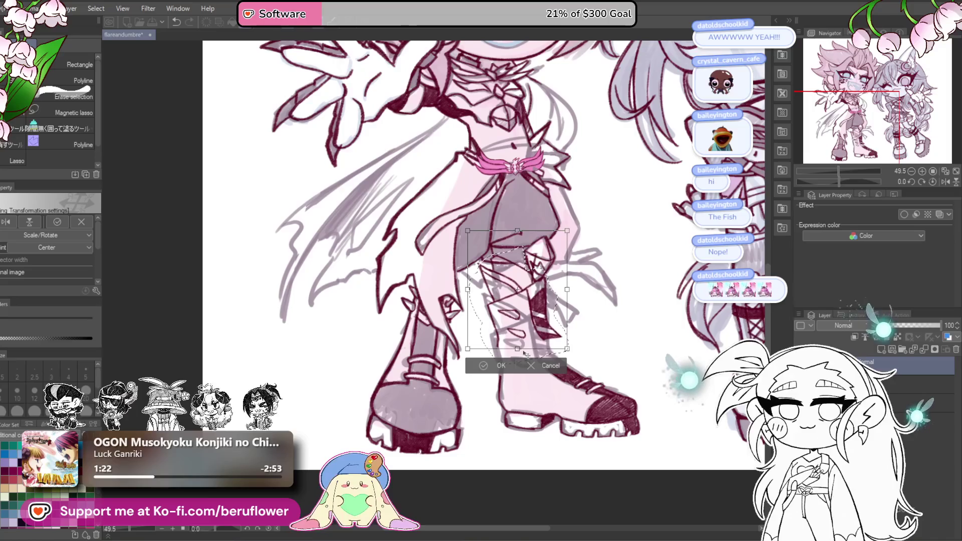
left_click_drag(520, 358, 520, 362)
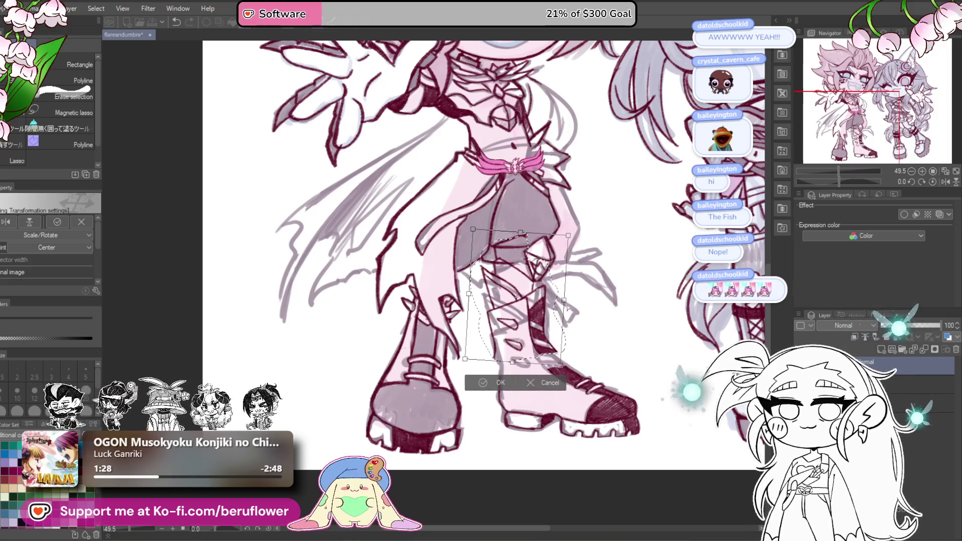
mouse_move(561, 310)
left_mouse_down()
mouse_move(545, 325)
mouse_move(548, 338)
left_mouse_up()
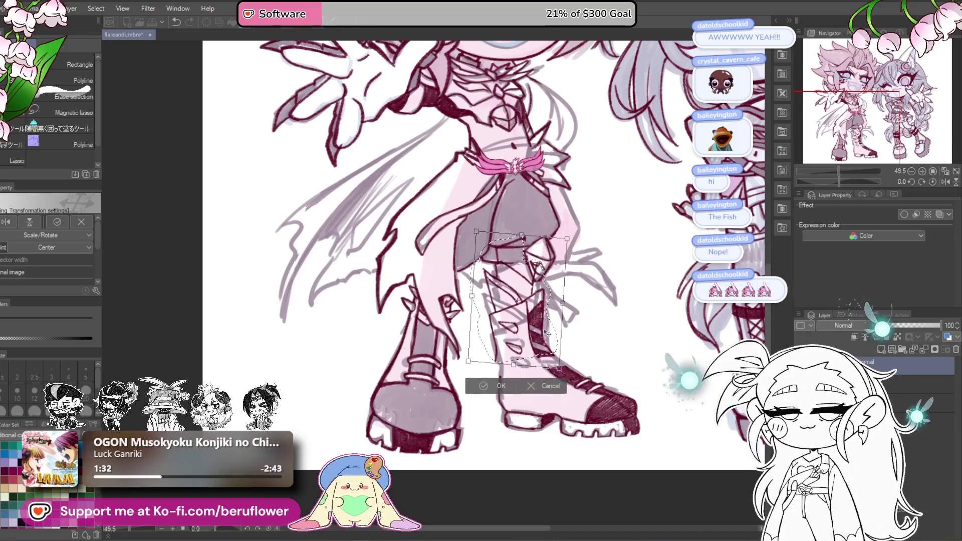
left_click_drag(585, 319, 622, 316)
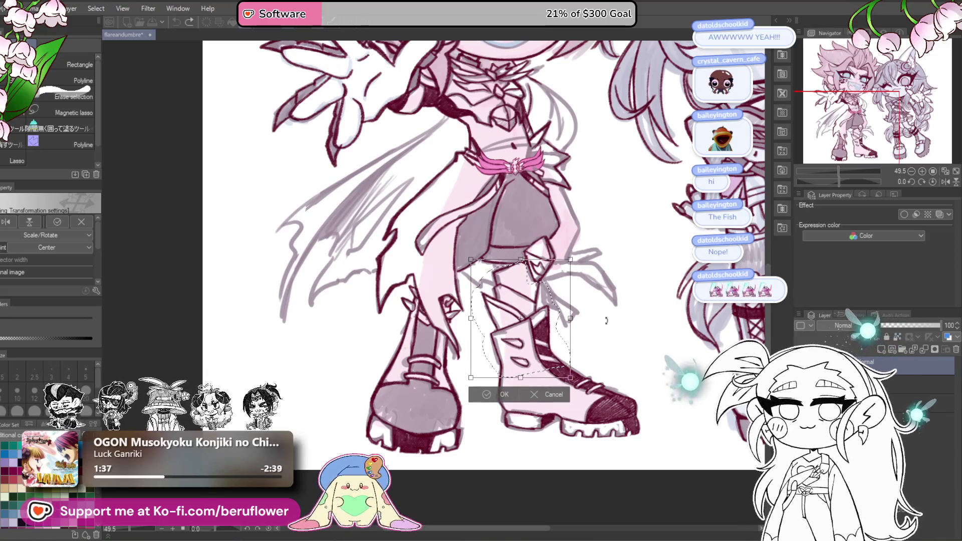
key("Return")
key("ctrl+d")
Select the left boot's cuff lineart and move it slightly lower.
mouse_move(435, 329)
left_mouse_down()
mouse_move(447, 333)
mouse_move(424, 344)
mouse_move(438, 315)
mouse_move(434, 280)
left_mouse_up()
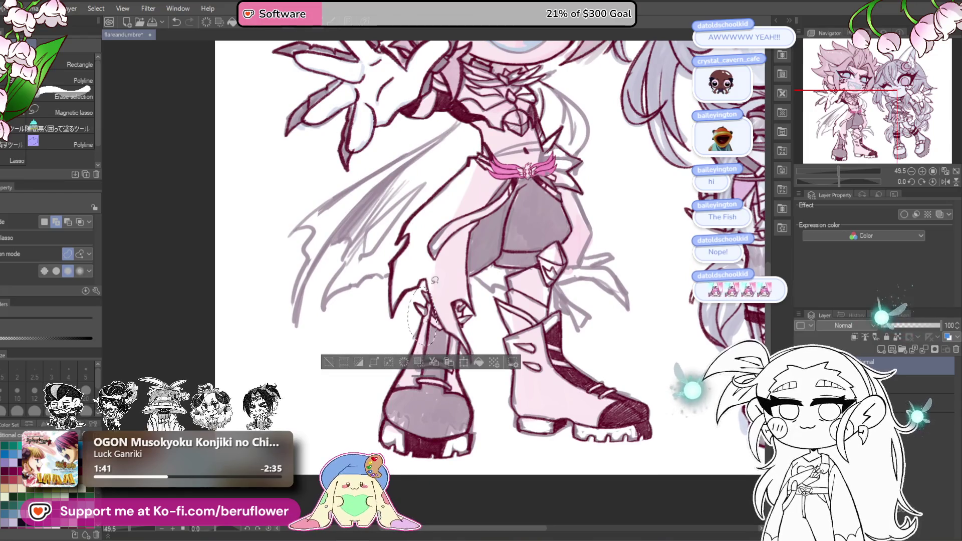
left_click_drag(471, 326, 479, 321)
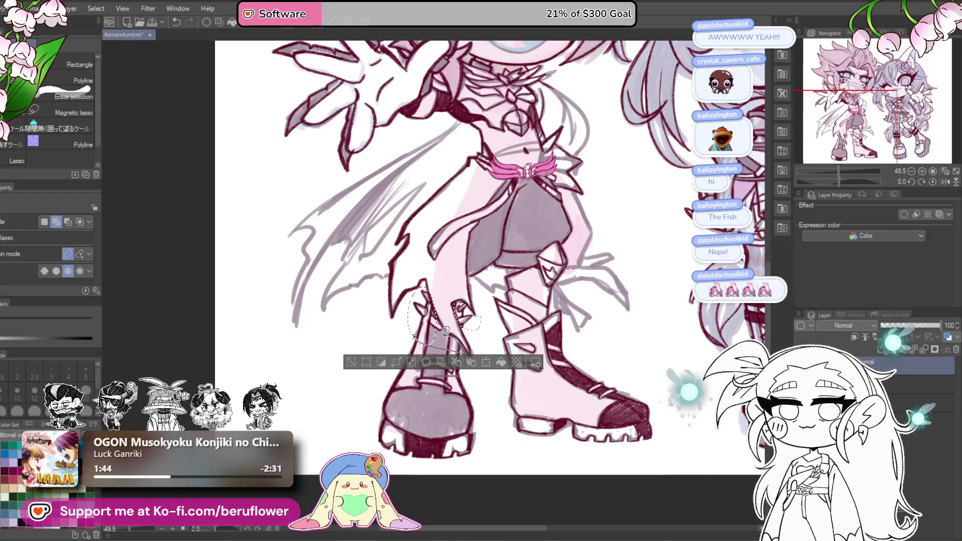
left_click_drag(438, 311, 435, 306)
key("ctrl+t")
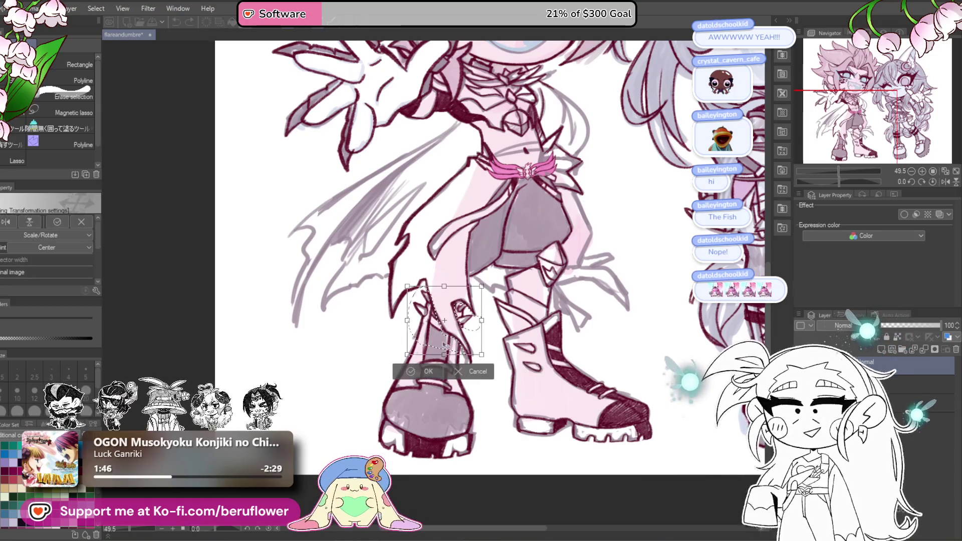
left_click_drag(451, 354, 455, 357)
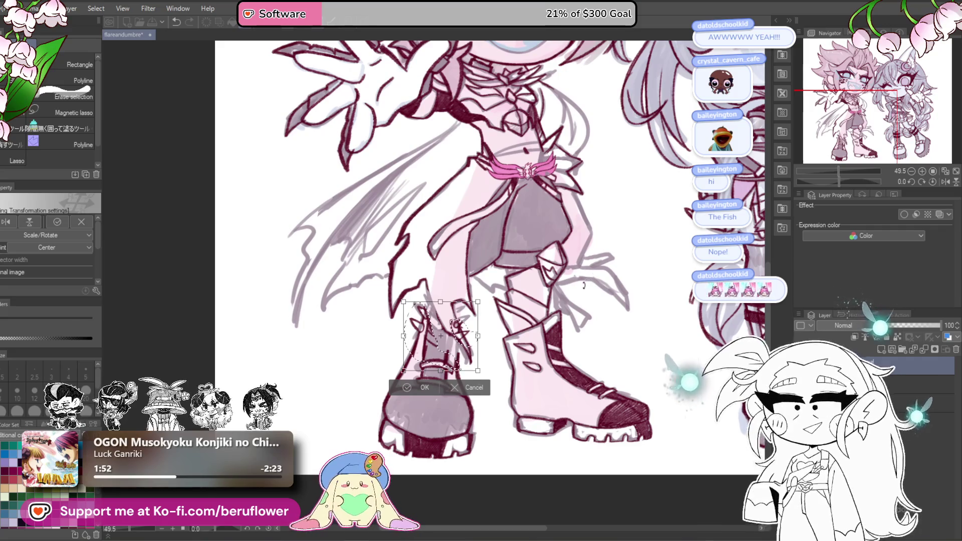
key("Return")
key("ctrl+d")
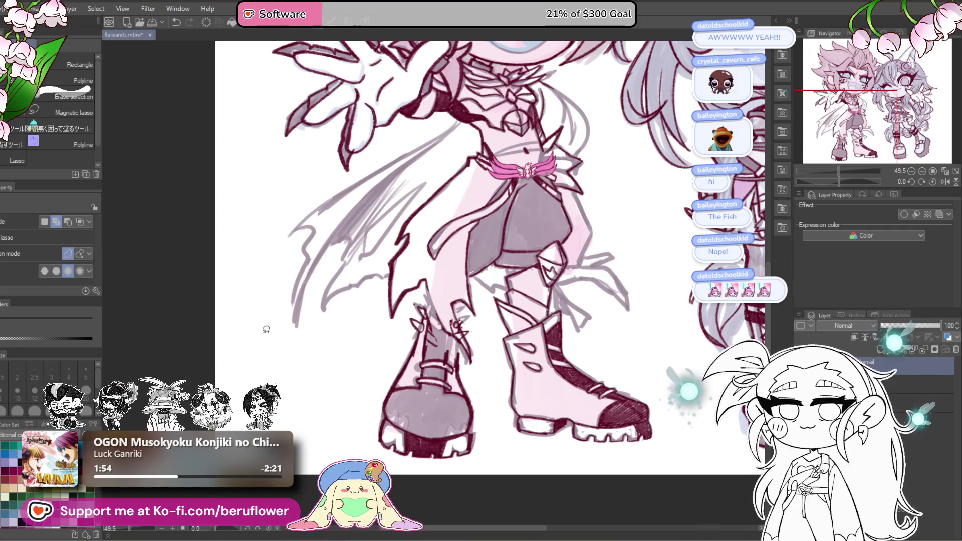
Draw a dark-red lace stroke on the right boot with the pencil.
key("p")
scroll(356, 219, "up", 4)
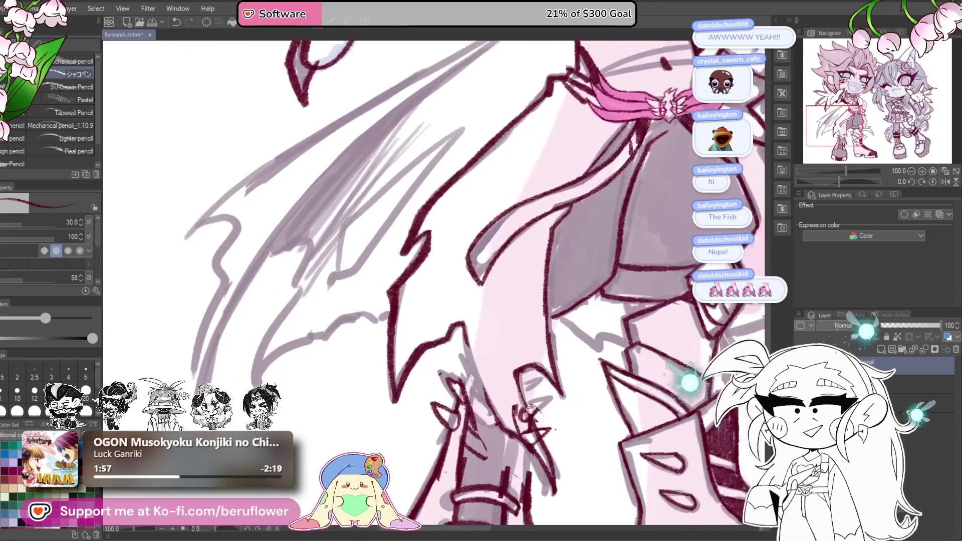
scroll(391, 276, "down", 5)
left_click_drag(419, 329, 442, 355)
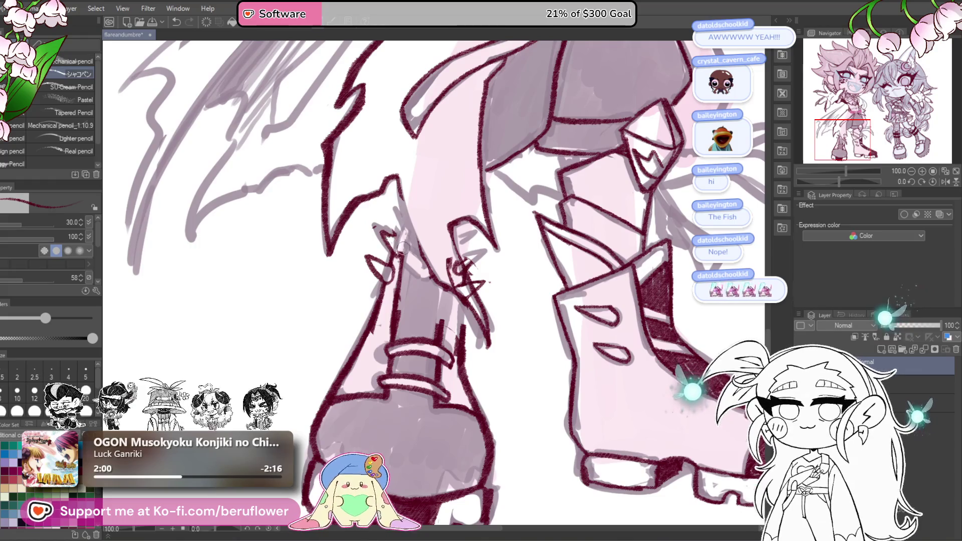
left_click_drag(532, 255, 529, 263)
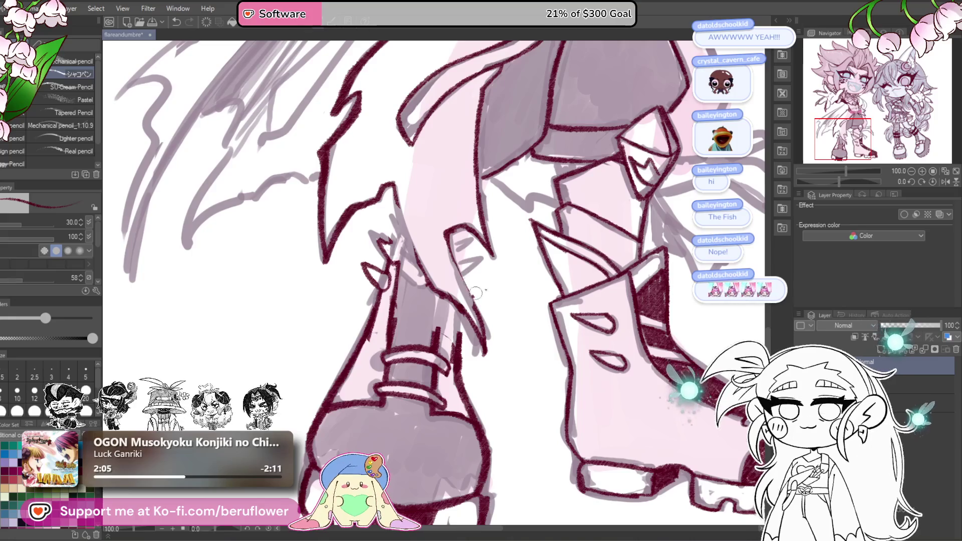
scroll(471, 307, "down", 2)
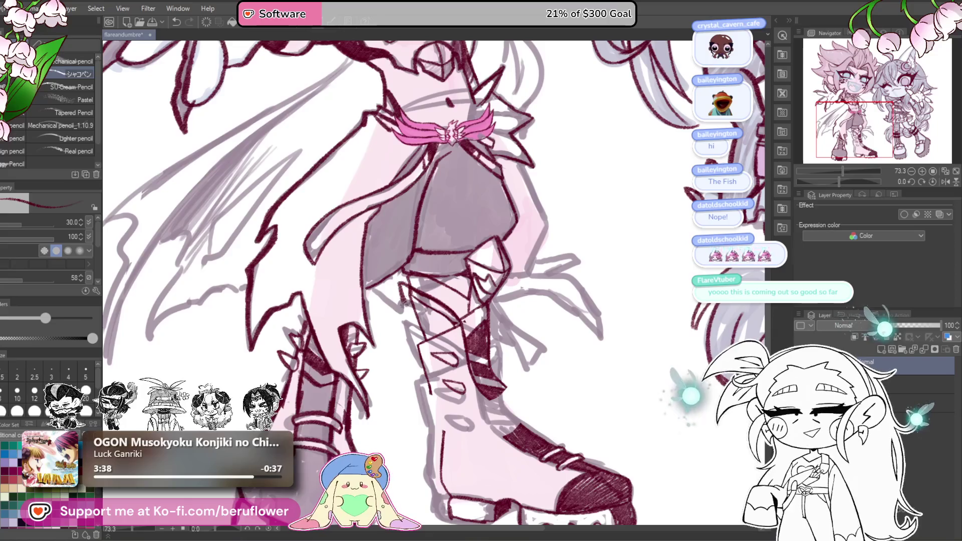
left_click_drag(393, 280, 416, 333)
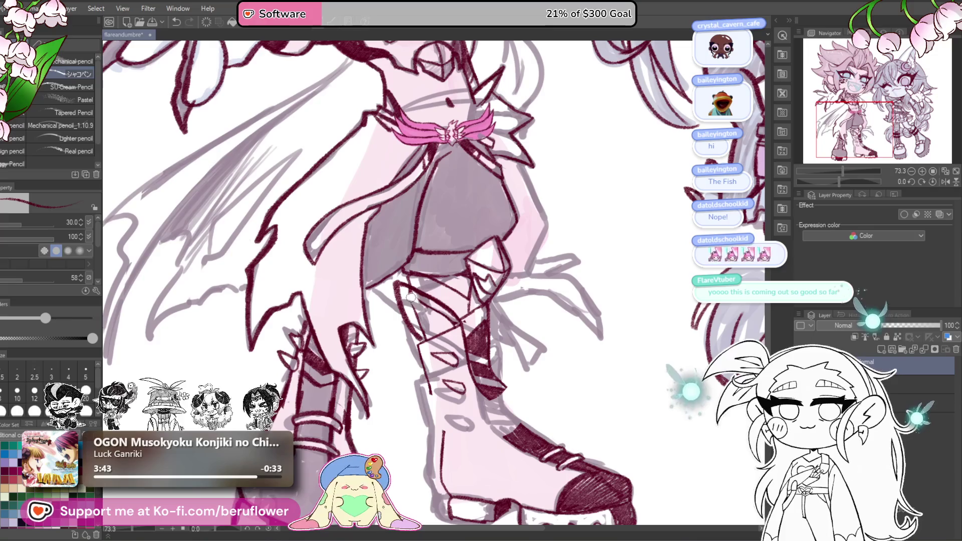